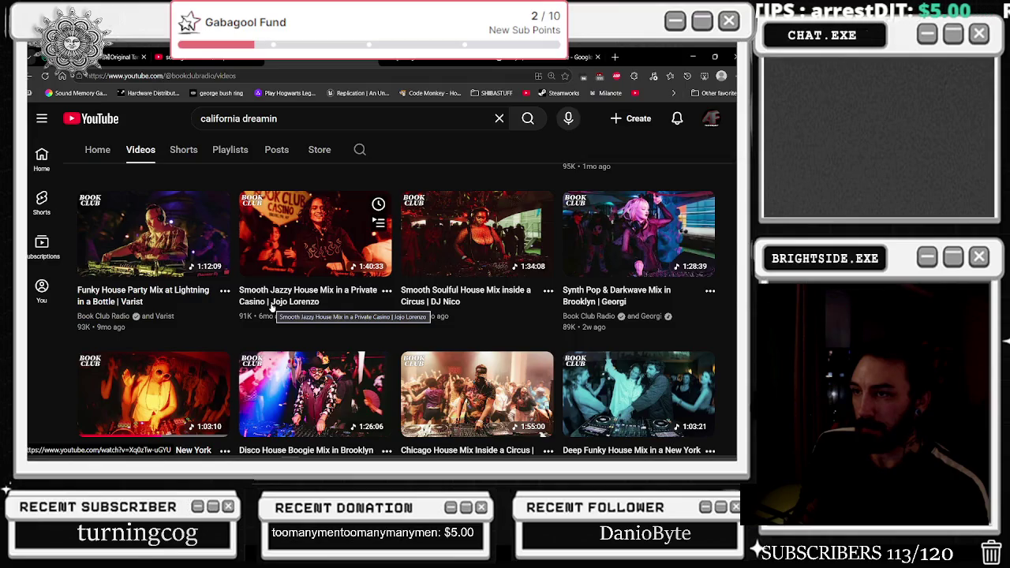
- Restart the Club and Hip Hop Mix video from 0:00, then return to the Unreal Engine editor
scroll(271, 308, "down", 1)
left_click(180, 316)
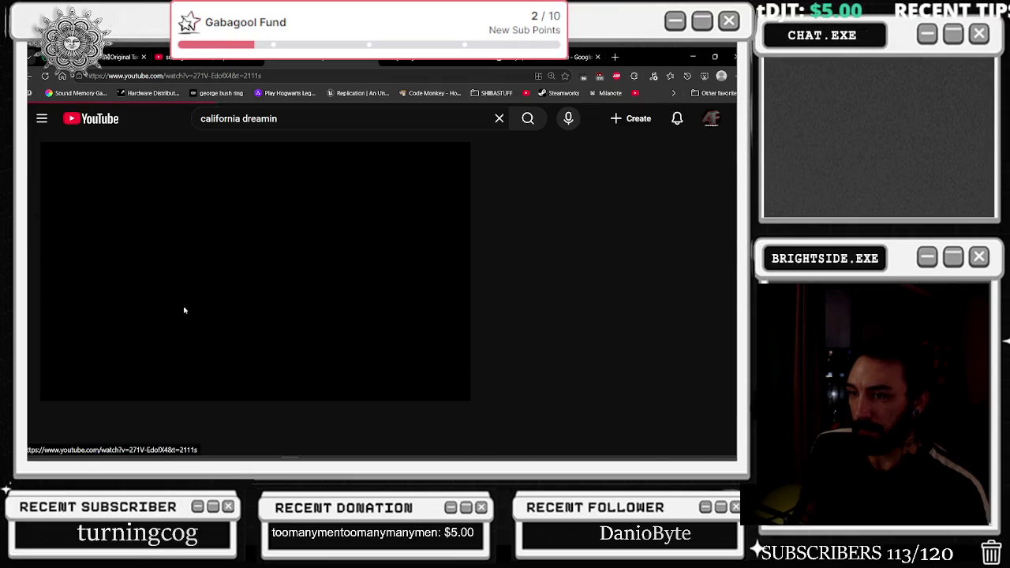
left_click_drag(112, 362, 37, 362)
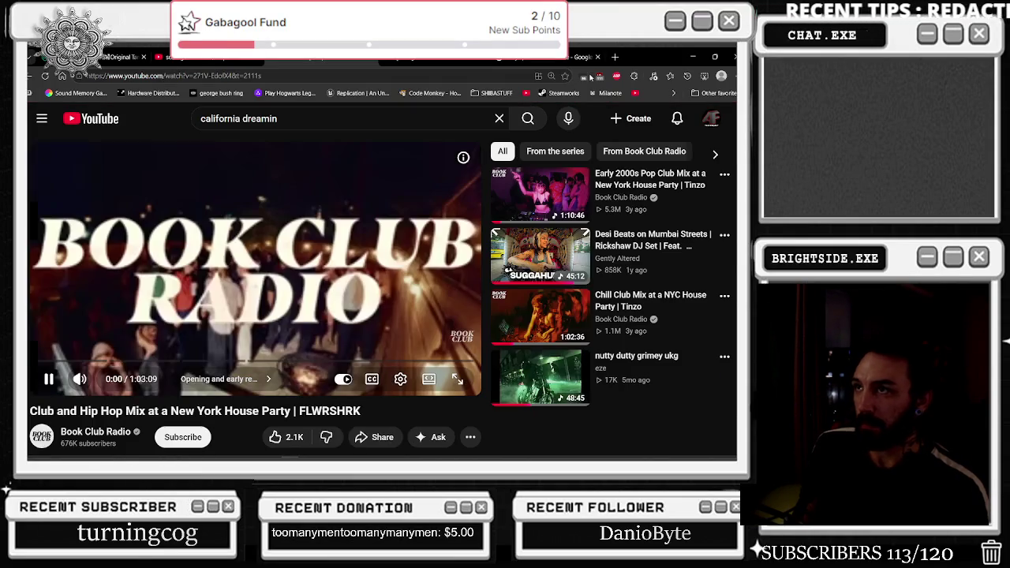
key("alt+Tab")
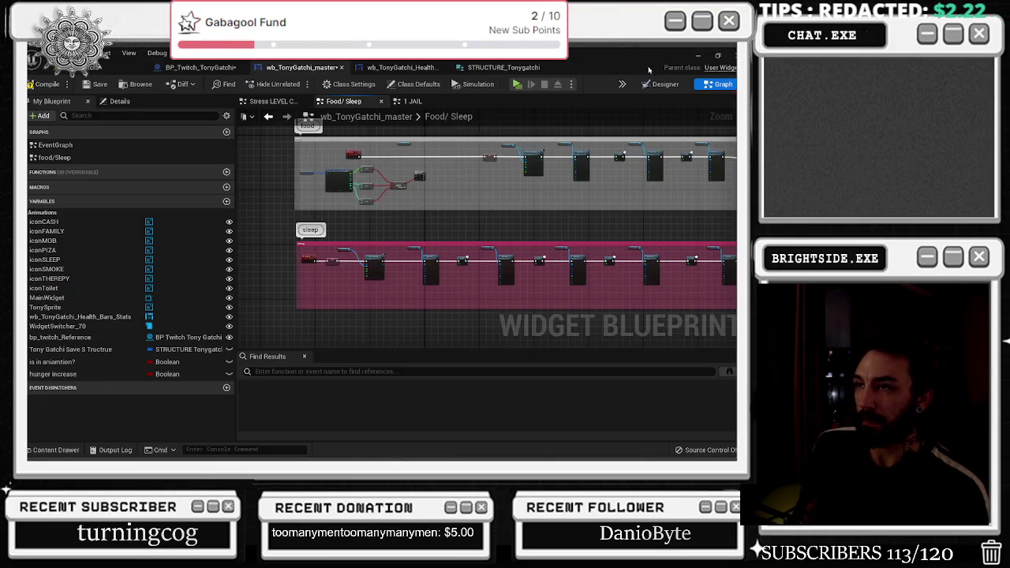
- Browse from the Food/Sleep graph through 1 JAIL and Stress LEVEL CHECK to the Event Graph
scroll(432, 197, "down", 4)
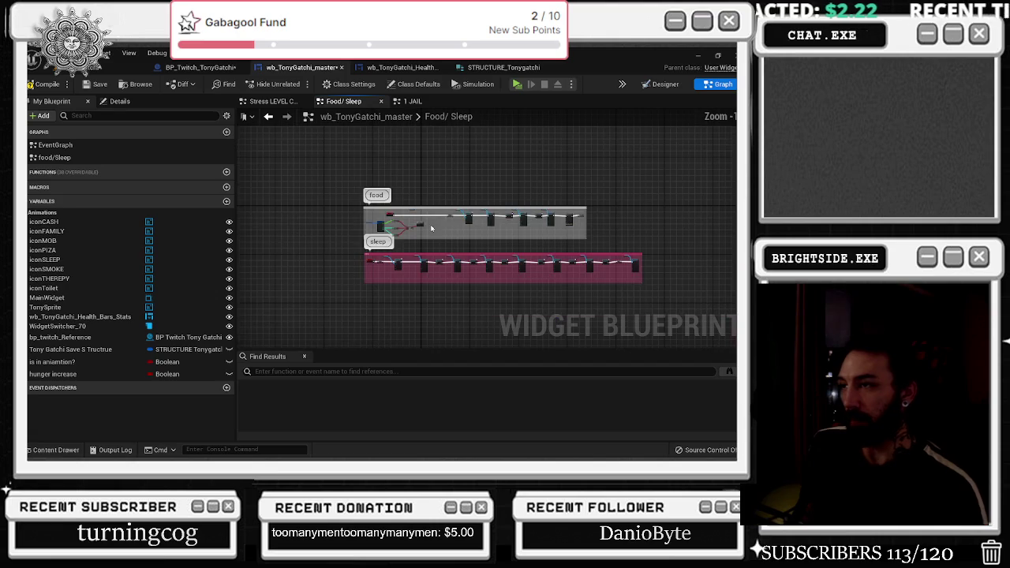
mouse_move(444, 230)
left_mouse_down()
mouse_move(438, 187)
mouse_move(422, 184)
left_mouse_up()
left_click(412, 101)
left_click(283, 102)
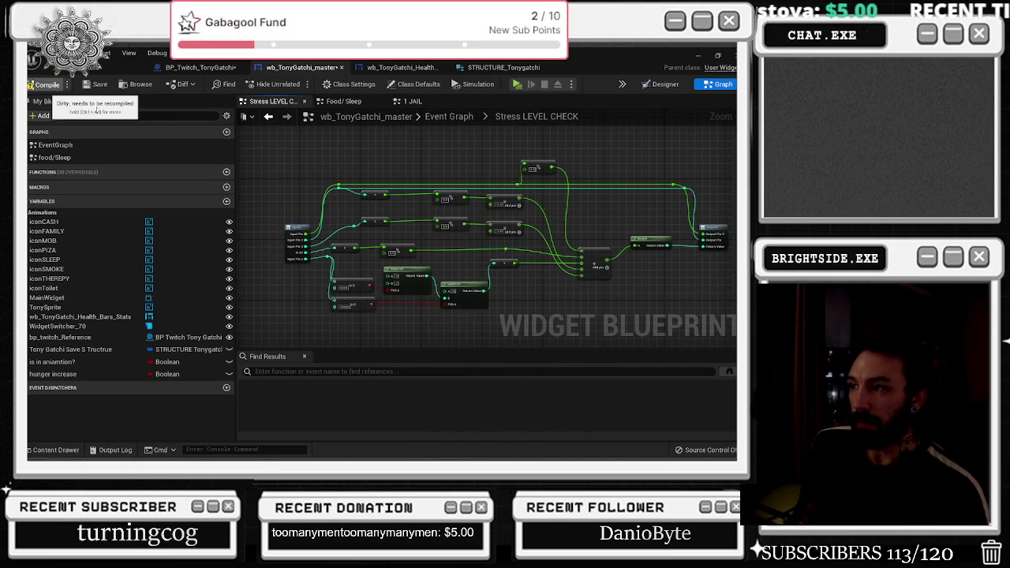
left_click(448, 116)
key("alt+Left")
left_click(432, 122)
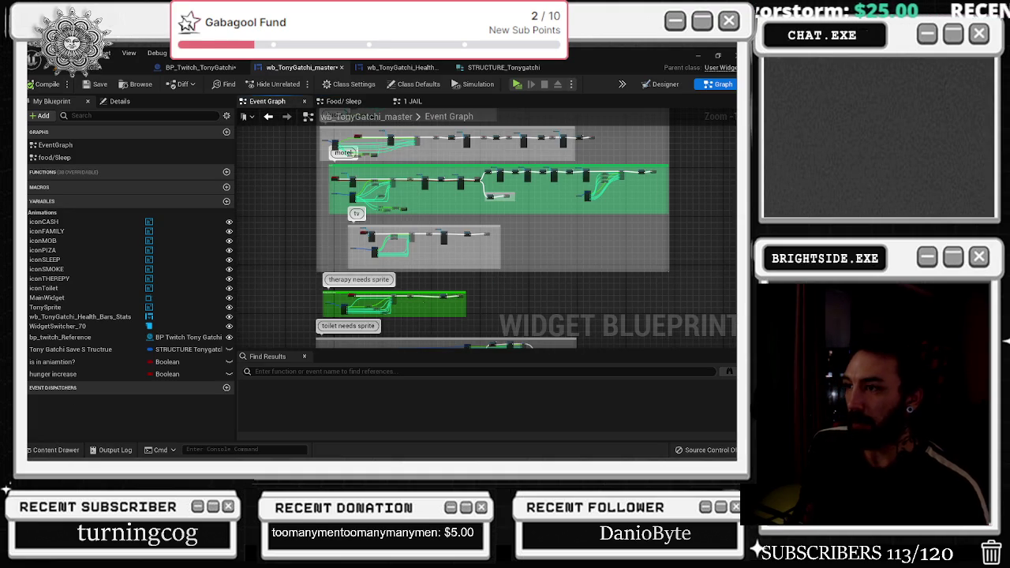
- Zoom in on the toilet needs sprite Set Brush nodes and show the Tonygatchi sprite assets
left_click_drag(426, 306, 411, 240)
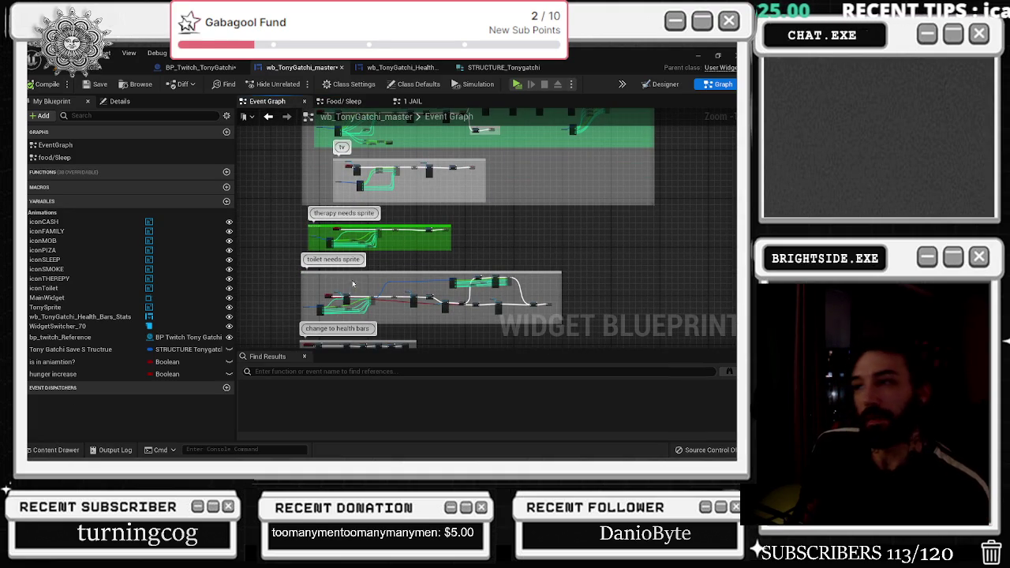
scroll(359, 272, "up", 5)
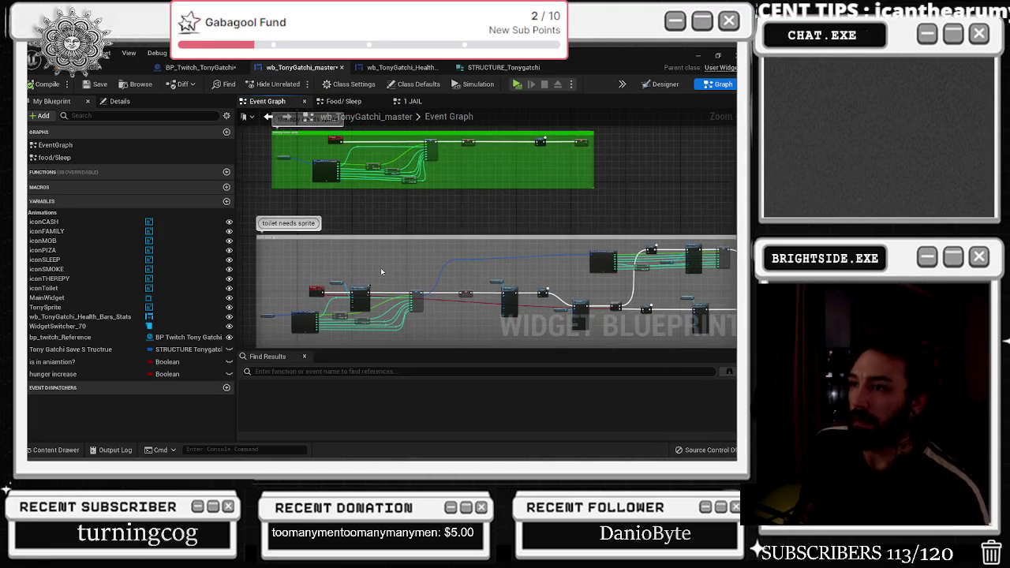
mouse_move(376, 230)
left_mouse_down()
mouse_move(390, 158)
mouse_move(453, 207)
left_mouse_up()
scroll(382, 160, "up", 4)
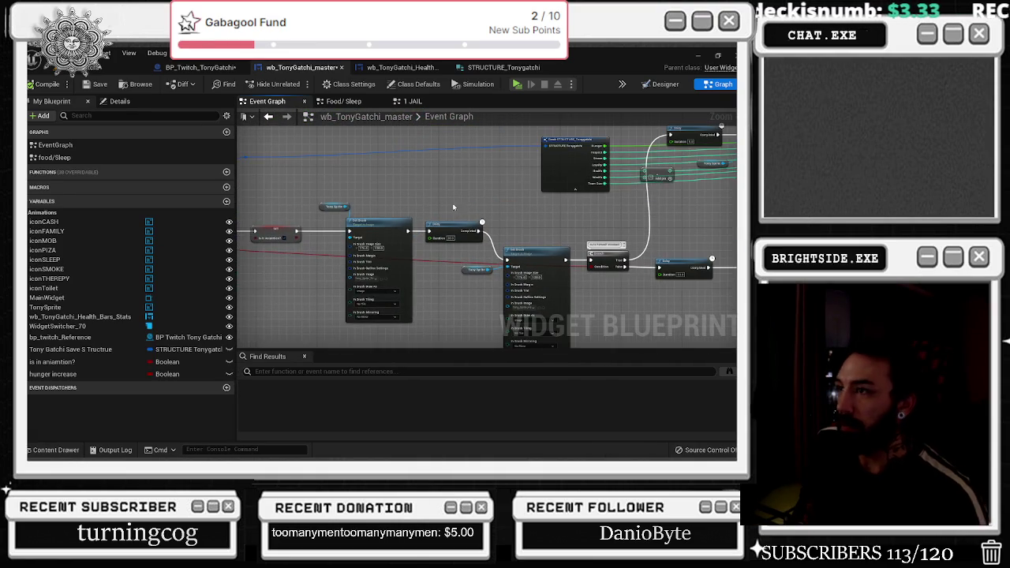
left_click(385, 280)
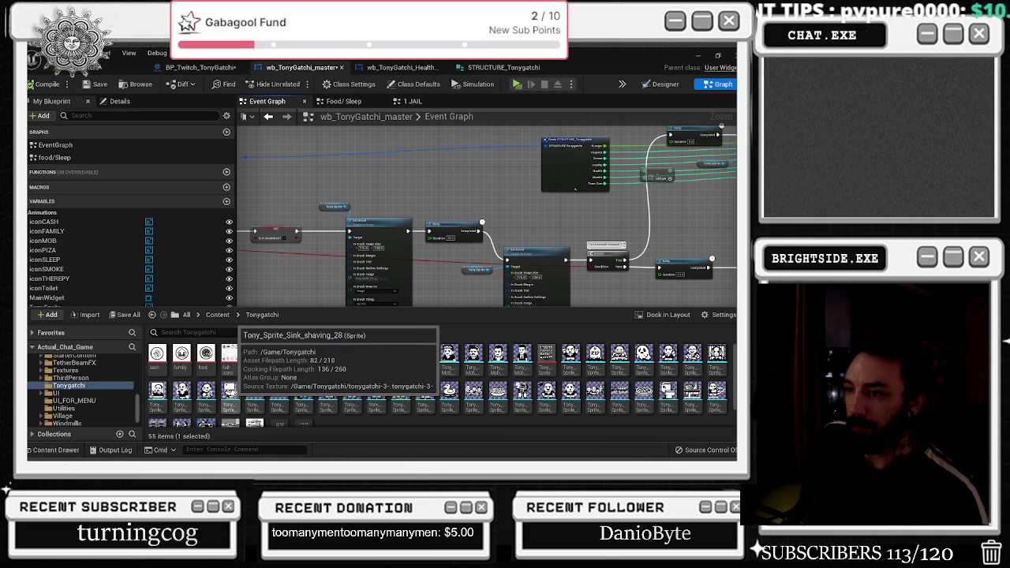
- Select a different Tony sprite in the Tonygatchi folder
scroll(315, 371, "down", 1)
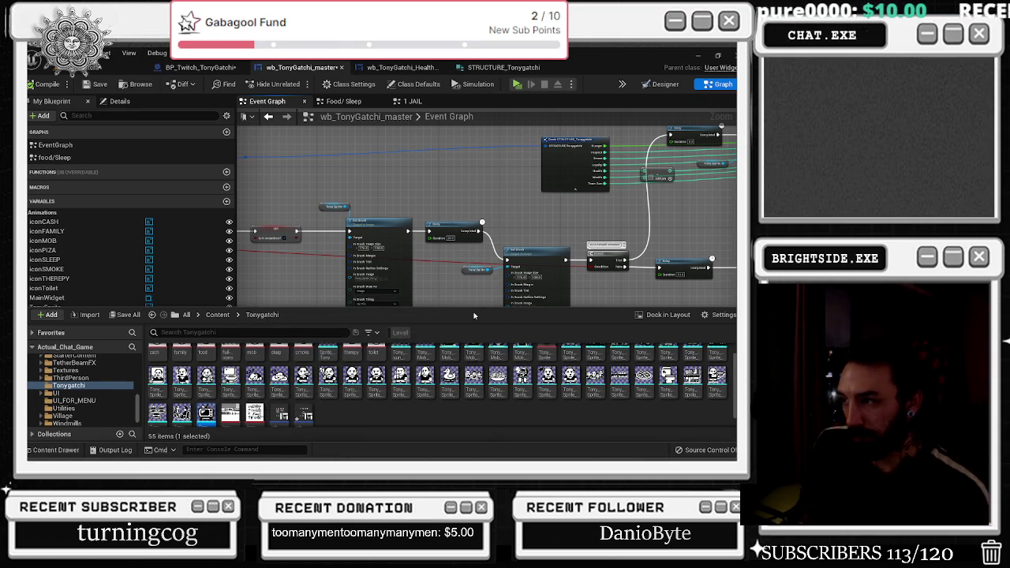
scroll(442, 379, "up", 1)
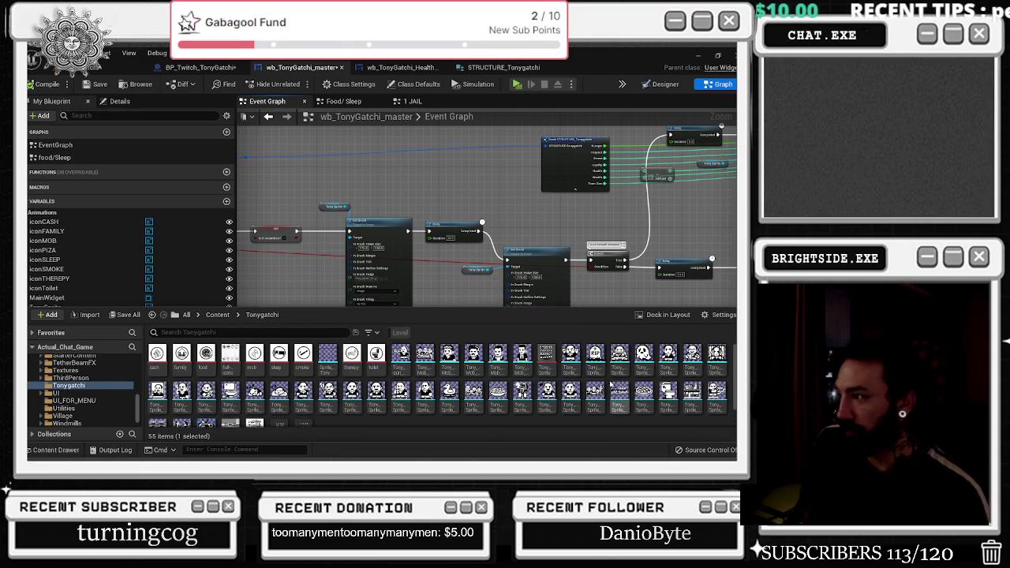
left_click(384, 278)
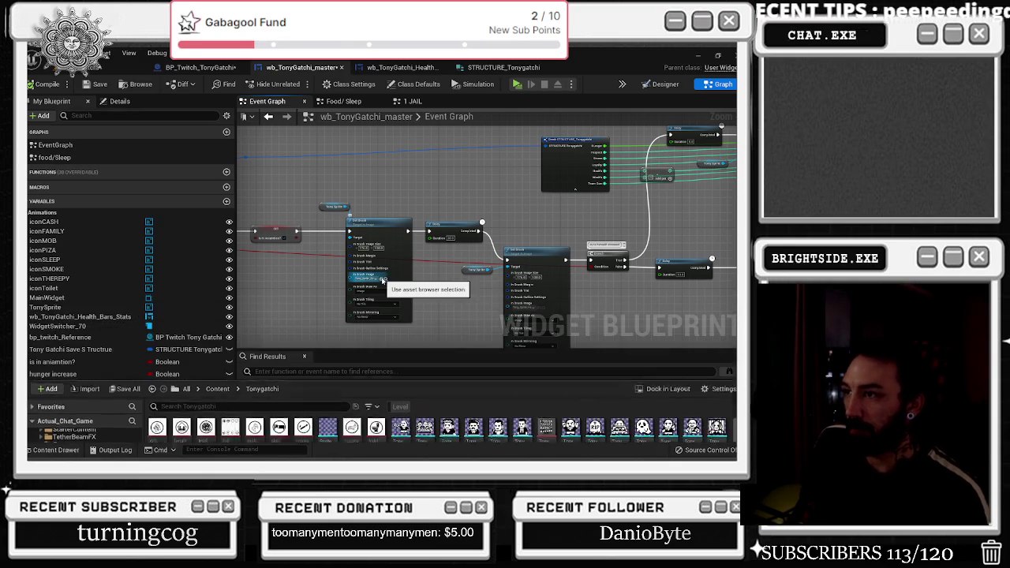
mouse_move(540, 219)
left_mouse_down()
mouse_move(394, 213)
mouse_move(394, 187)
left_mouse_up()
scroll(395, 237, "up", 2)
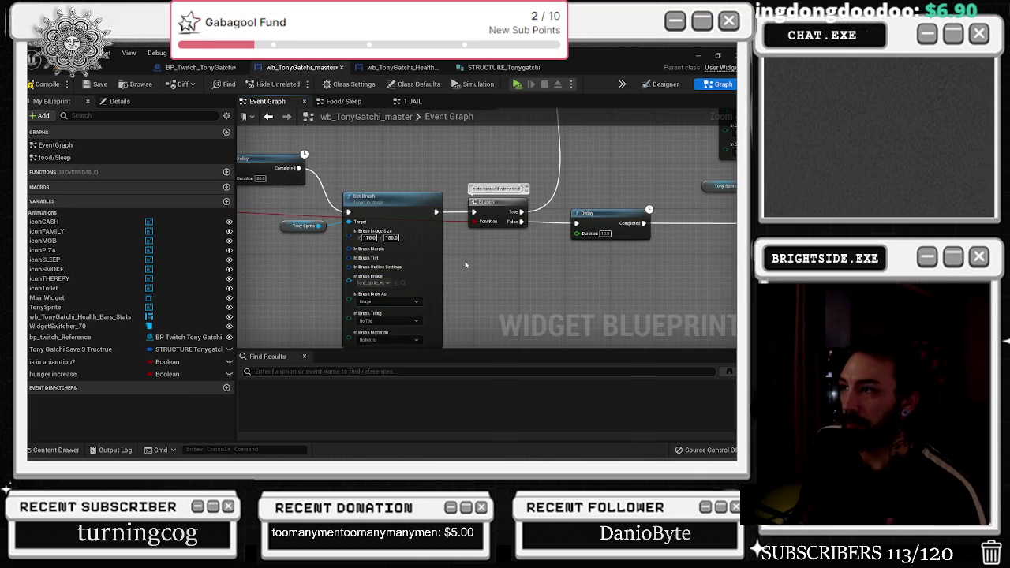
left_click(55, 450)
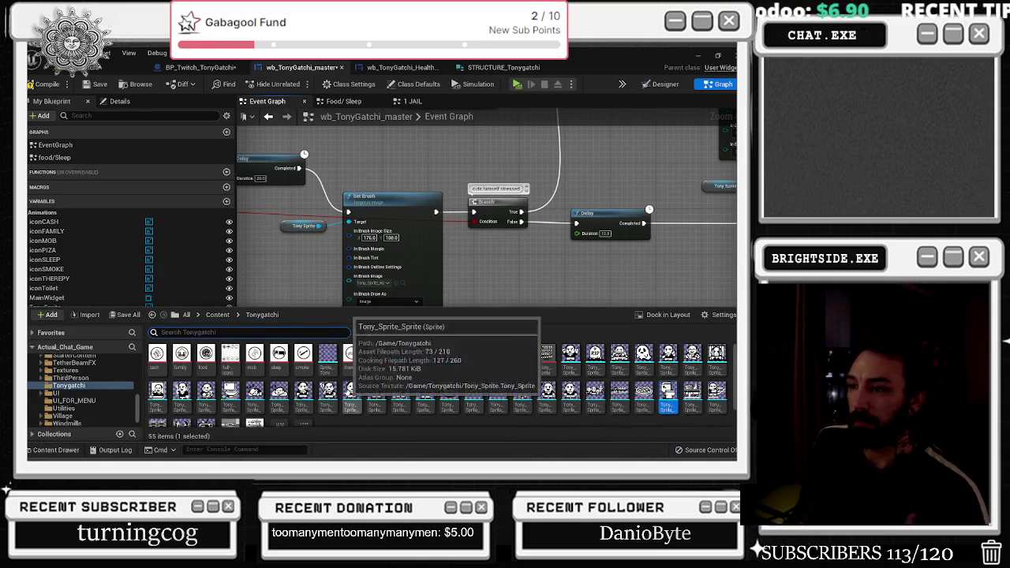
left_click(231, 396)
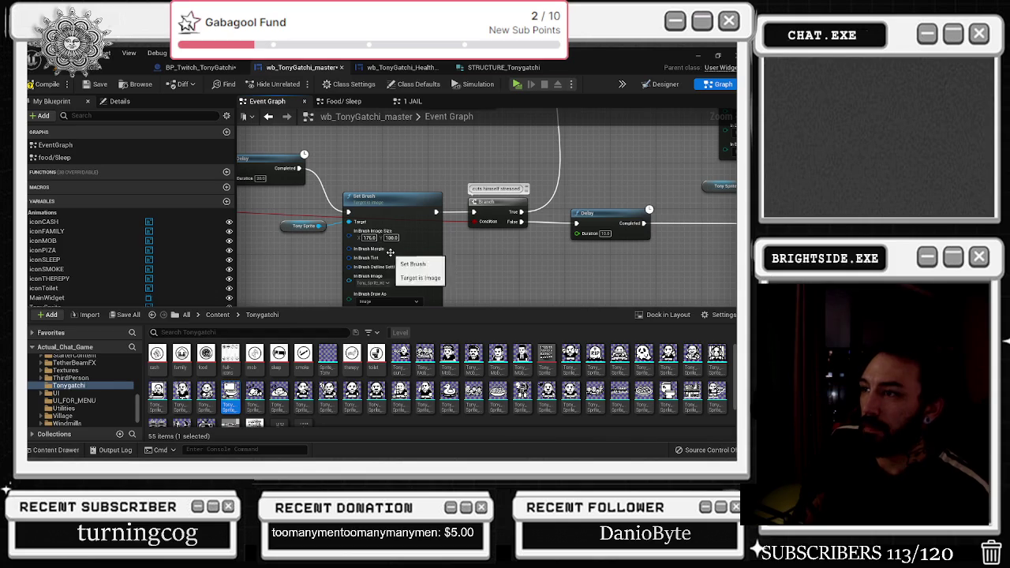
left_click(418, 290)
- Assign a chosen Tony sprite to the next Set Brush node's In Brush Image
mouse_move(483, 271)
left_mouse_down()
mouse_move(427, 273)
mouse_move(362, 334)
left_mouse_up()
left_click_drag(430, 284, 259, 354)
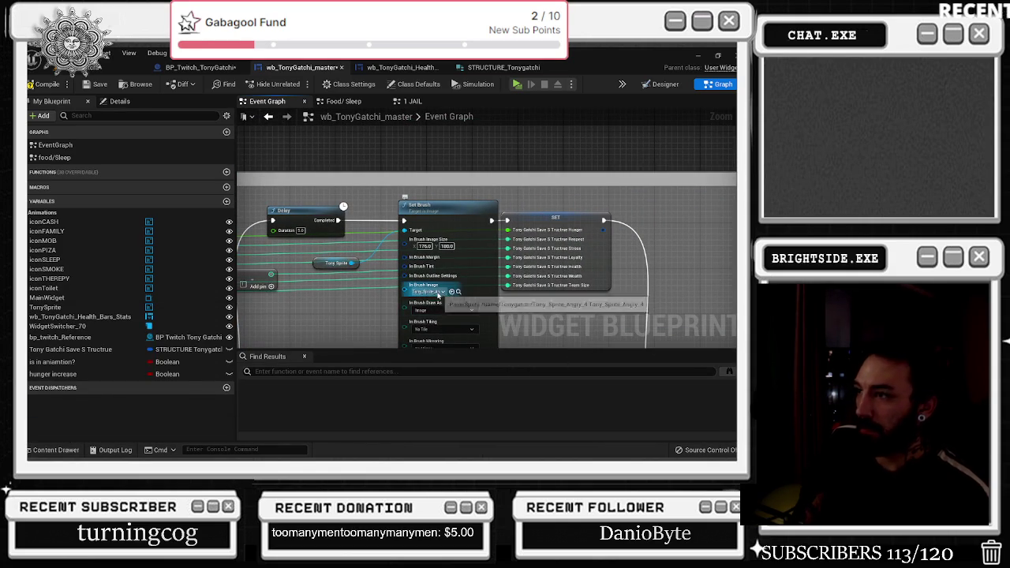
left_click(459, 292)
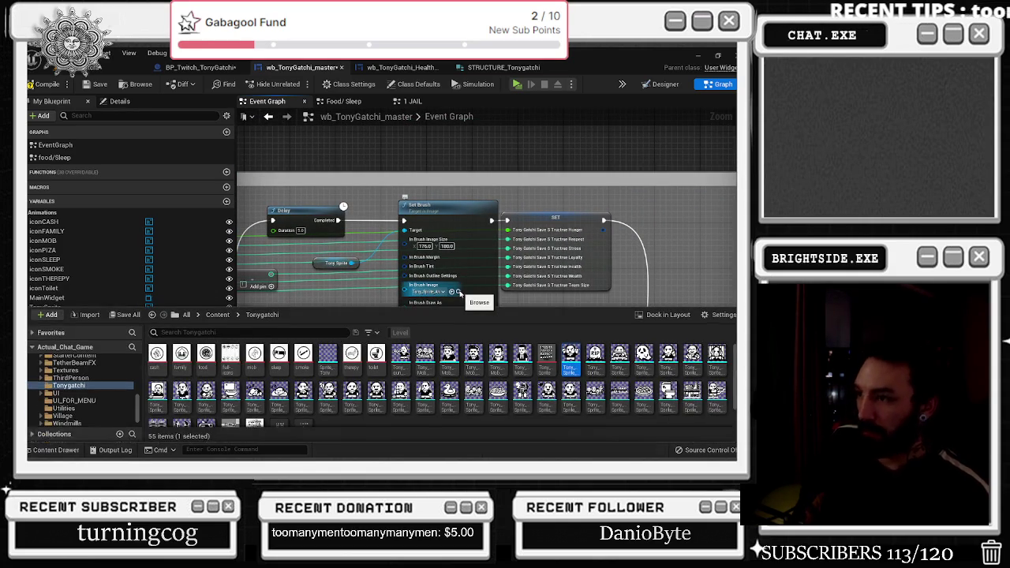
left_click(157, 392)
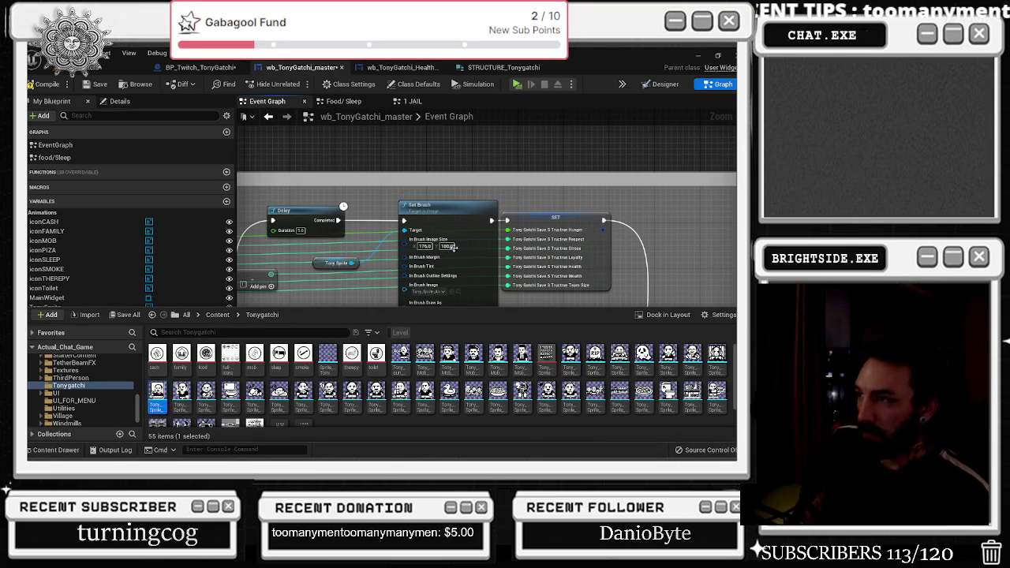
left_click(453, 292)
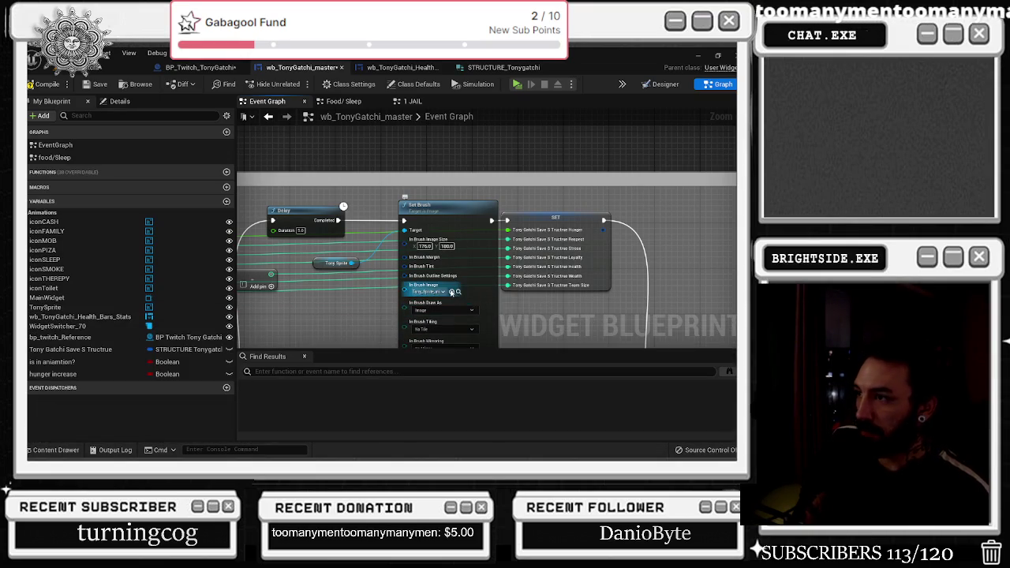
scroll(442, 284, "down", 5)
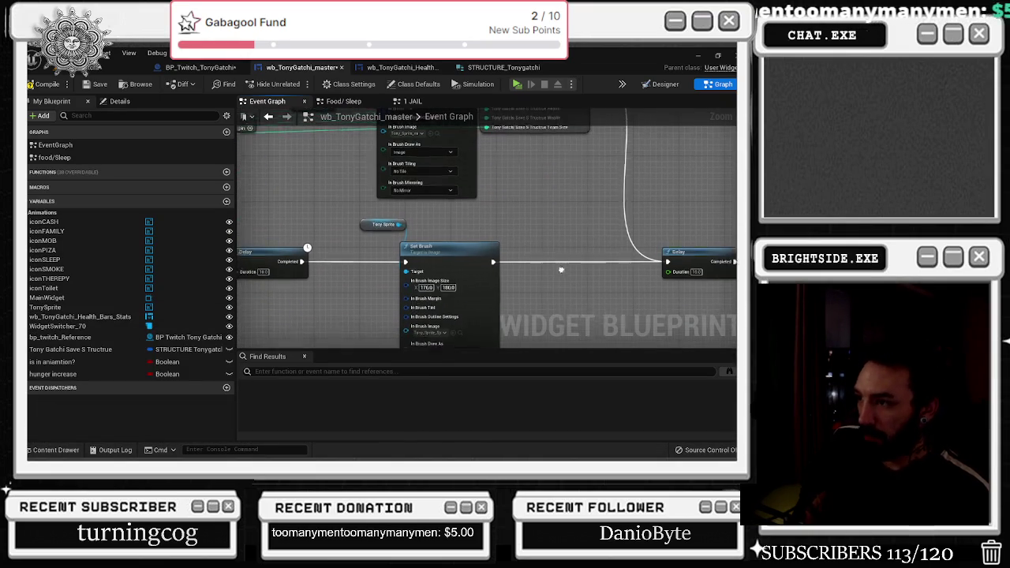
left_click(436, 279)
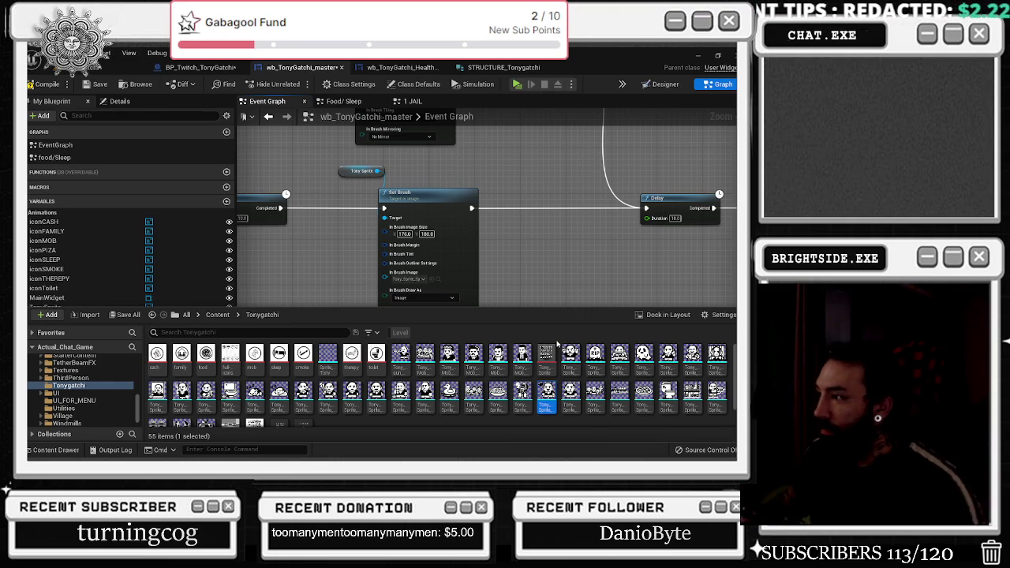
- Pick the other Tony sprite and assign it as this Set Brush node's In Brush Image
scroll(534, 359, "down", 2)
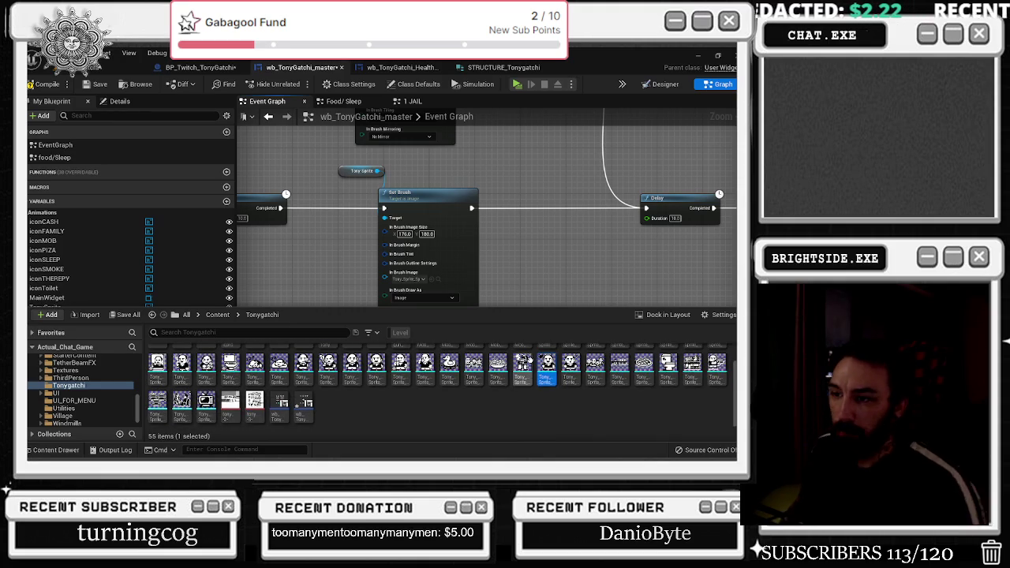
scroll(525, 361, "up", 1)
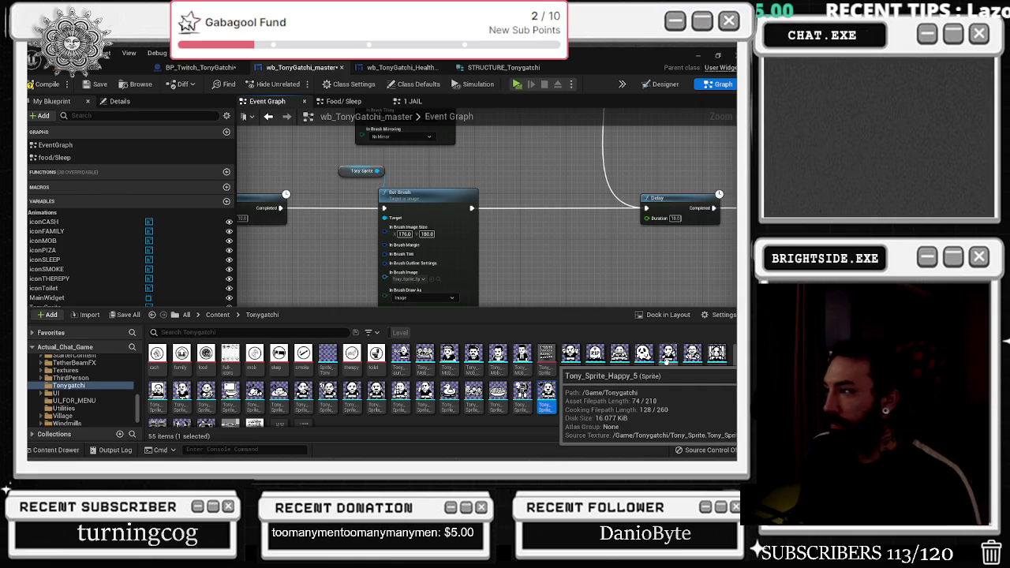
left_click(666, 359)
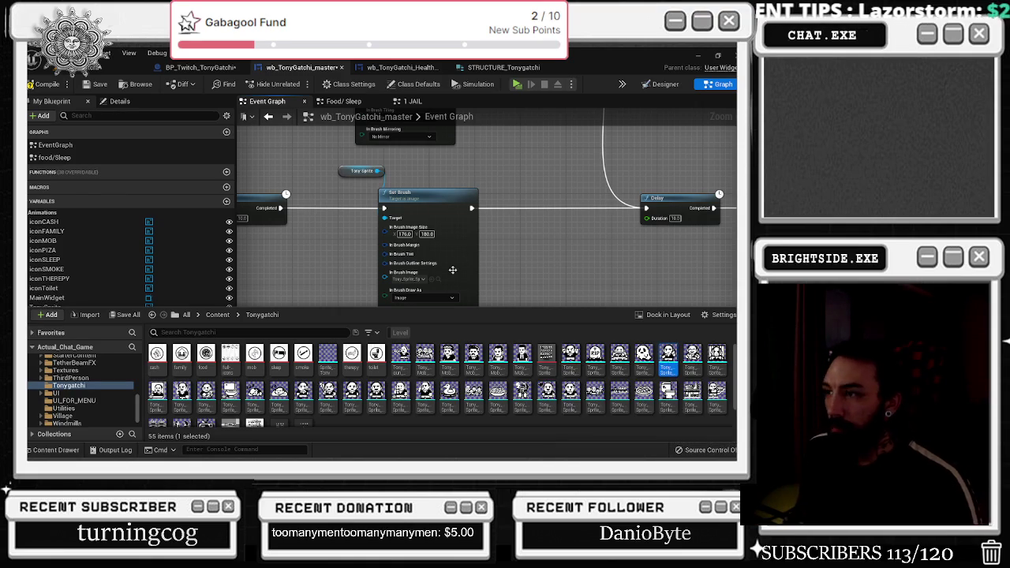
left_click(546, 394)
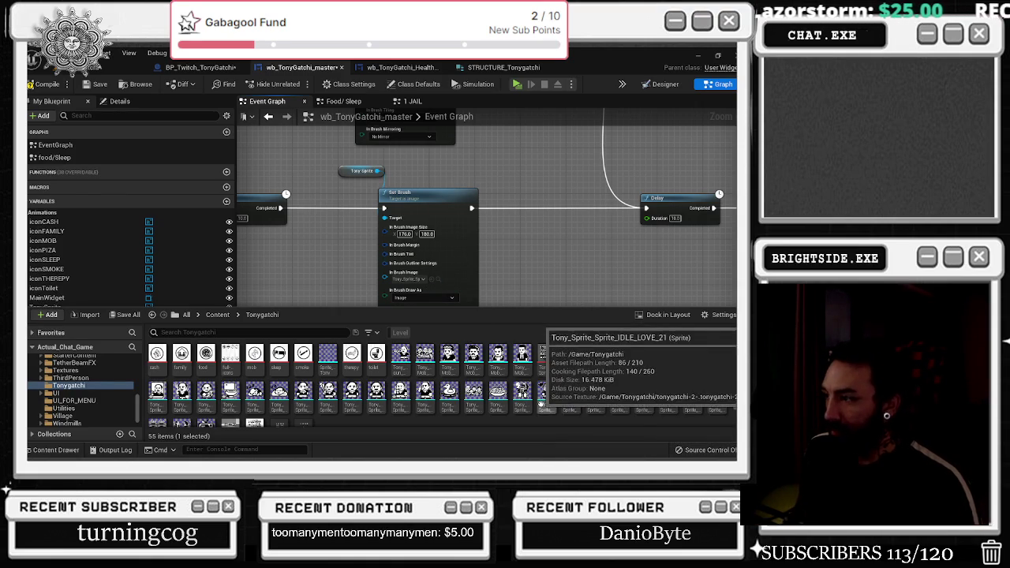
left_click(434, 290)
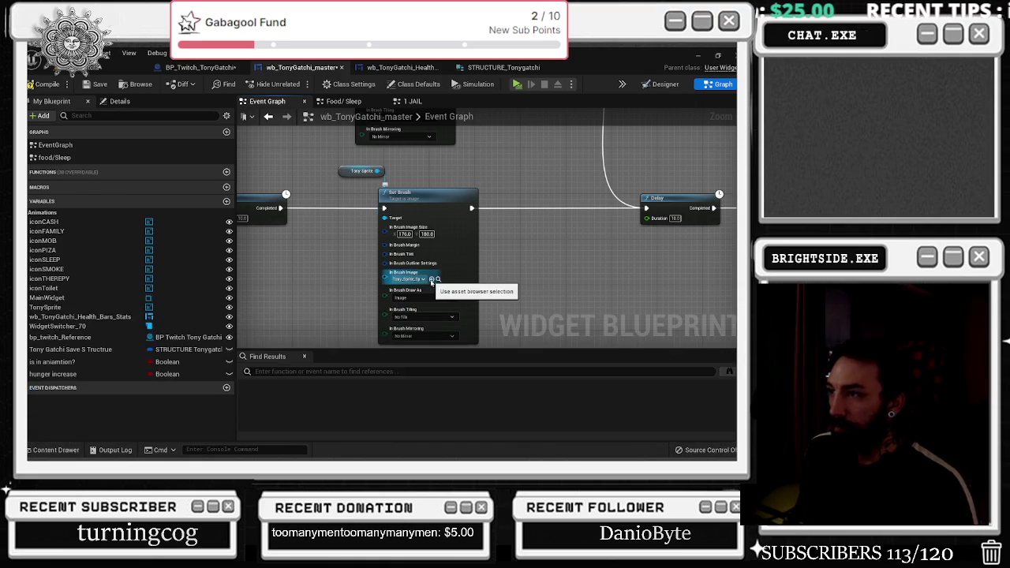
scroll(538, 258, "down", 2)
left_click_drag(538, 258, 446, 256)
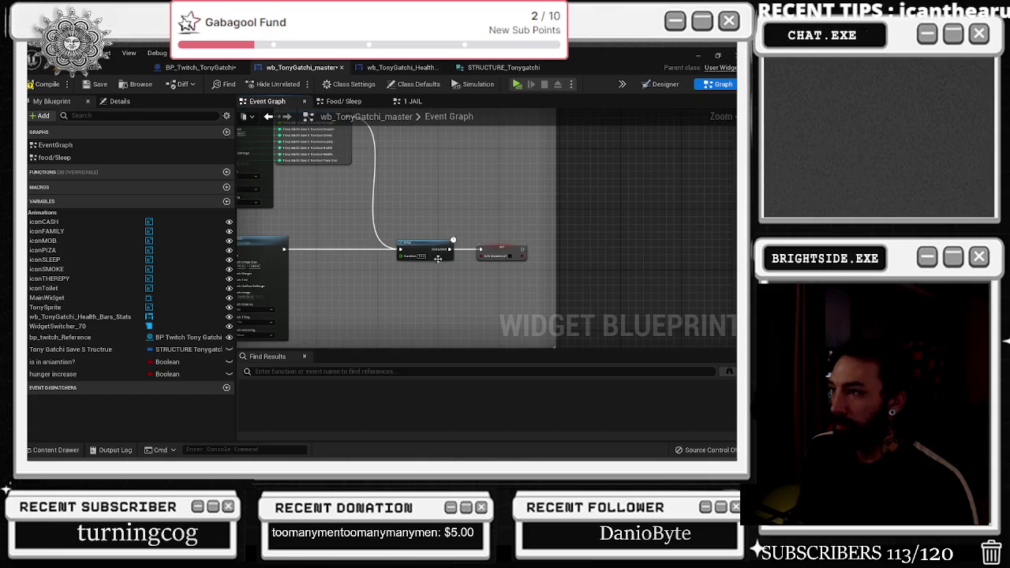
- Zoom and pan past the earlier Set Brush nodes to the following nodes in the graph
scroll(390, 280, "down", 3)
scroll(682, 260, "up", 3)
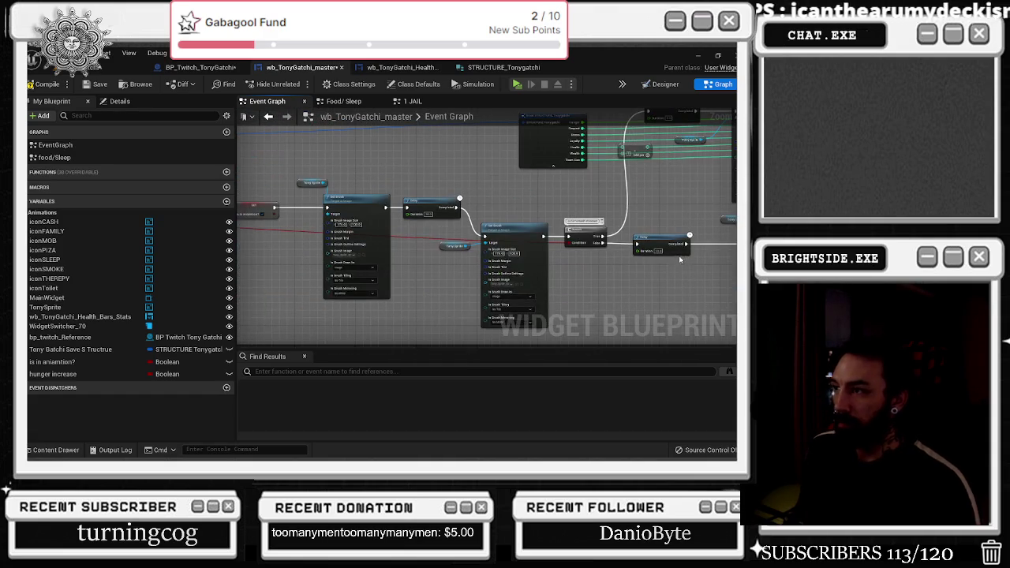
left_click_drag(607, 277, 762, 277)
scroll(482, 244, "down", 4)
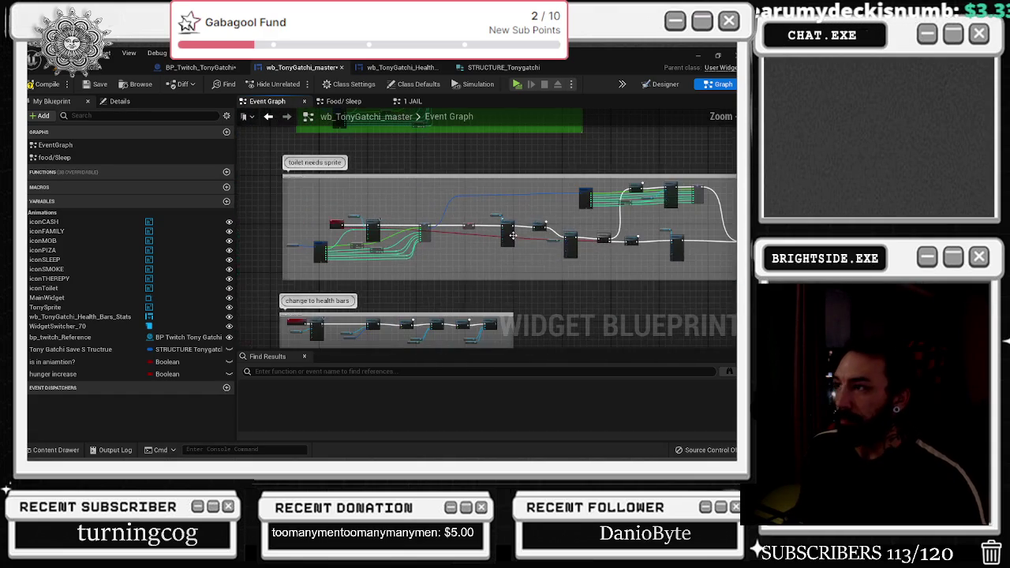
scroll(422, 190, "down", 1)
scroll(578, 222, "up", 8)
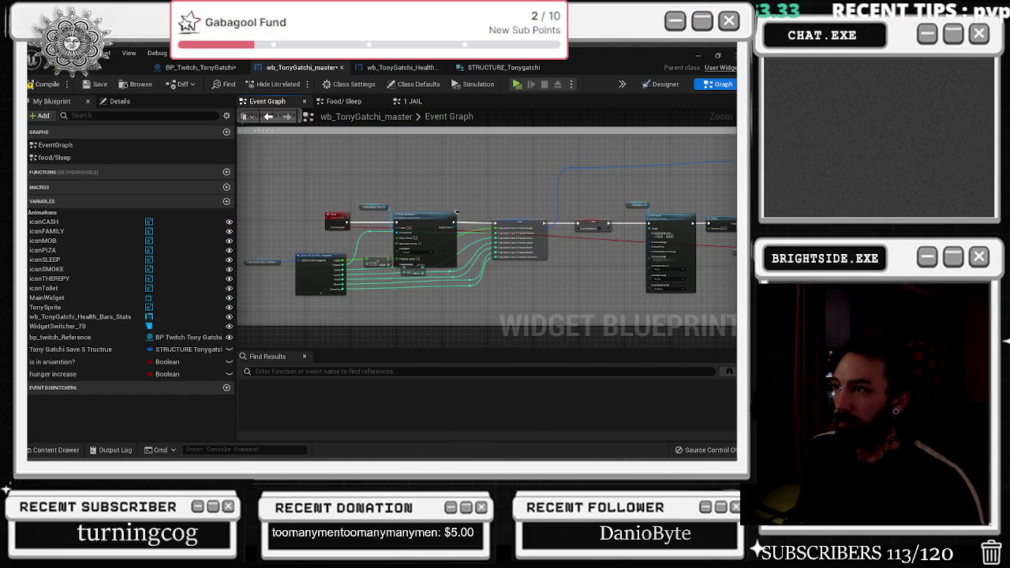
mouse_move(456, 211)
left_mouse_down()
mouse_move(245, 318)
mouse_move(695, 291)
left_mouse_up()
scroll(638, 277, "down", 6)
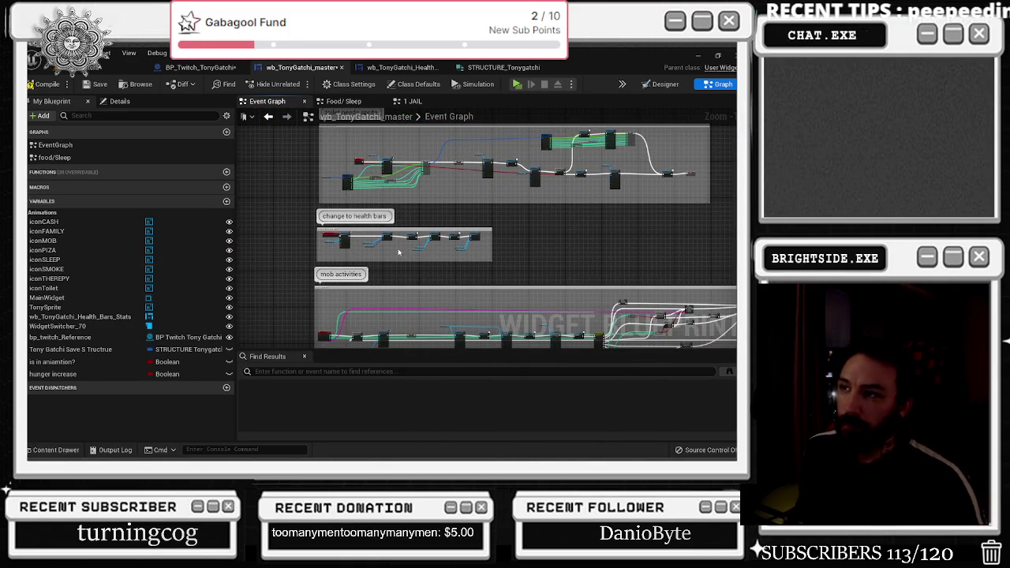
scroll(314, 272, "up", 5)
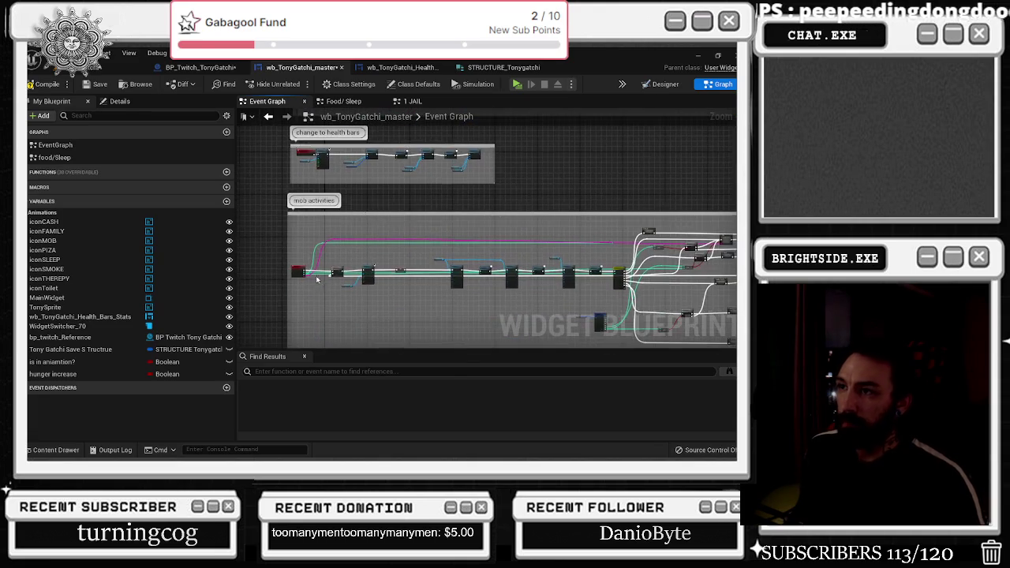
- Nudge the red Mob Activities event node slightly left within its comment block
left_click_drag(312, 255, 290, 254)
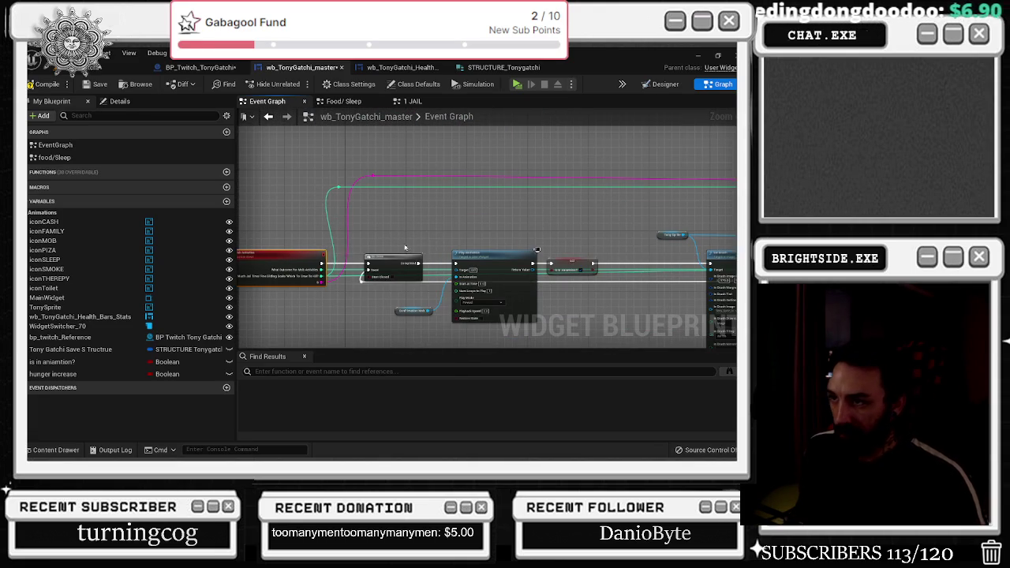
left_click_drag(503, 223, 319, 201)
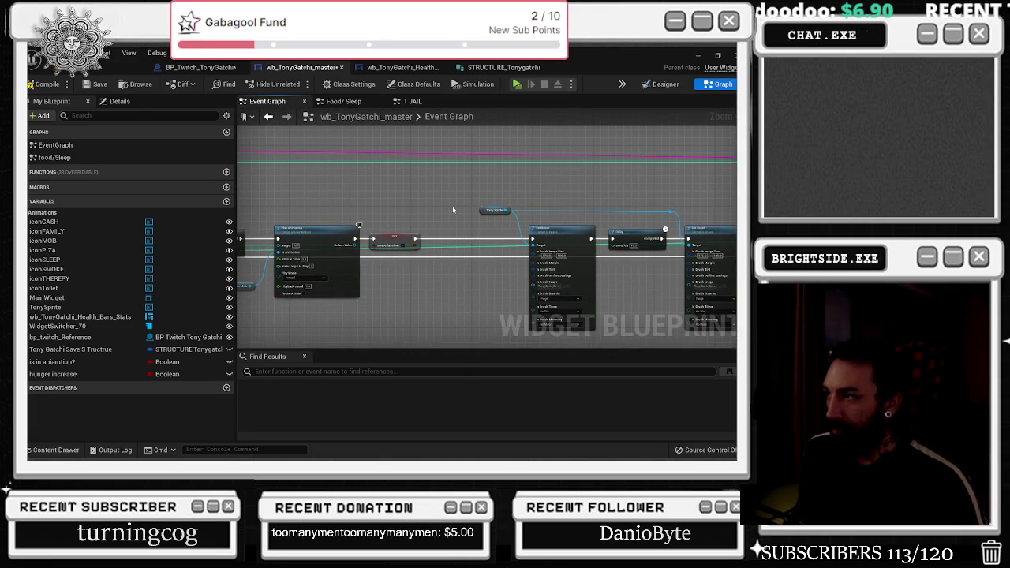
scroll(483, 200, "down", 5)
scroll(473, 209, "up", 6)
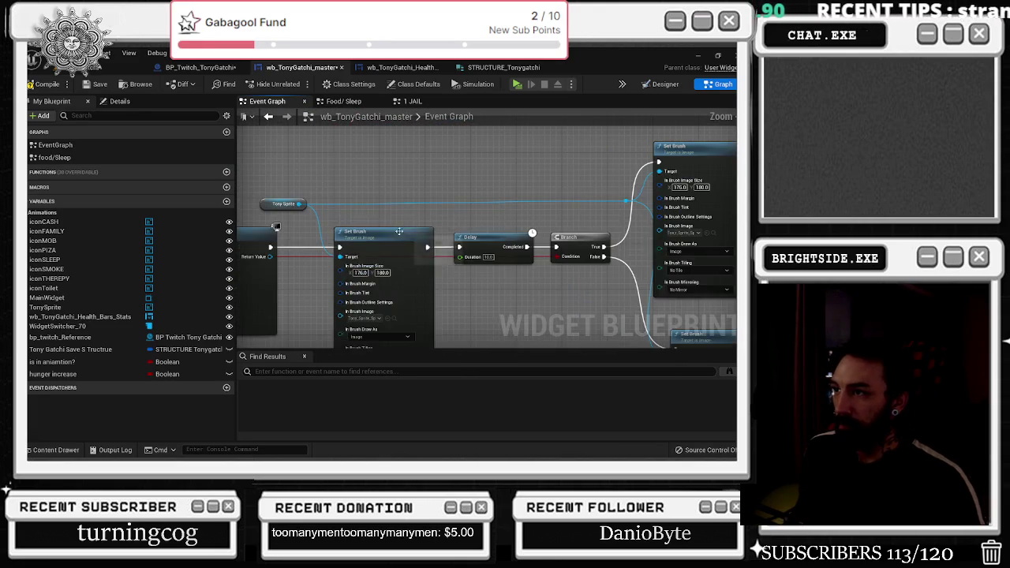
- Browse the Tonygatchi sprites and bring the therapy and toilet sprite comments into view
left_click(52, 449)
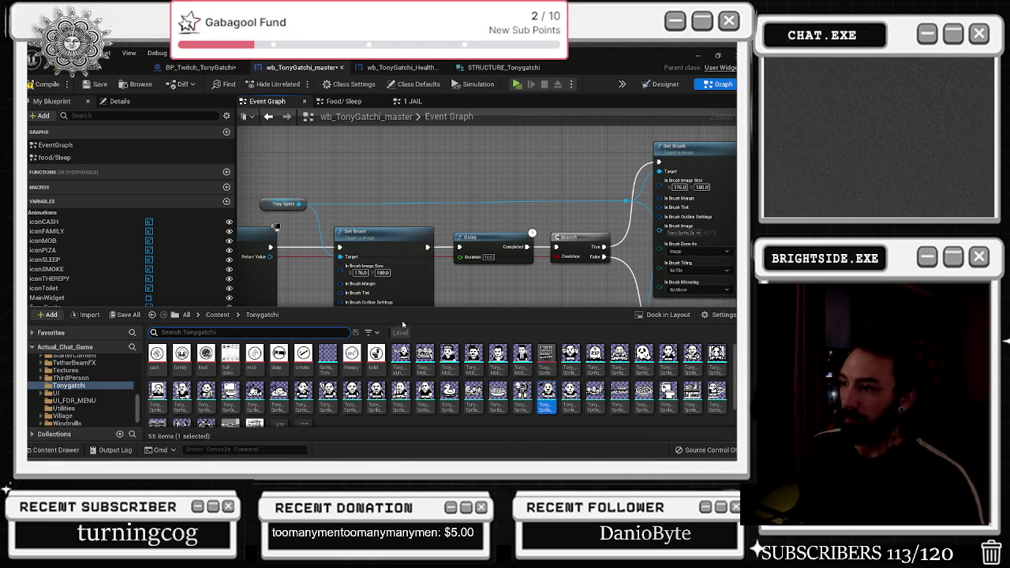
scroll(442, 371, "down", 2)
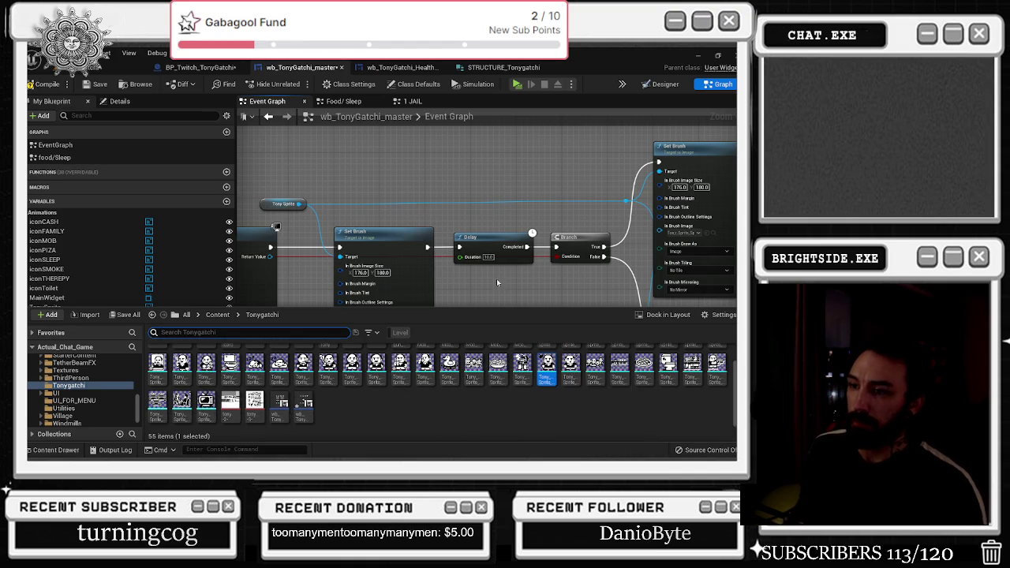
scroll(496, 279, "down", 8)
scroll(397, 296, "down", 3)
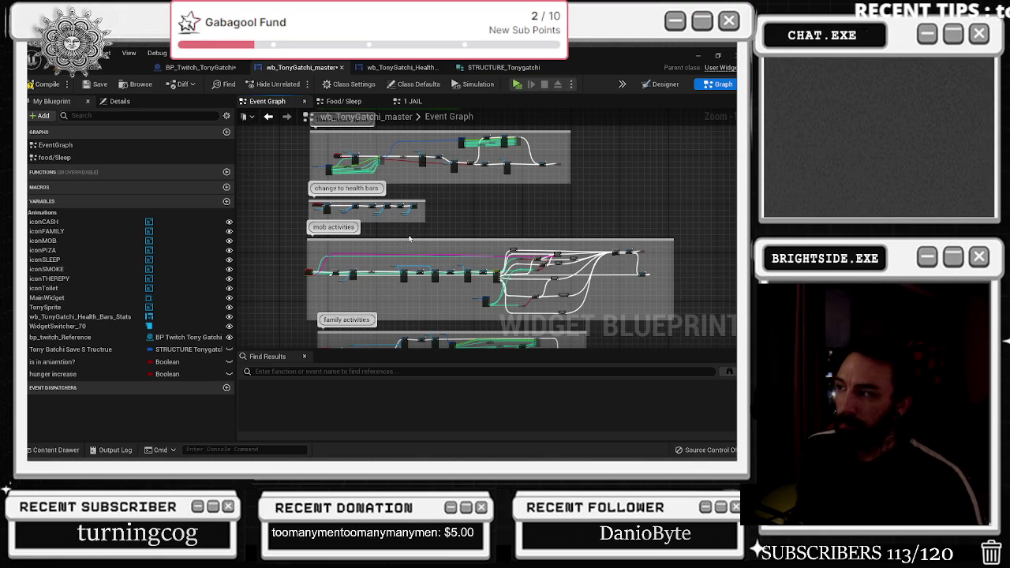
left_click_drag(410, 236, 357, 337)
scroll(300, 261, "up", 5)
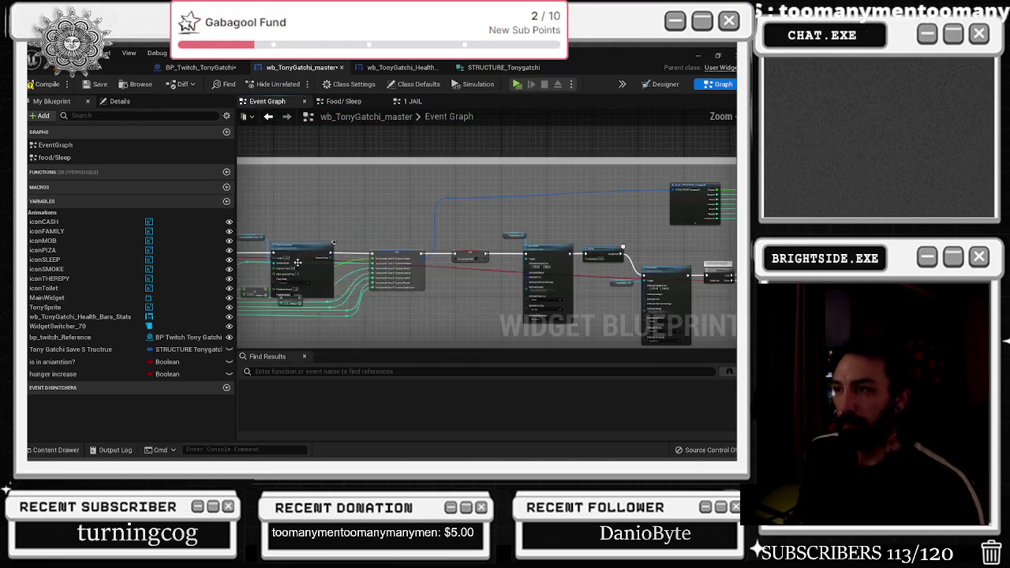
scroll(290, 278, "down", 8)
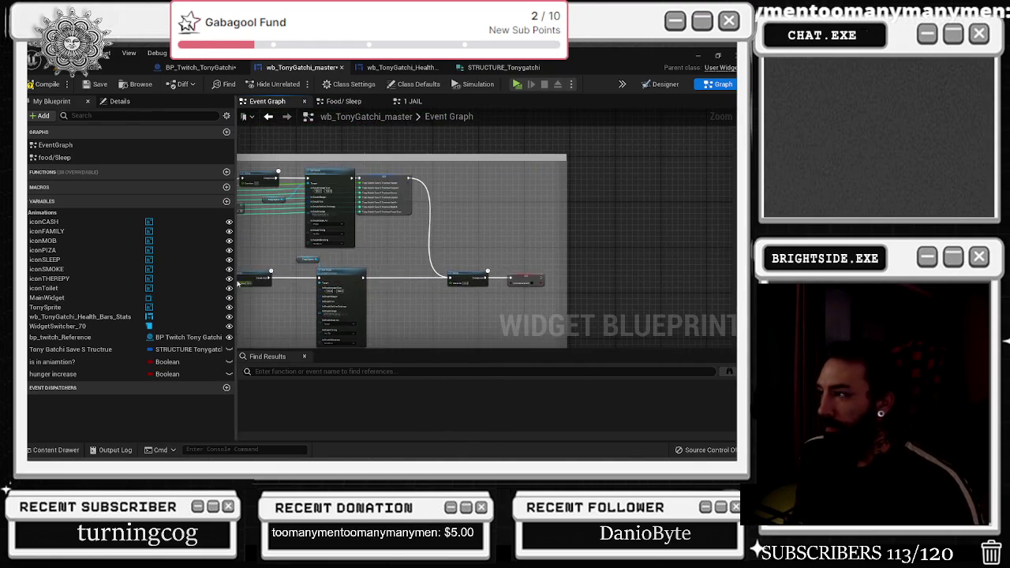
scroll(265, 292, "up", 2)
scroll(461, 261, "up", 2)
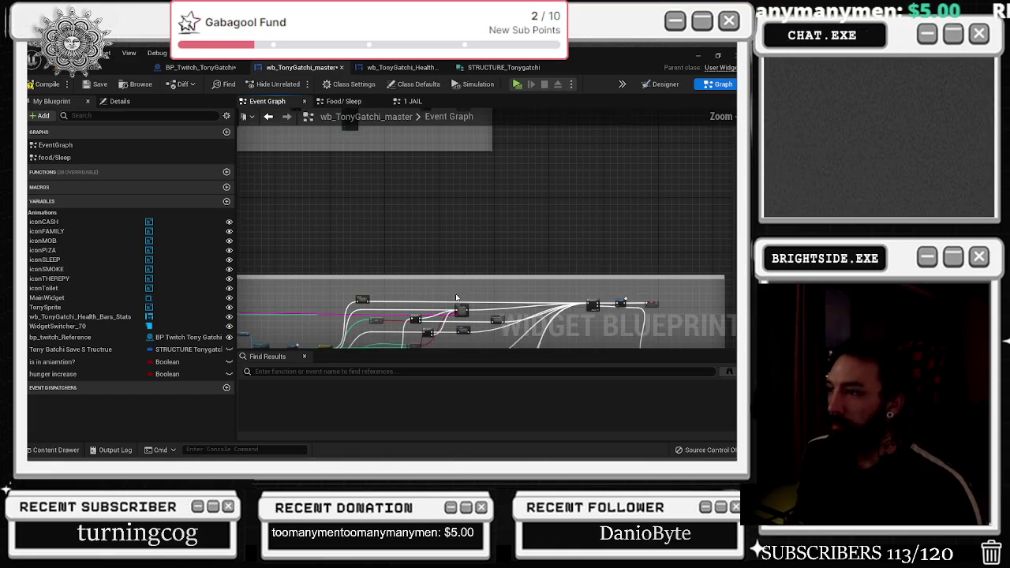
scroll(459, 207, "up", 4)
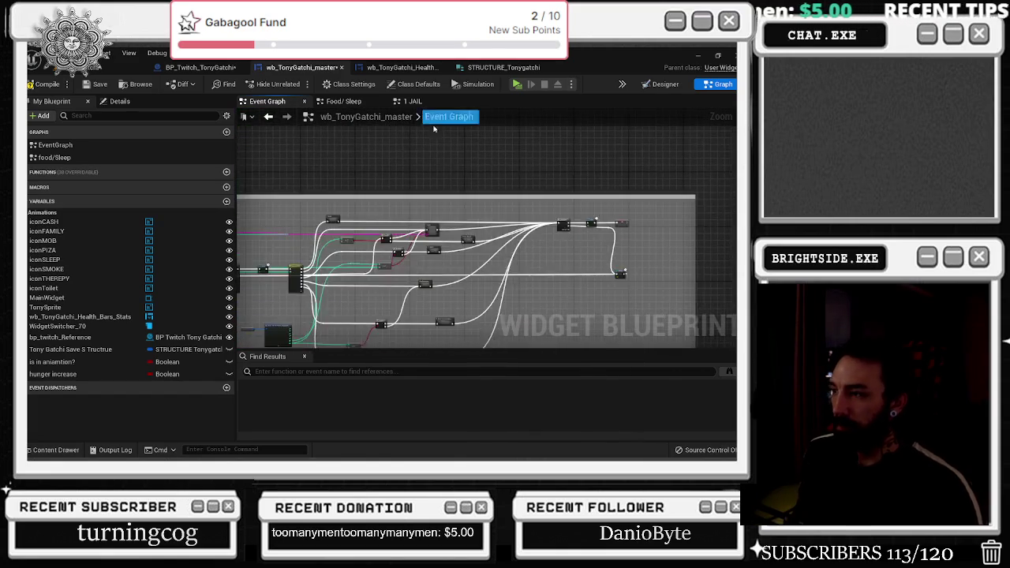
scroll(401, 182, "down", 6)
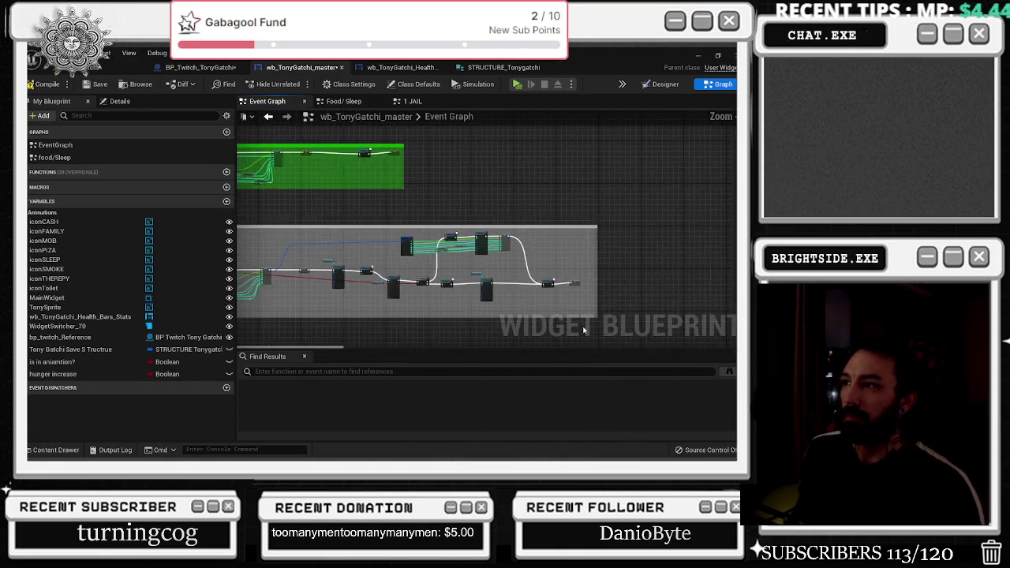
scroll(430, 193, "up", 5)
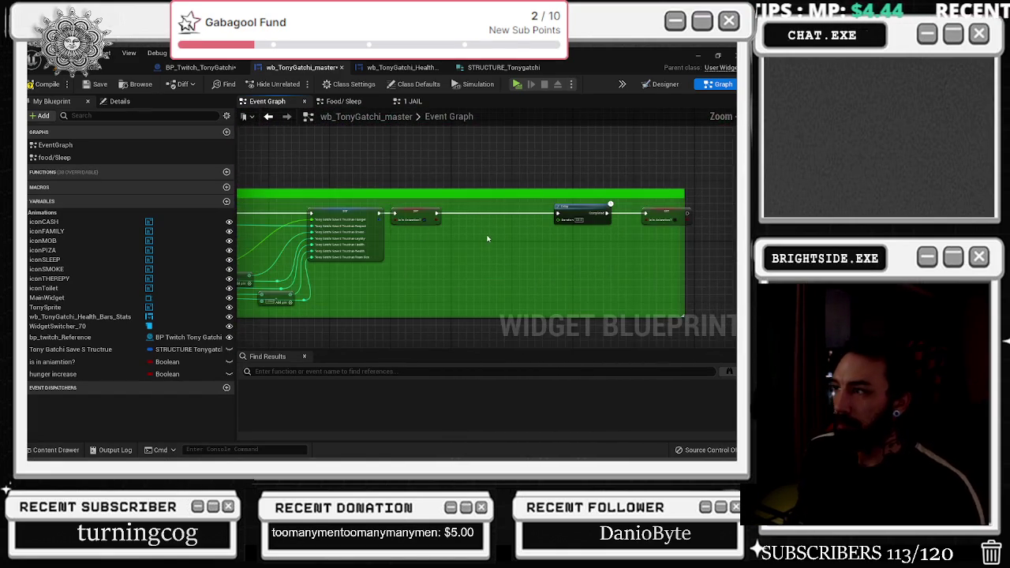
mouse_move(483, 249)
left_mouse_down()
mouse_move(451, 205)
mouse_move(425, 133)
left_mouse_up()
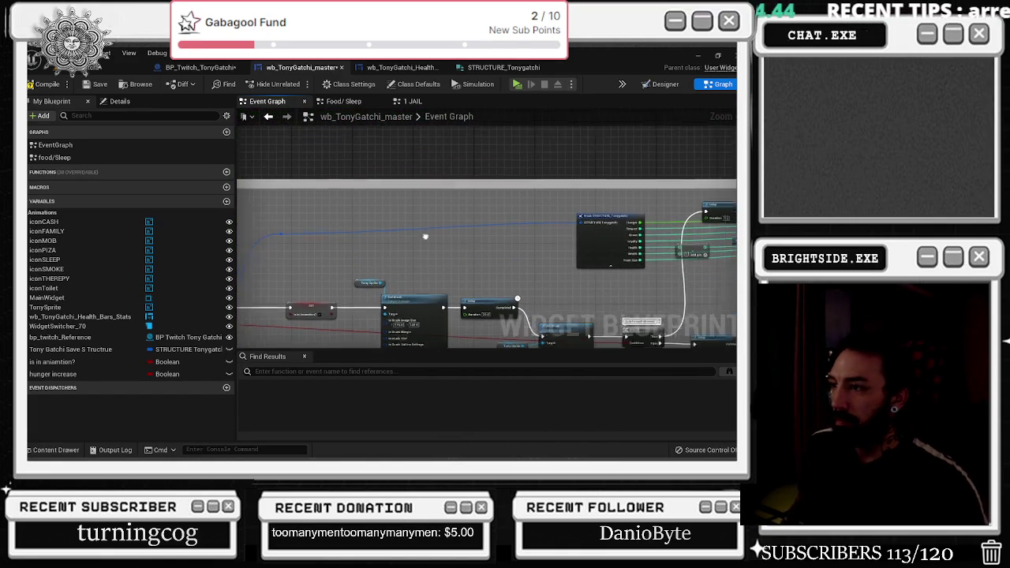
scroll(462, 198, "down", 3)
scroll(450, 254, "up", 3)
- Paste a Set Brush with Tony Sprite getter and wire it between SET and Delay
key("ctrl+v")
mouse_move(494, 236)
left_mouse_down()
mouse_move(466, 213)
mouse_move(489, 229)
left_mouse_up()
left_click(422, 246, "alt")
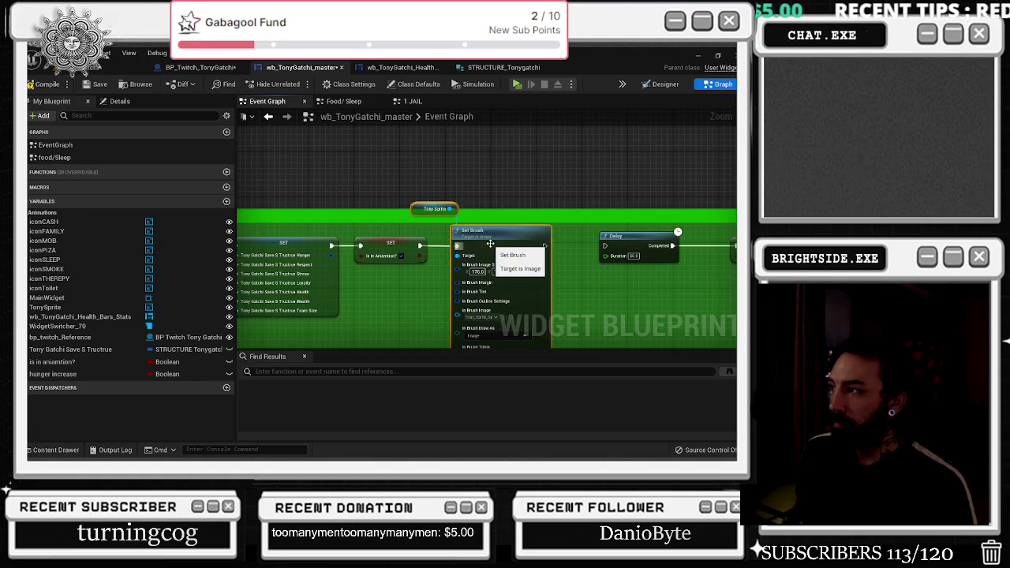
left_click_drag(545, 246, 608, 247)
left_click_drag(422, 247, 504, 230)
left_click_drag(450, 204, 427, 187)
left_click(442, 196)
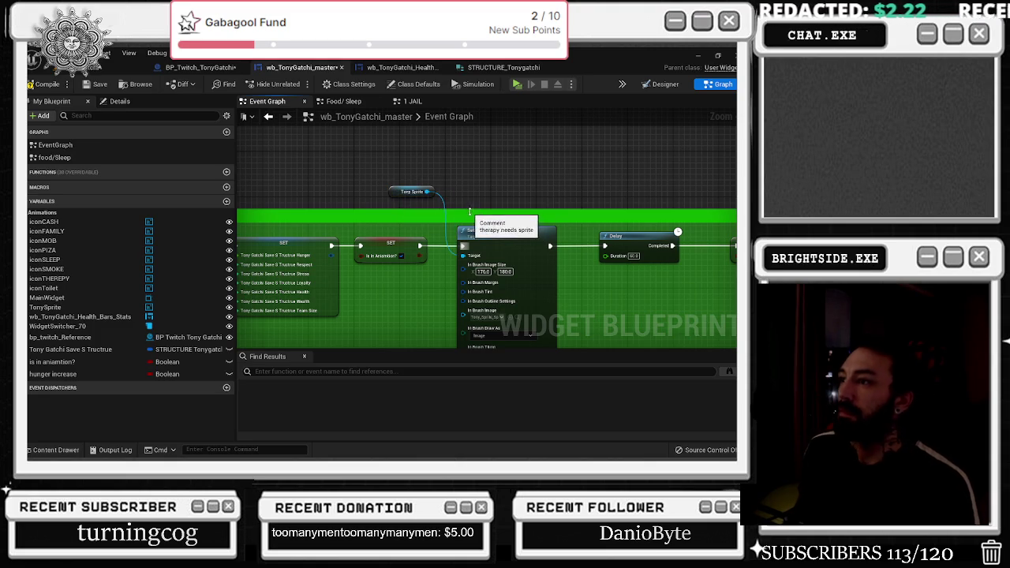
- Assign the second-row second Tony sprite as brush image and widen the therapy needs comment
left_click(52, 450)
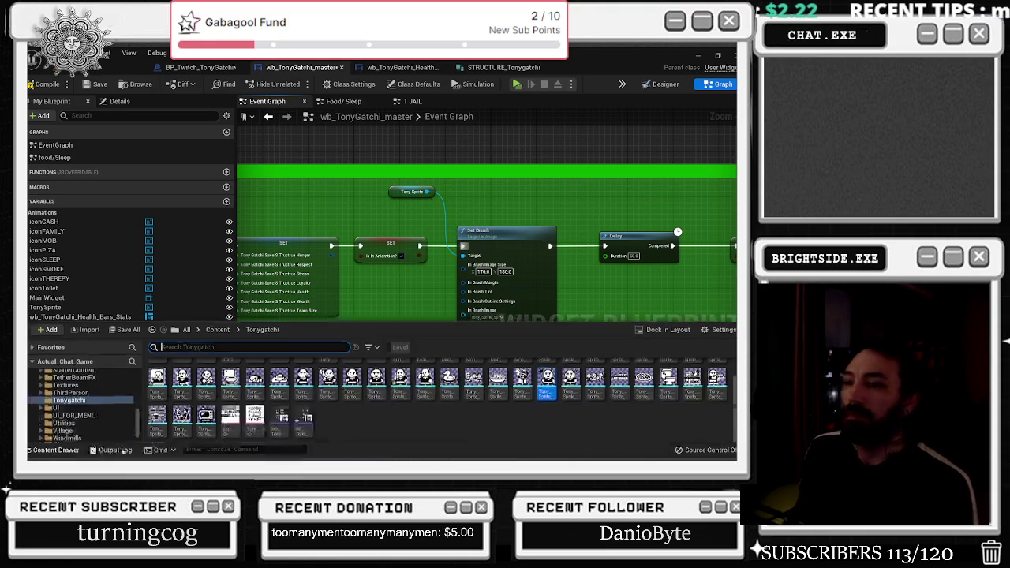
left_click(181, 404)
left_click(491, 278)
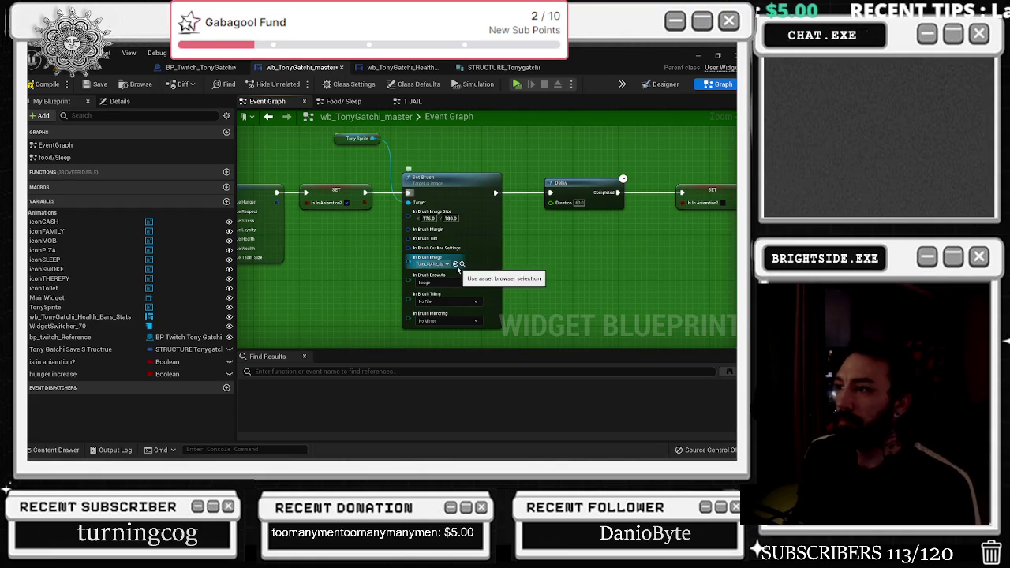
left_click(462, 264)
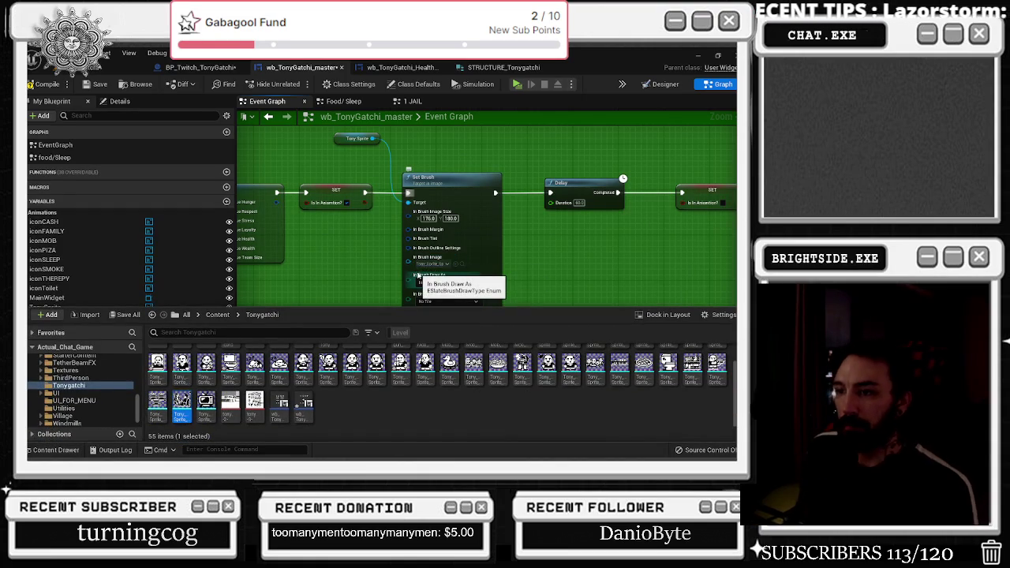
left_click(570, 231)
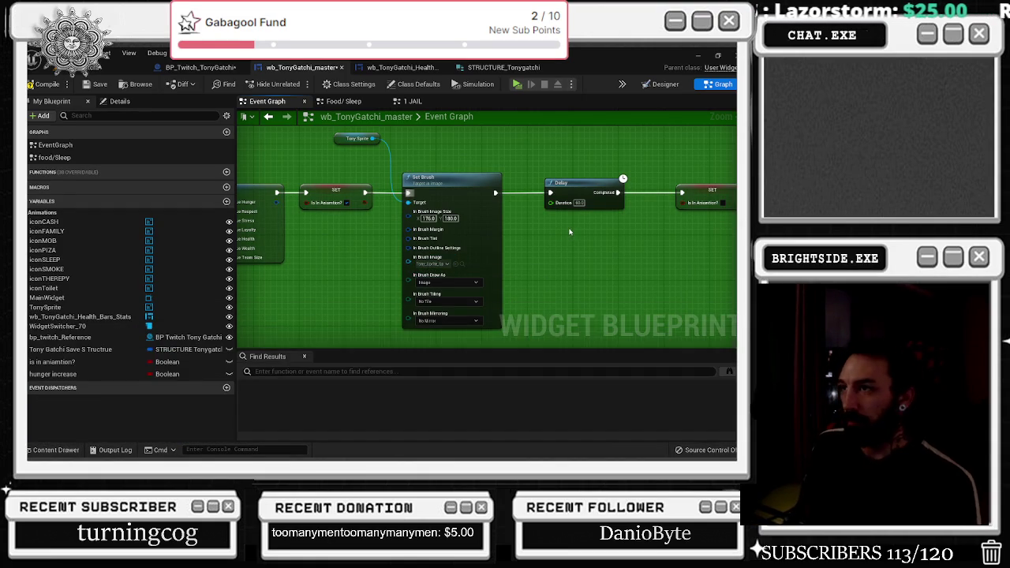
scroll(557, 231, "down", 2)
left_click_drag(678, 172, 691, 176)
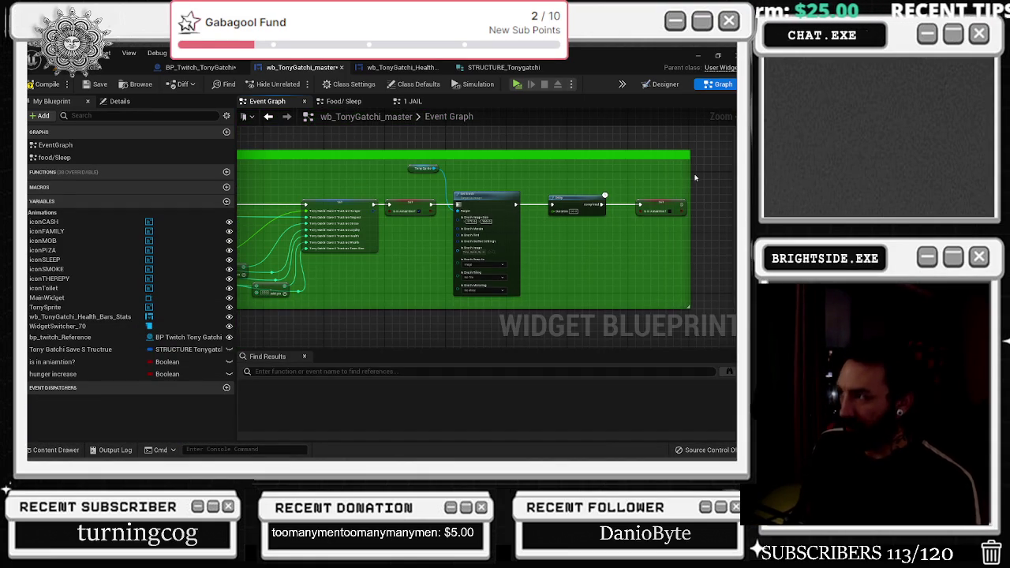
- Move the Tony Sprite getter slightly down-right and rewind the YouTube music to about 1:35
left_click_drag(435, 166, 444, 180)
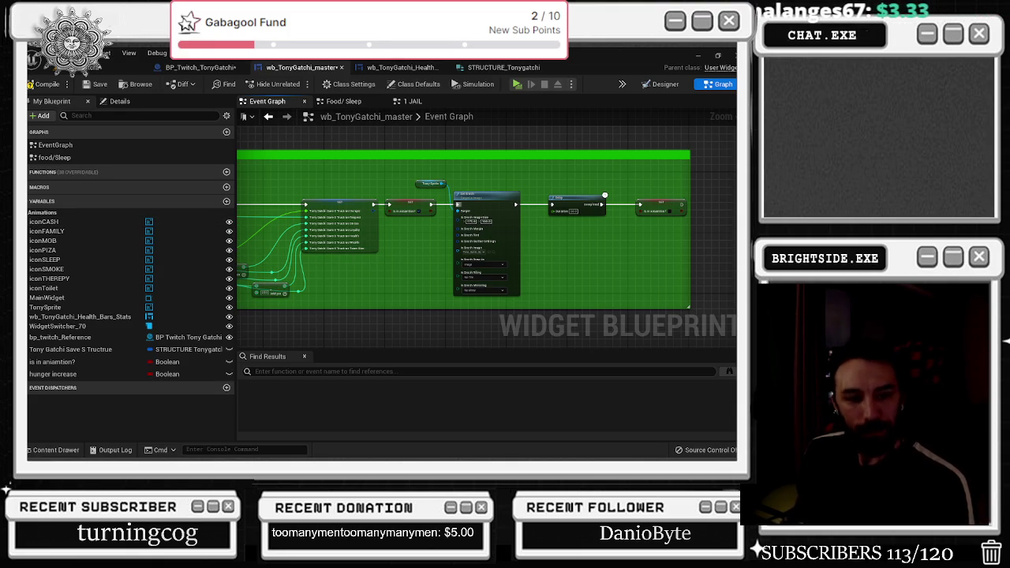
key("alt+Tab")
left_click_drag(52, 361, 41, 362)
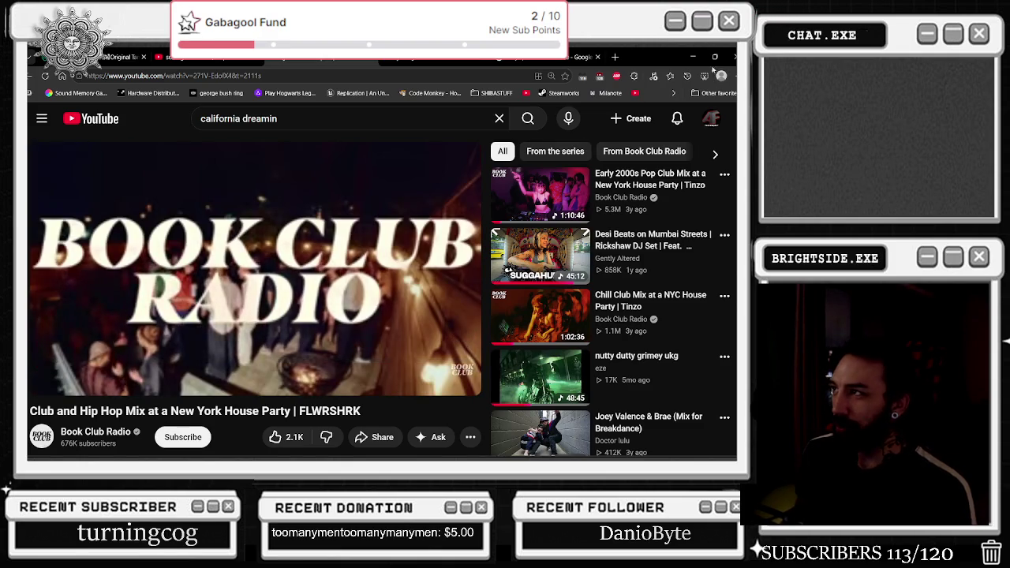
key("alt+Tab")
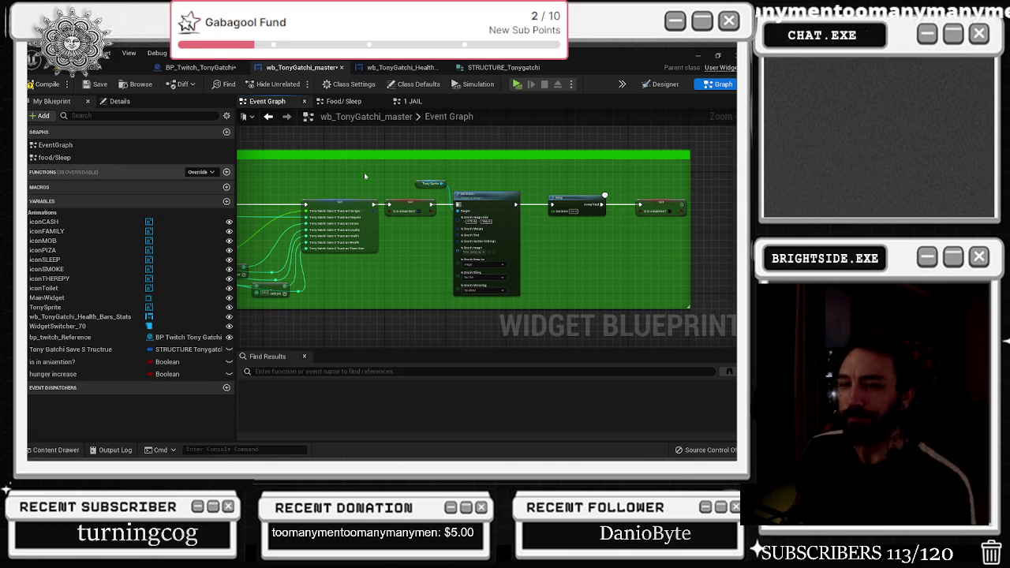
scroll(374, 226, "up", 3)
scroll(405, 227, "up", 2)
scroll(411, 206, "down", 2)
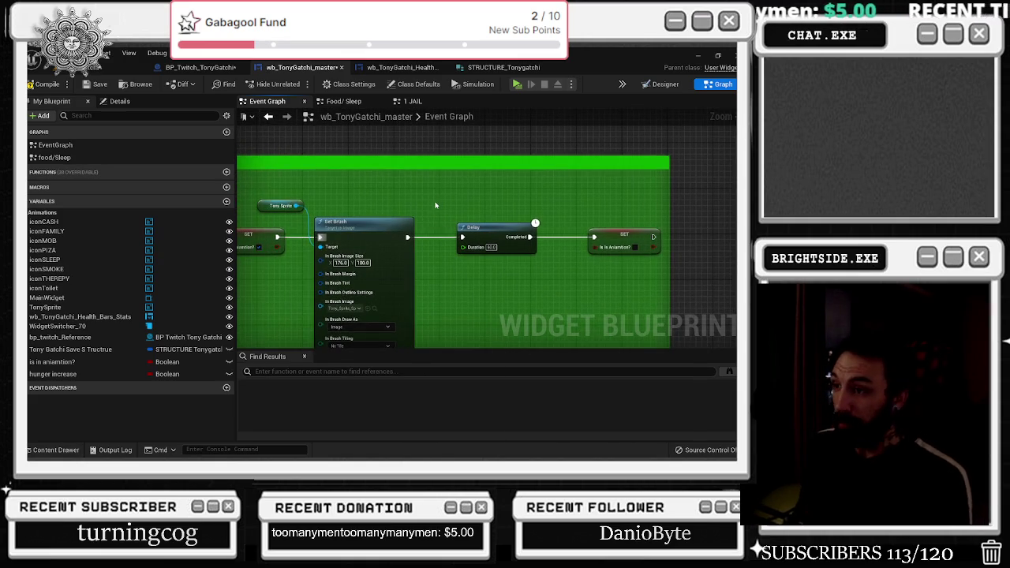
- Open the selected Tony sprite from the Tonygatchi folder in the sprite editor
left_click_drag(434, 206, 718, 183)
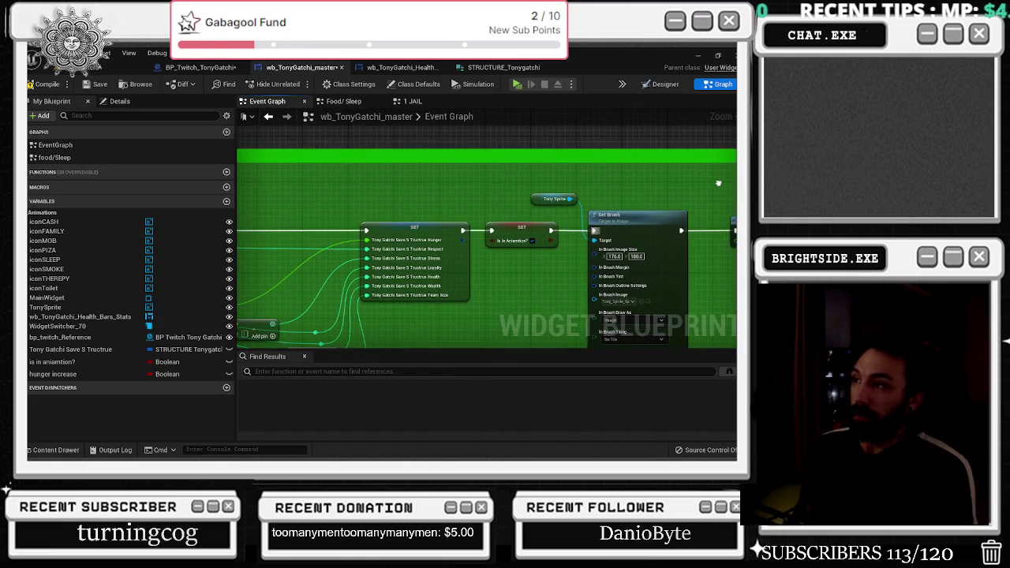
left_click(54, 450)
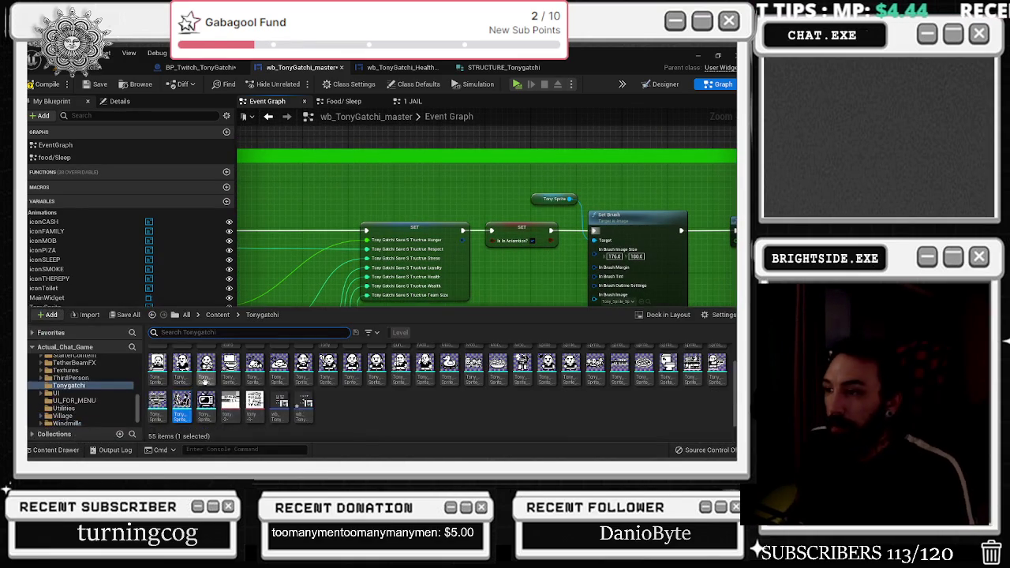
double_click(180, 407)
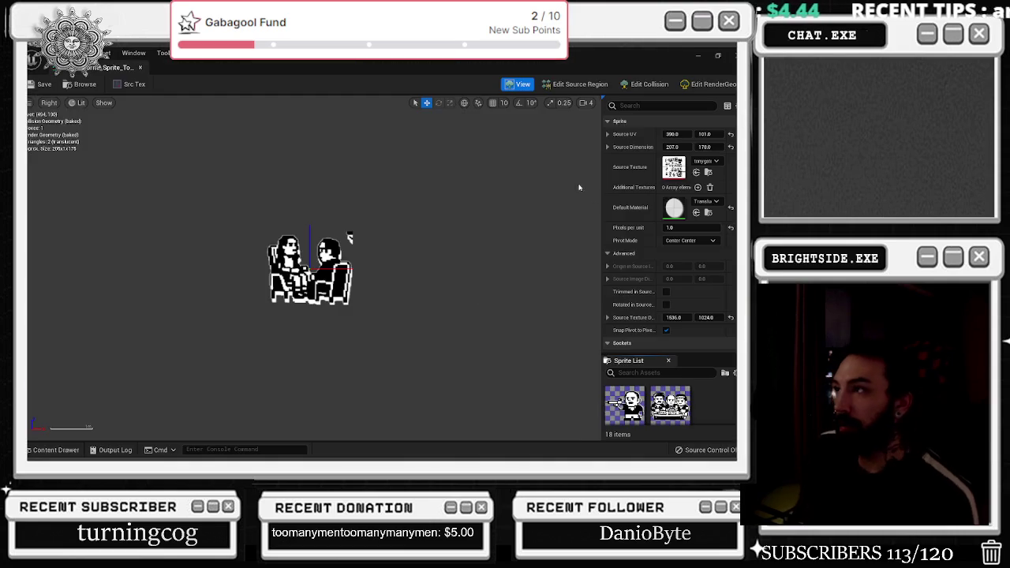
scroll(283, 275, "up", 4)
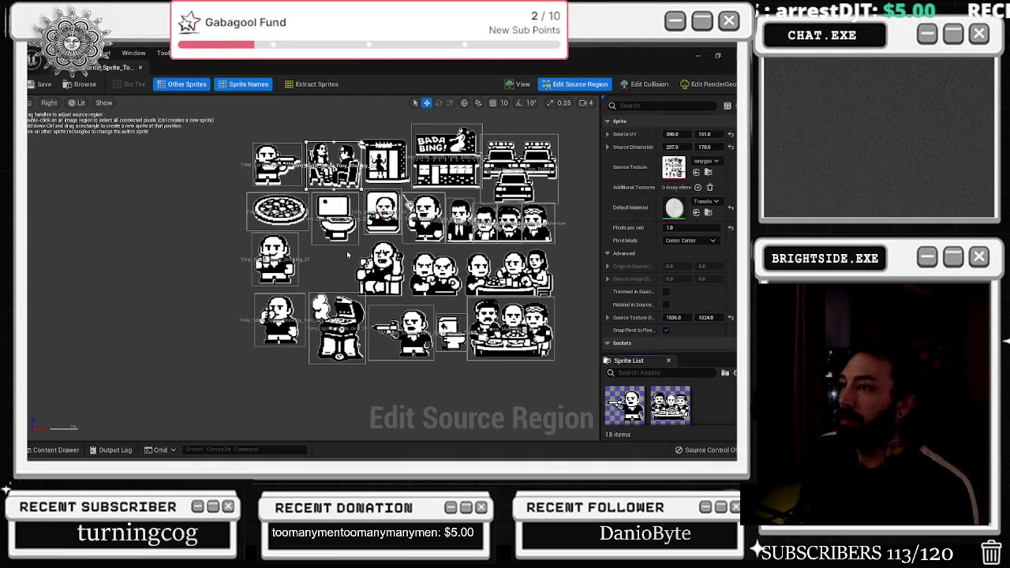
scroll(410, 268, "up", 1)
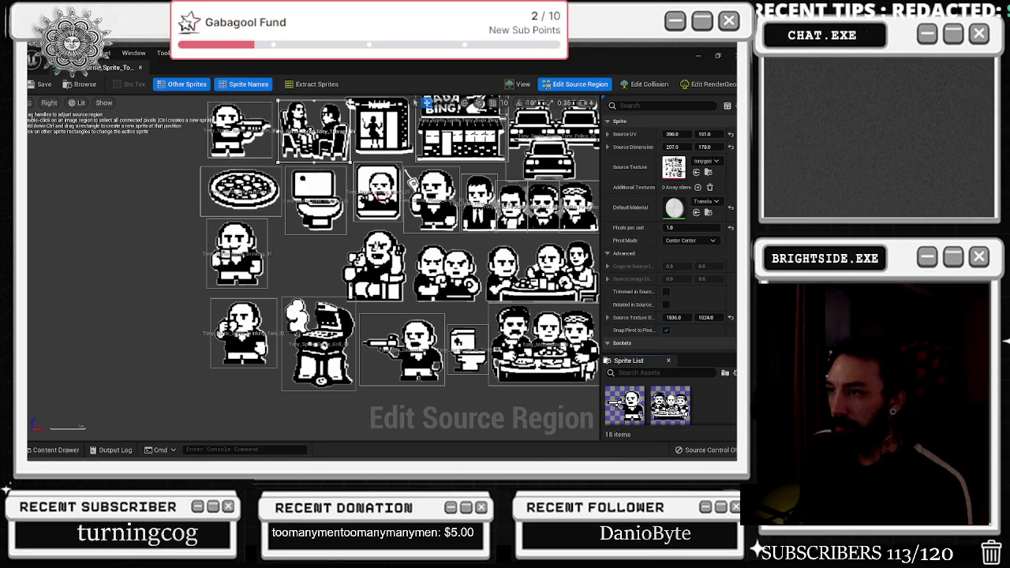
- Duplicate the sprite as Tony_Sprite_Sprite_Tony_Therapy_second_25 and open the copy
left_click(54, 450)
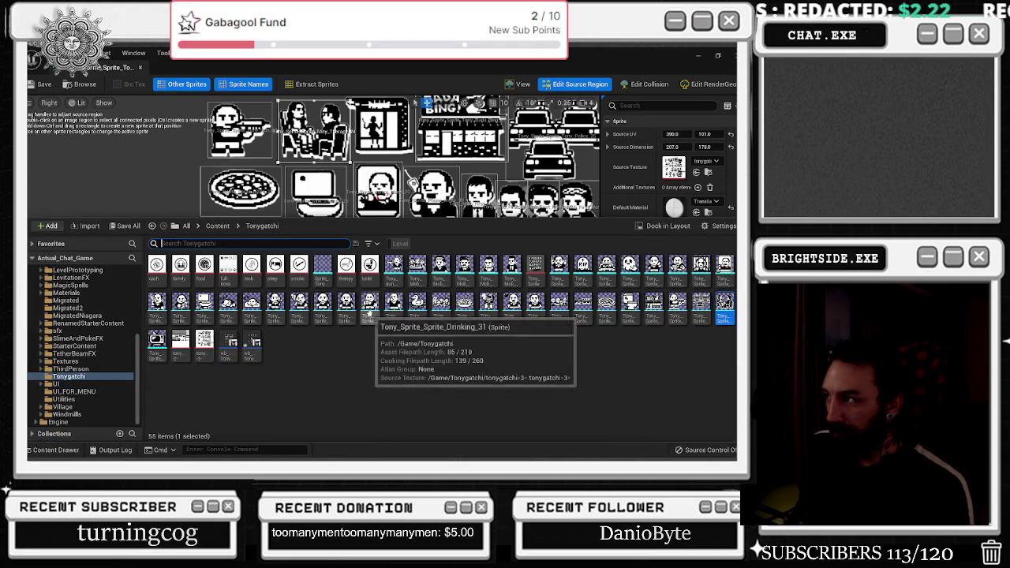
right_click(724, 308)
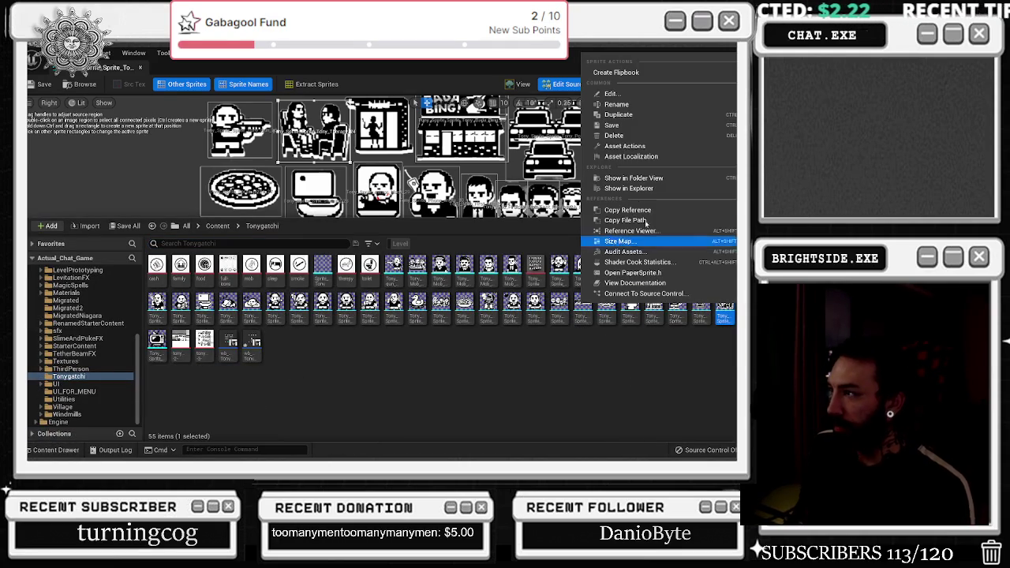
left_click(626, 116)
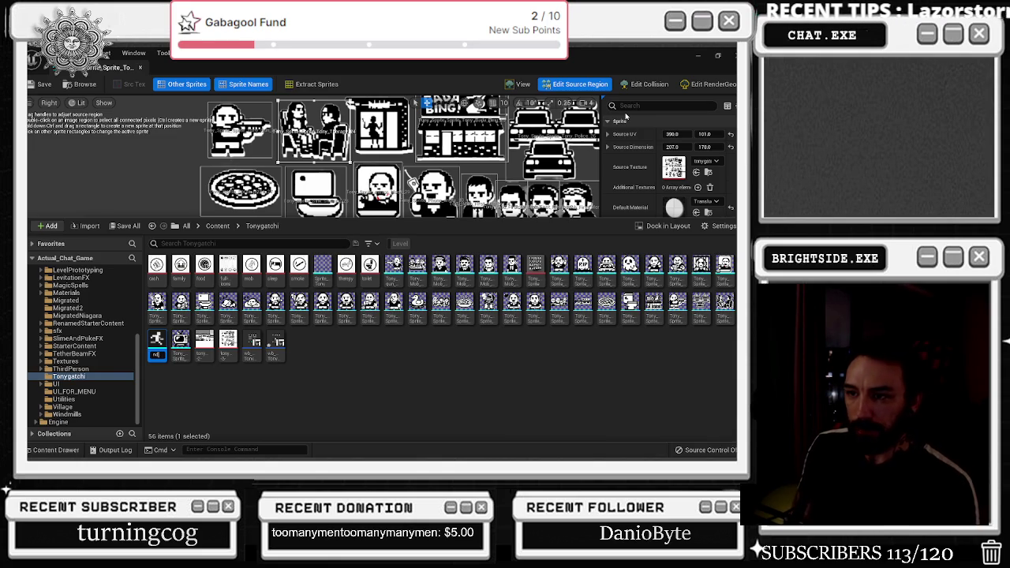
key("Return")
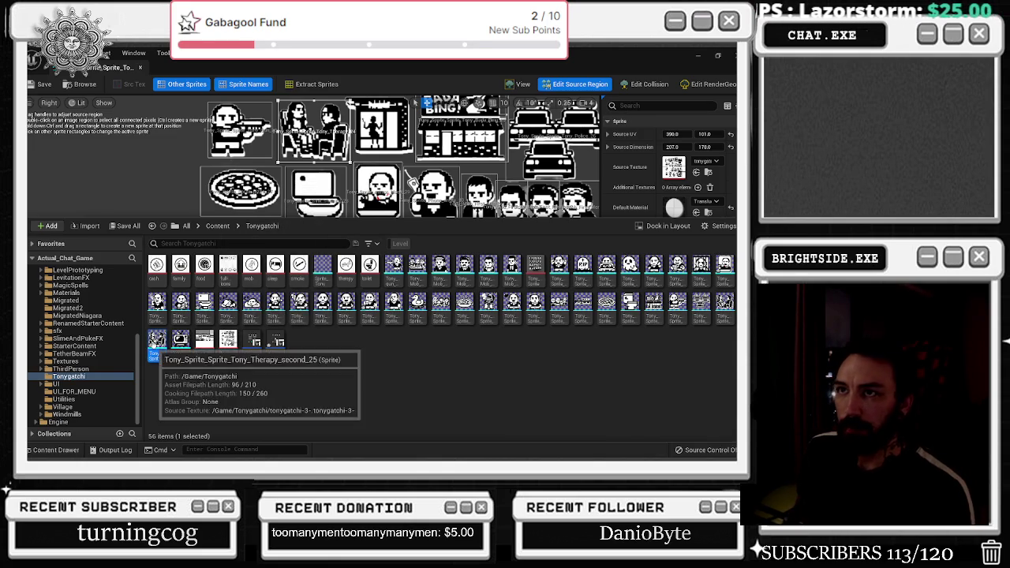
double_click(157, 341)
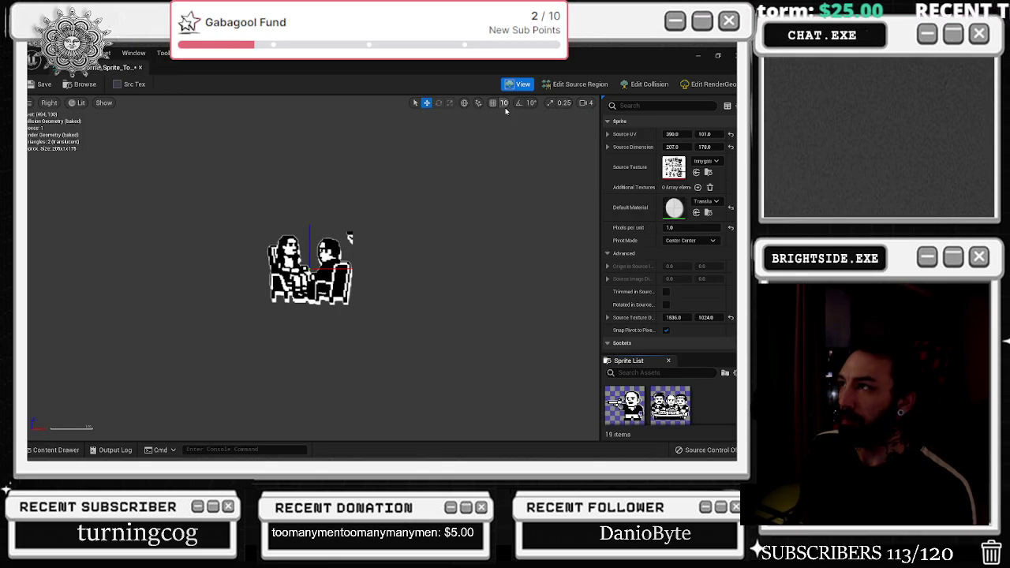
- Move the source region onto the seated man with Source UV X 563 and trim the left edge
left_click(565, 84)
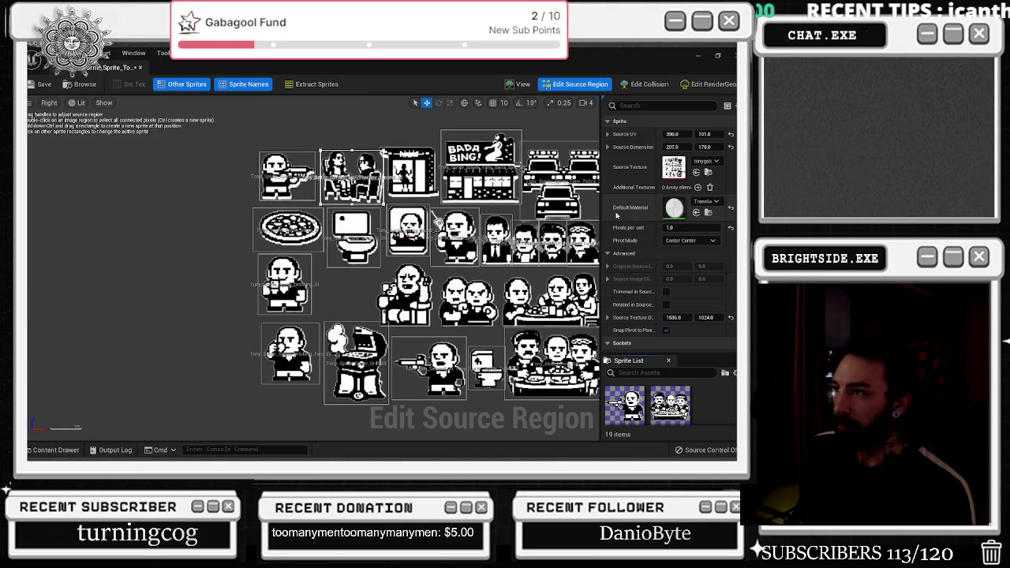
mouse_move(672, 134)
left_mouse_down()
mouse_move(734, 134)
mouse_move(671, 134)
left_mouse_up()
type("550")
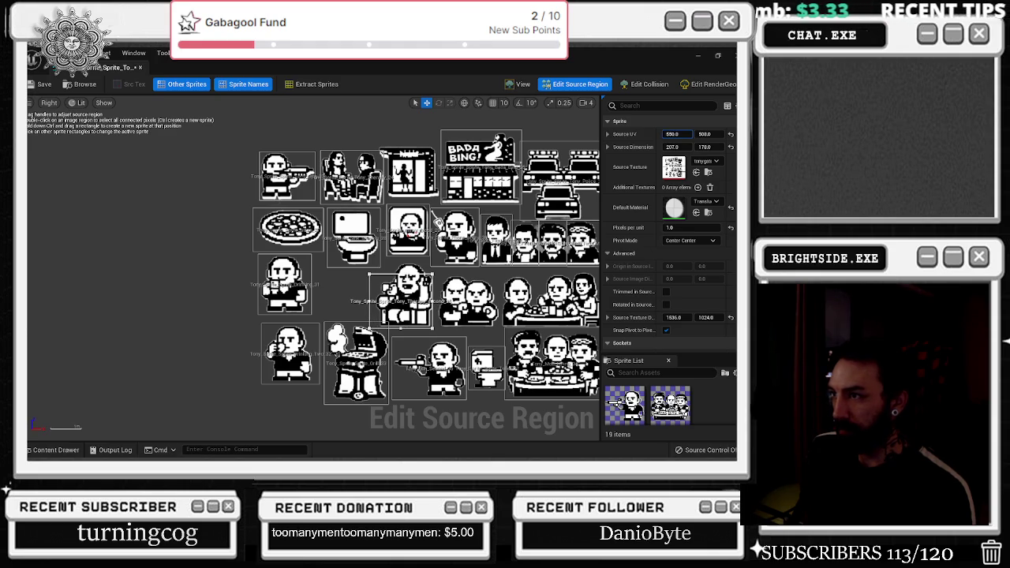
left_click(671, 134)
type("563")
key("Return")
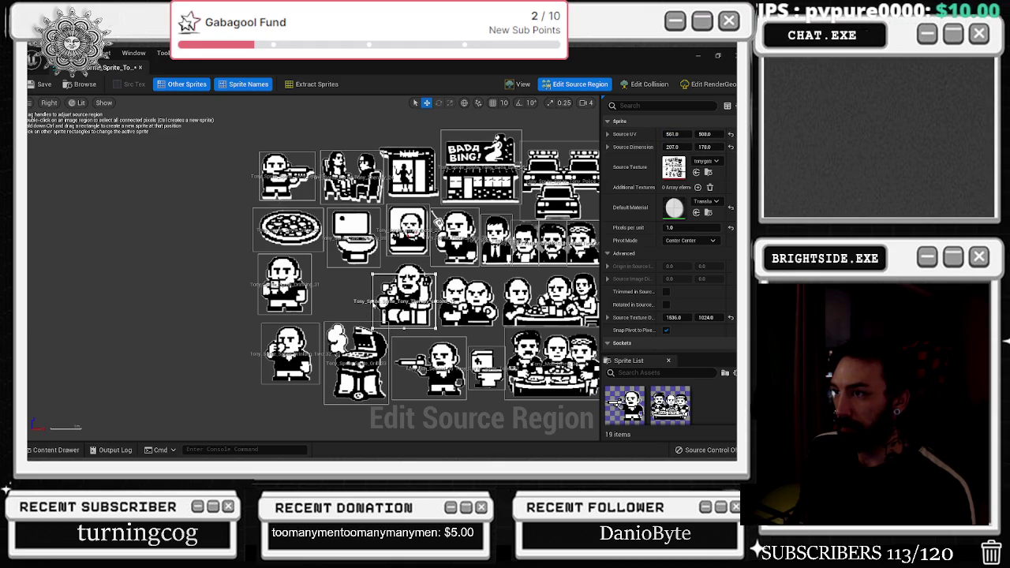
left_click_drag(373, 300, 405, 260)
left_click(437, 224)
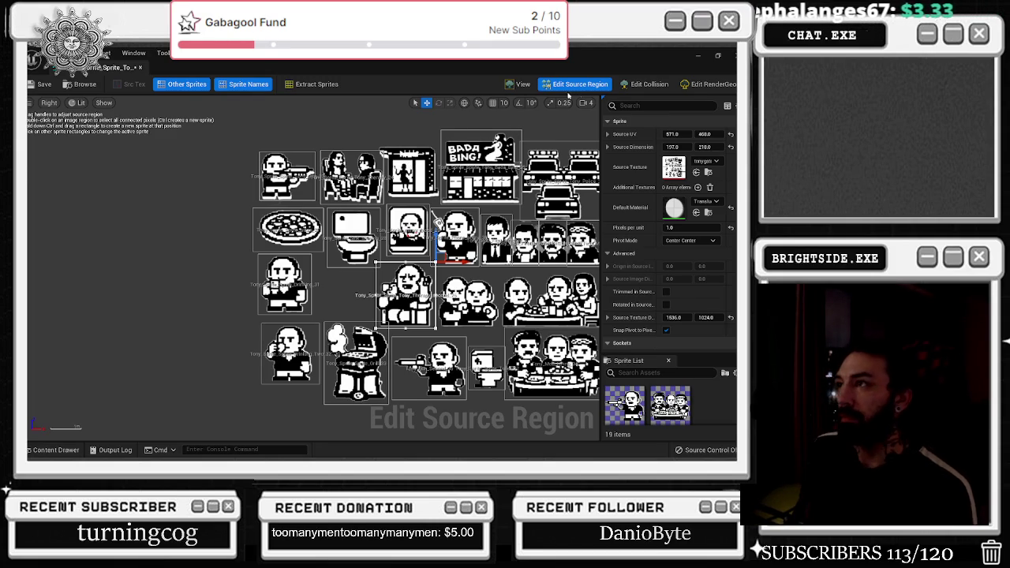
- Preview the finished single sprite and return to the widget's Event Graph
left_click(519, 84)
left_click(576, 83)
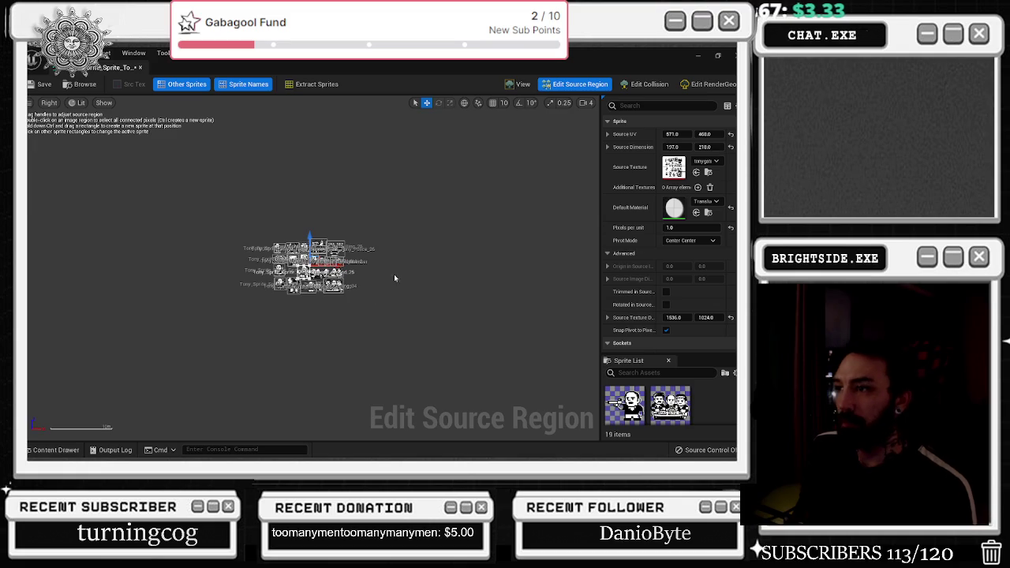
scroll(313, 242, "up", 8)
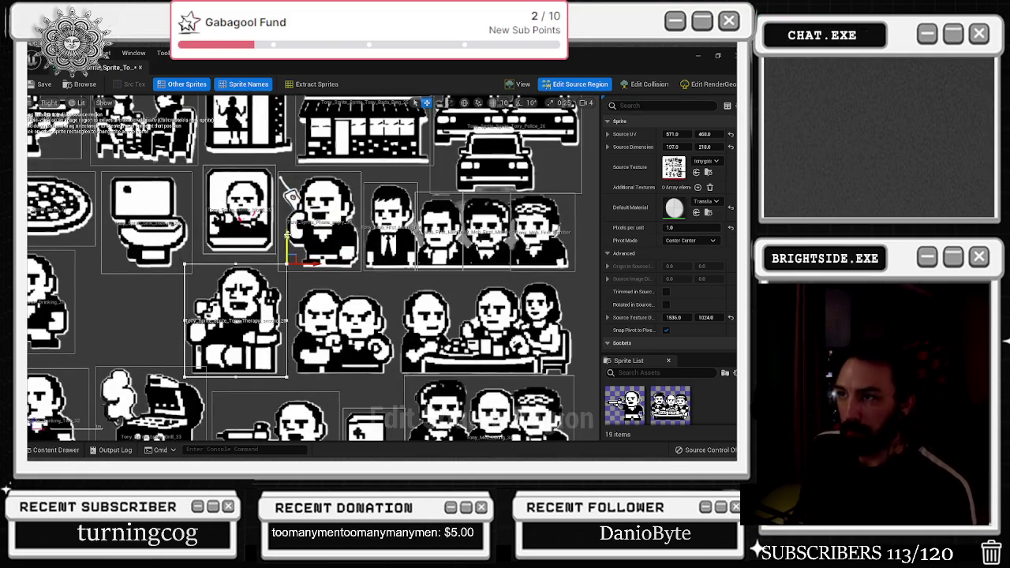
left_click(517, 85)
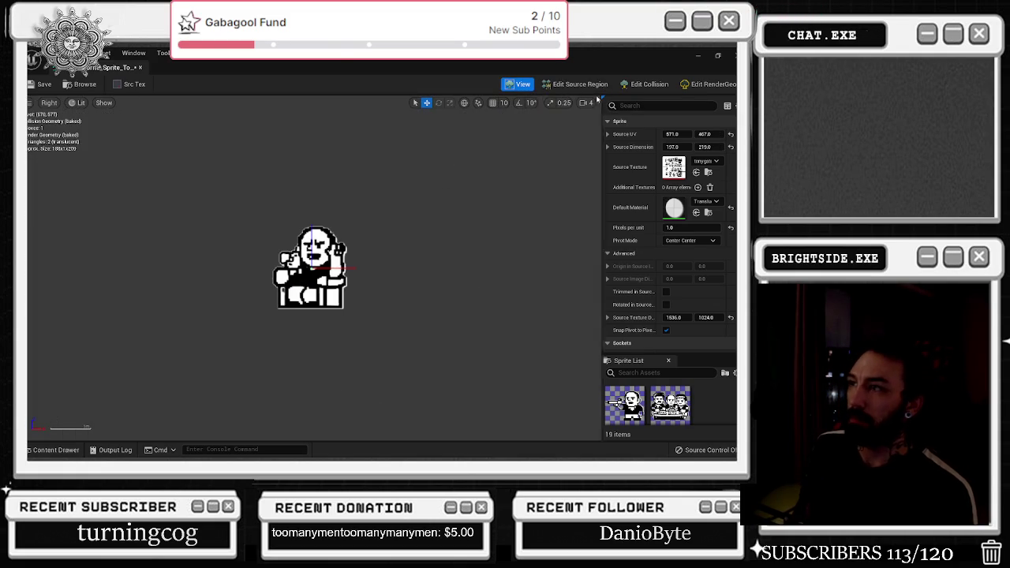
left_click(300, 67)
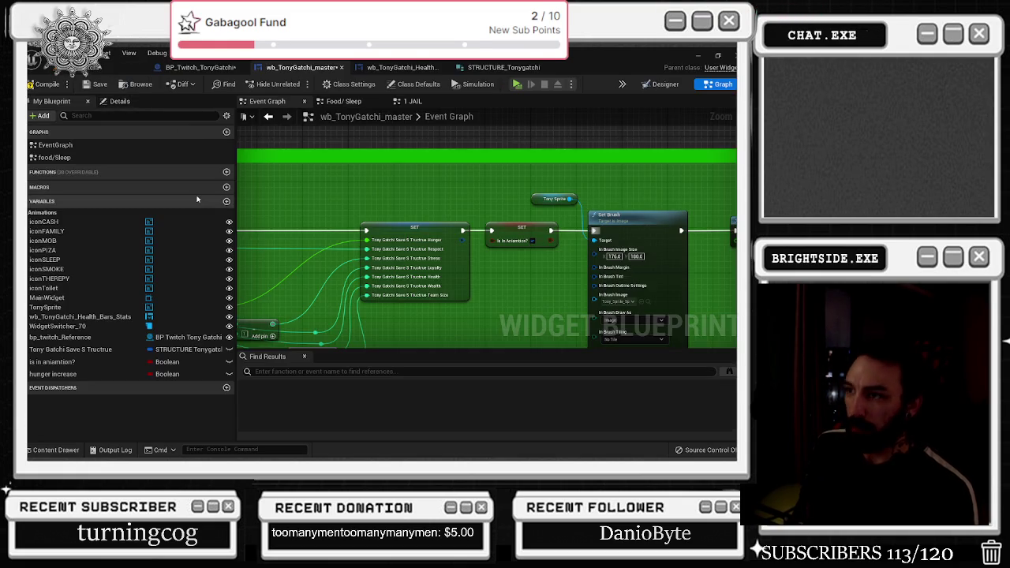
- Paste a second Delay right after Set Brush with a 30 second duration
left_click(56, 450)
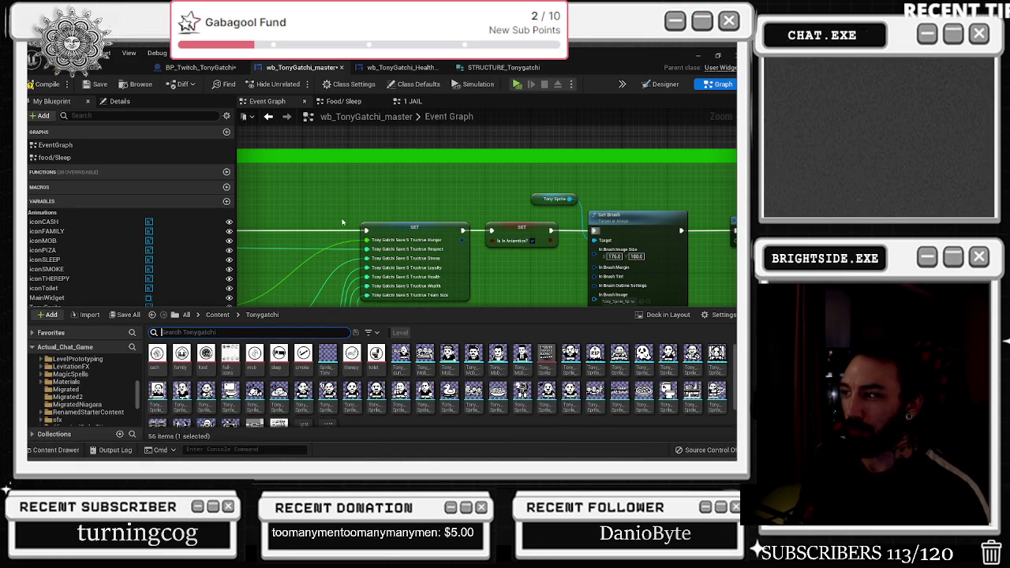
scroll(400, 380, "down", 2)
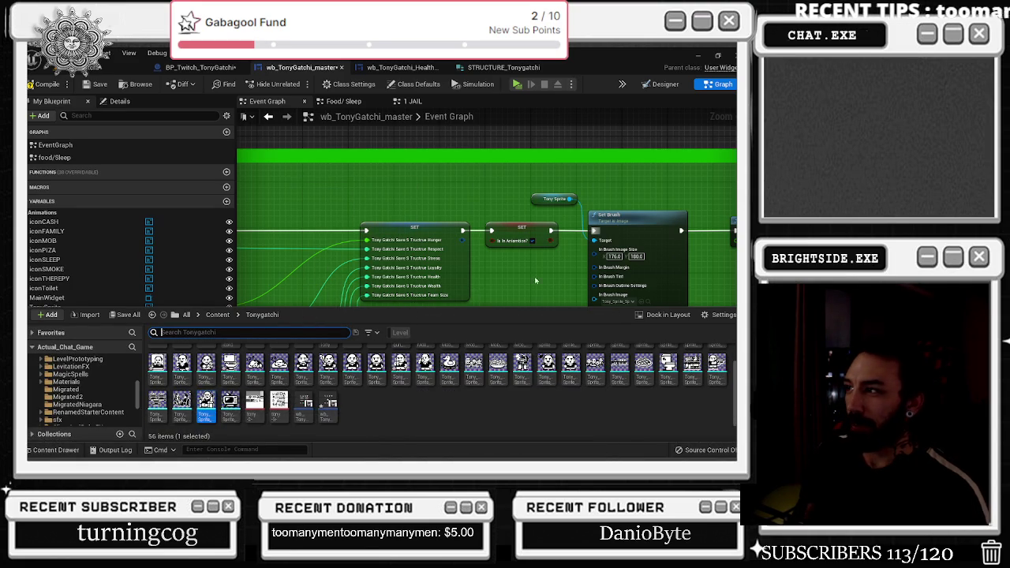
left_click_drag(527, 282, 229, 295)
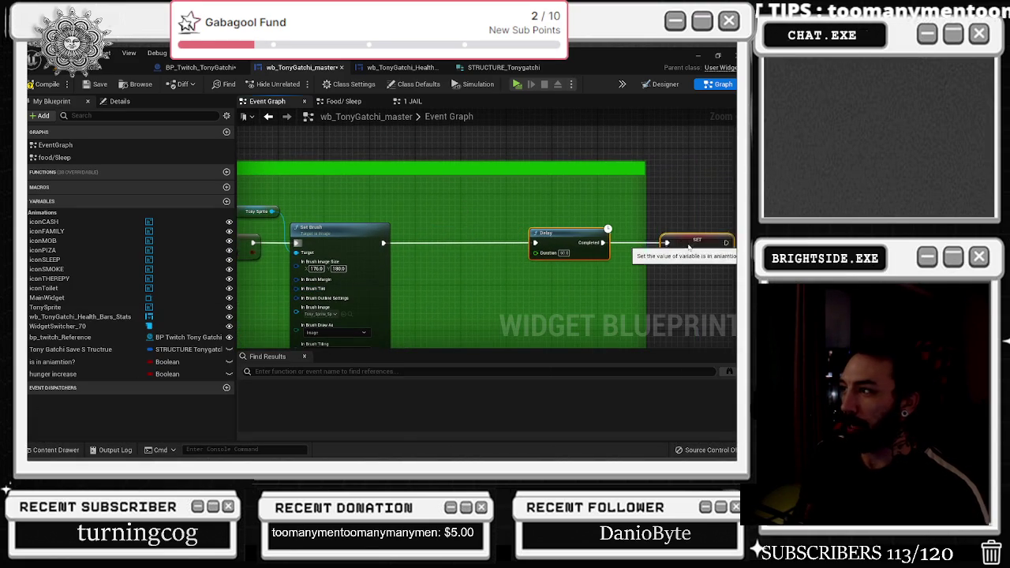
mouse_move(688, 247)
left_mouse_down()
mouse_move(458, 215)
mouse_move(668, 219)
left_mouse_up()
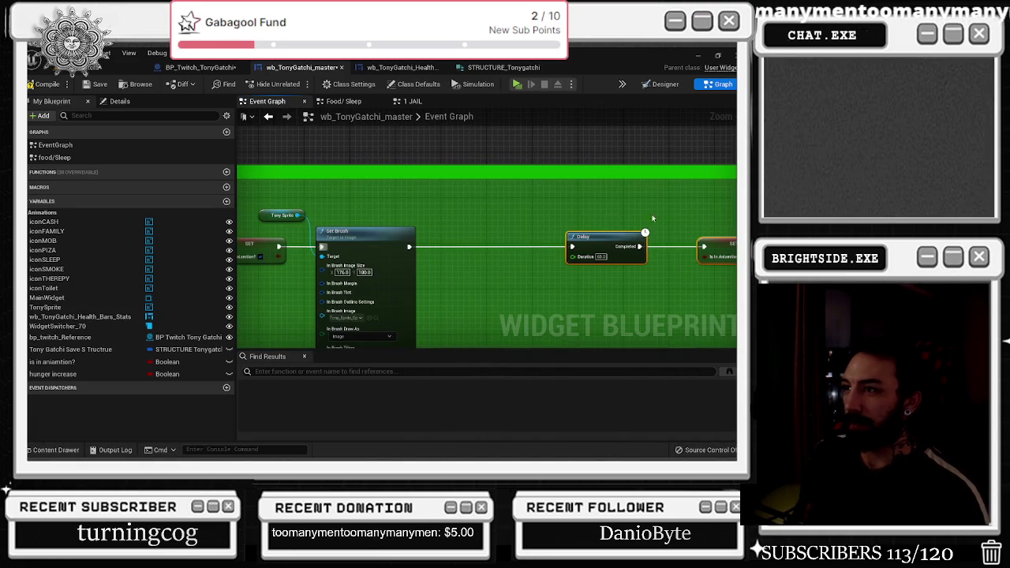
key("ctrl+v")
left_click_drag(410, 247, 436, 240)
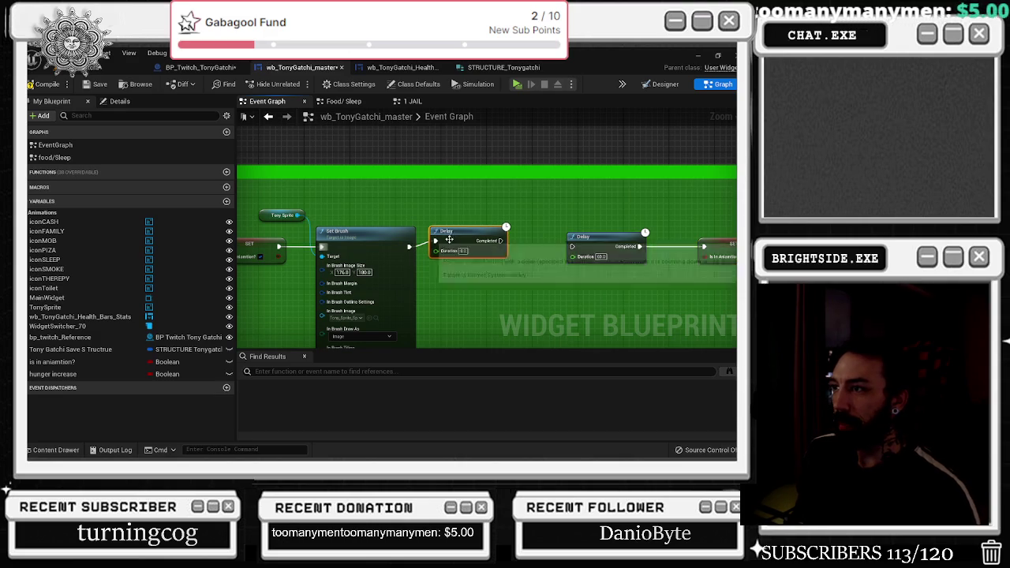
type("30")
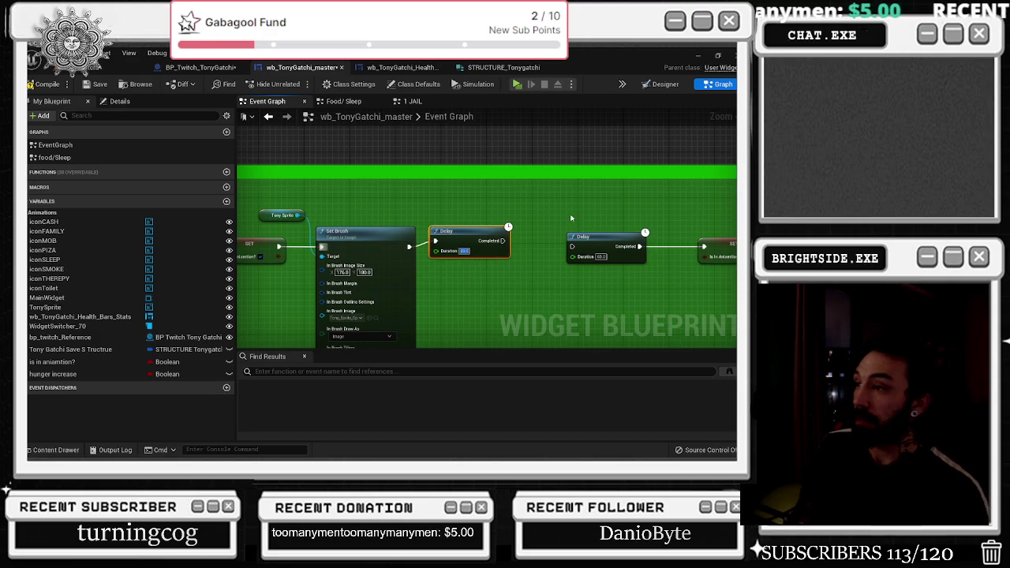
key("Return")
- Move the second Delay right and relocate the Set Brush and Tony Sprite nodes between the Delays
left_click_drag(524, 224, 428, 207)
left_click(505, 220)
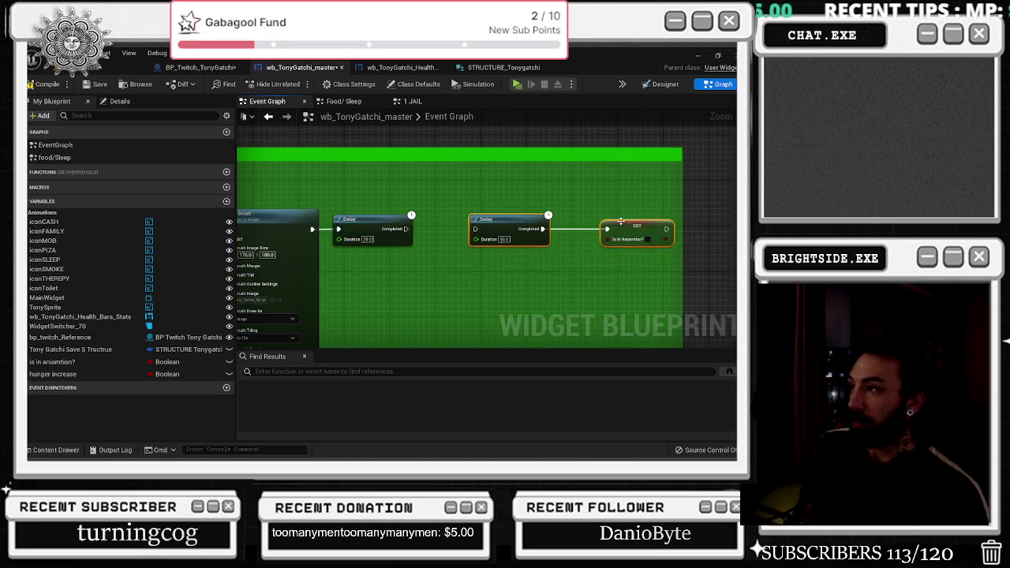
left_click_drag(505, 220, 597, 220)
left_click_drag(489, 219, 460, 216)
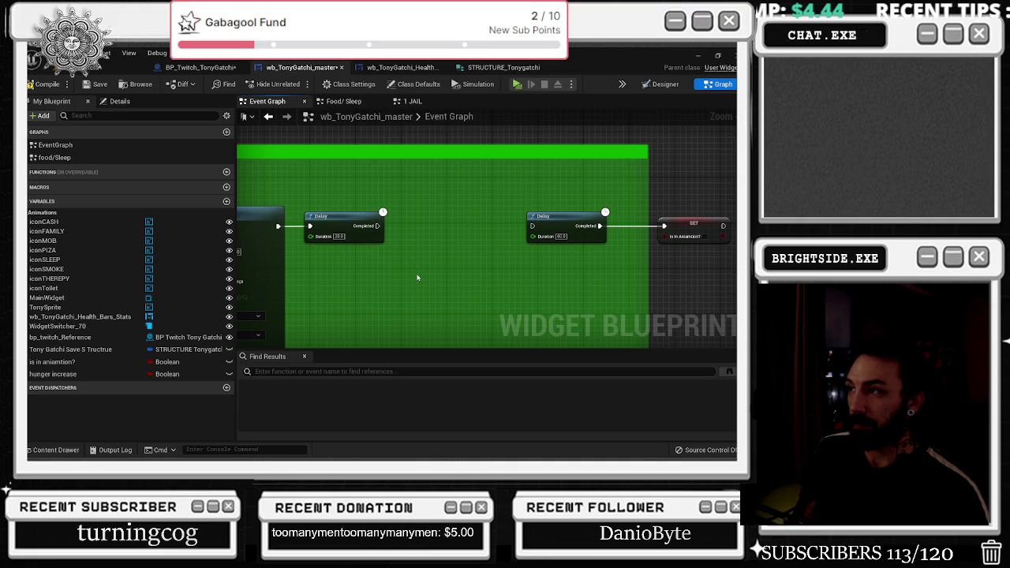
left_click(56, 450)
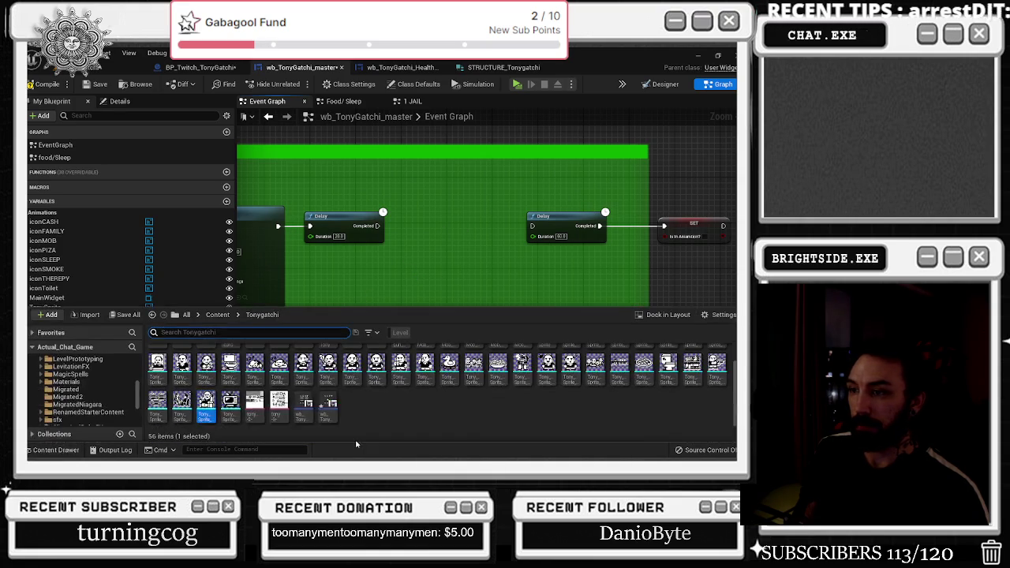
mouse_move(329, 284)
left_mouse_down()
mouse_move(591, 258)
mouse_move(442, 167)
left_mouse_up()
key("ctrl+x")
mouse_move(694, 198)
left_mouse_down()
mouse_move(450, 215)
mouse_move(462, 222)
mouse_move(467, 207)
mouse_move(552, 216)
left_mouse_up()
key("ctrl+v")
- Shift the new Tony Sprite, Set Brush, Delay and SET right and stretch the green comment around them
left_click_drag(374, 298, 396, 251)
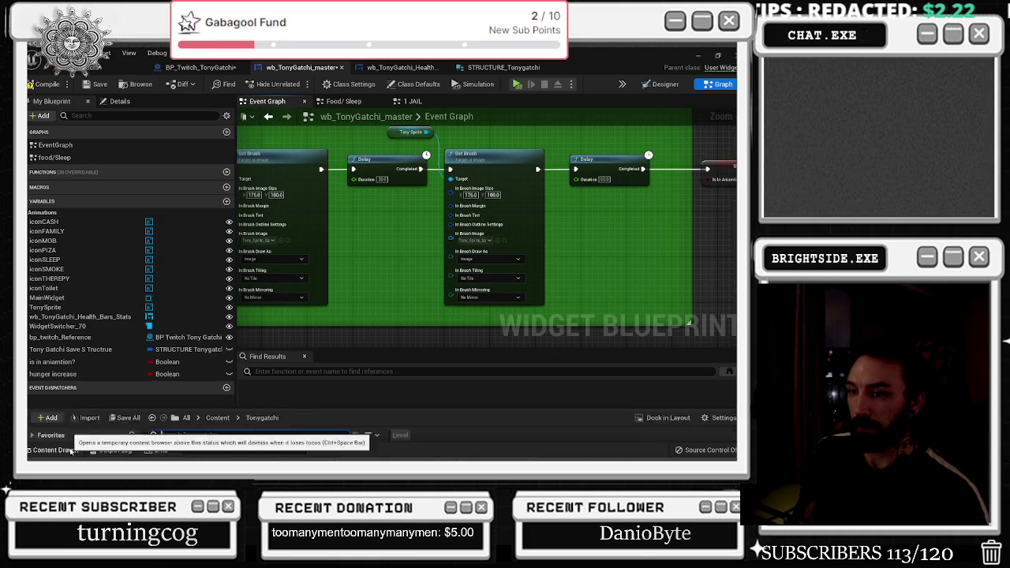
left_click(56, 449)
left_click(347, 291)
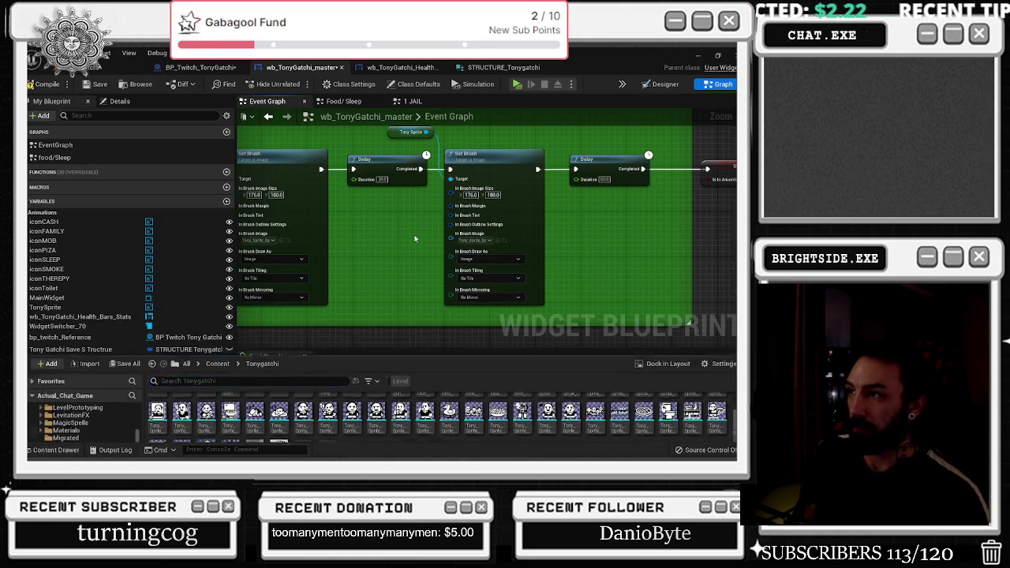
scroll(389, 265, "down", 1)
left_click_drag(390, 263, 339, 278)
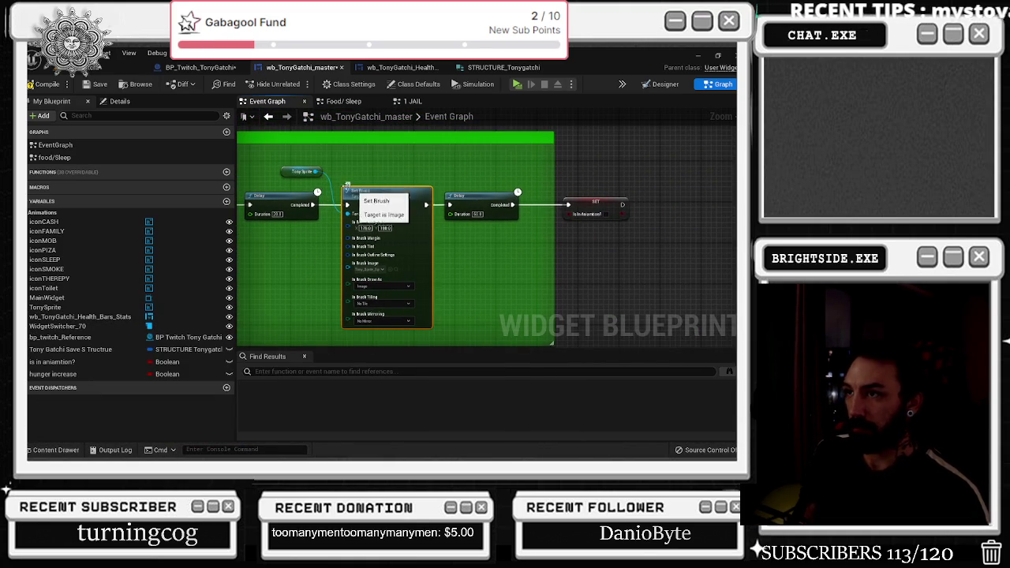
left_click_drag(405, 180, 631, 229)
left_click_drag(510, 194, 555, 193)
scroll(555, 193, "down", 2)
left_click_drag(461, 213, 537, 213)
left_click_drag(526, 248, 648, 235)
left_click_drag(567, 206, 671, 194)
left_click_drag(580, 187, 645, 179)
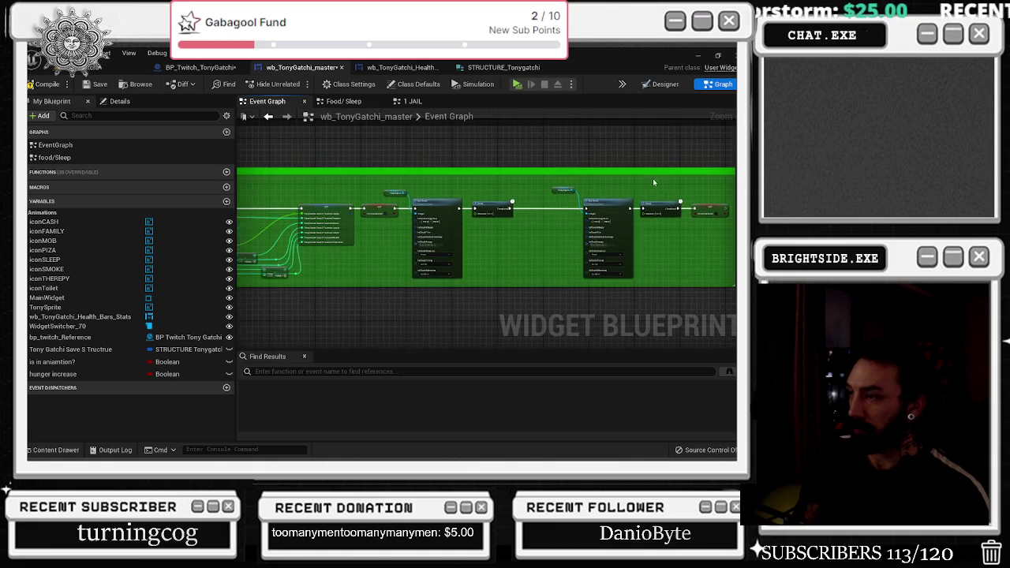
left_click_drag(541, 233, 590, 243)
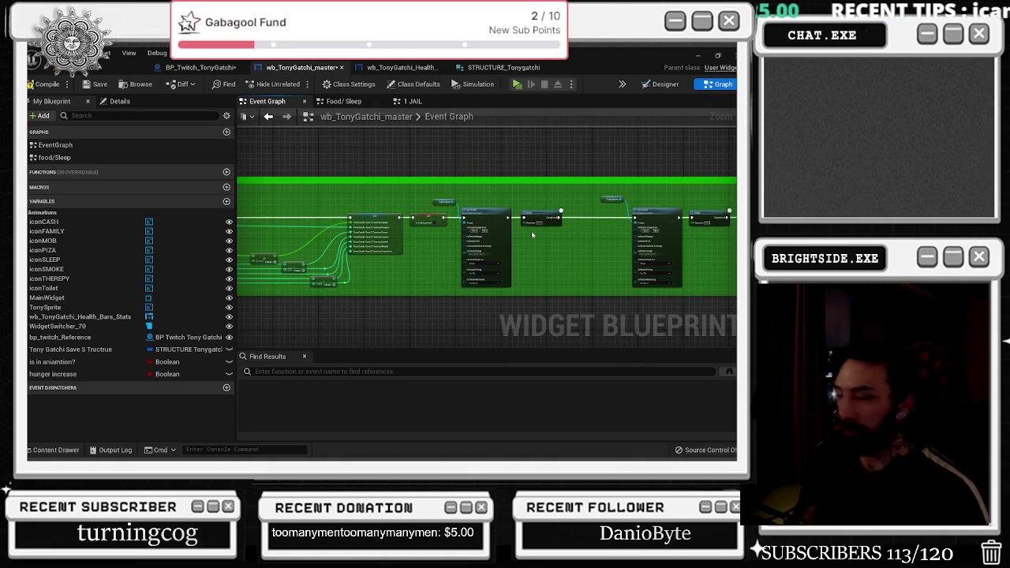
left_click(55, 449)
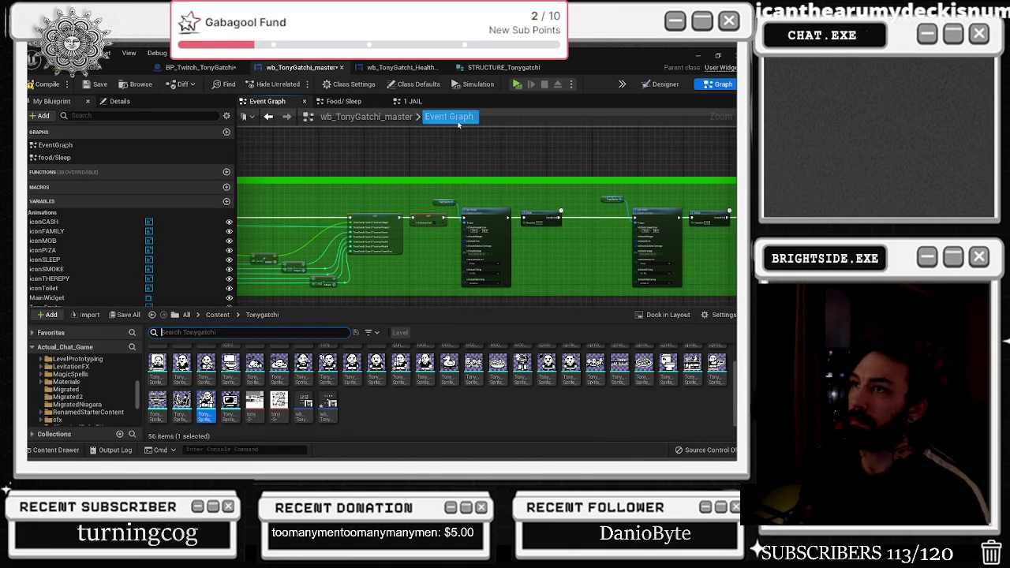
double_click(206, 406)
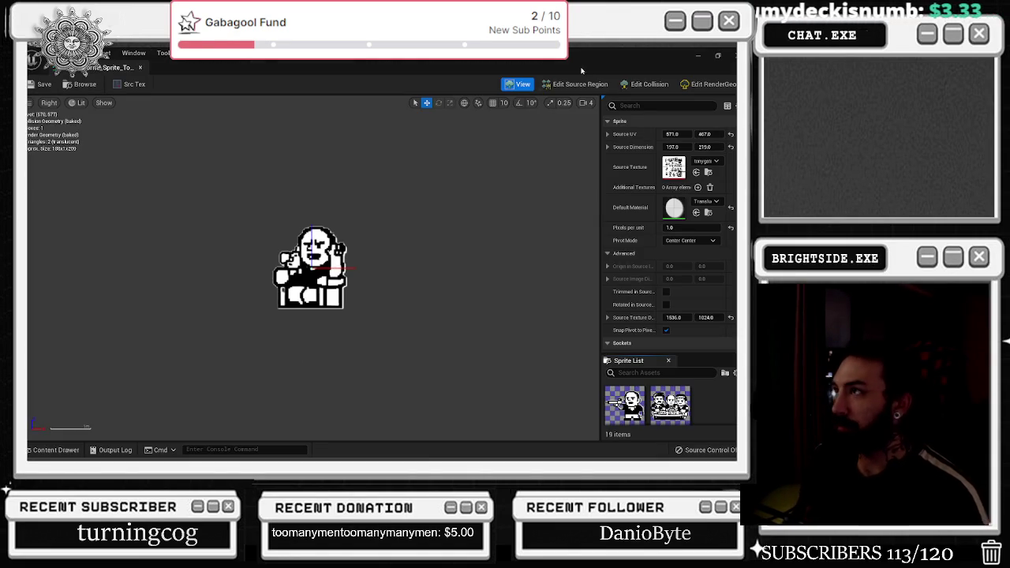
left_click(580, 84)
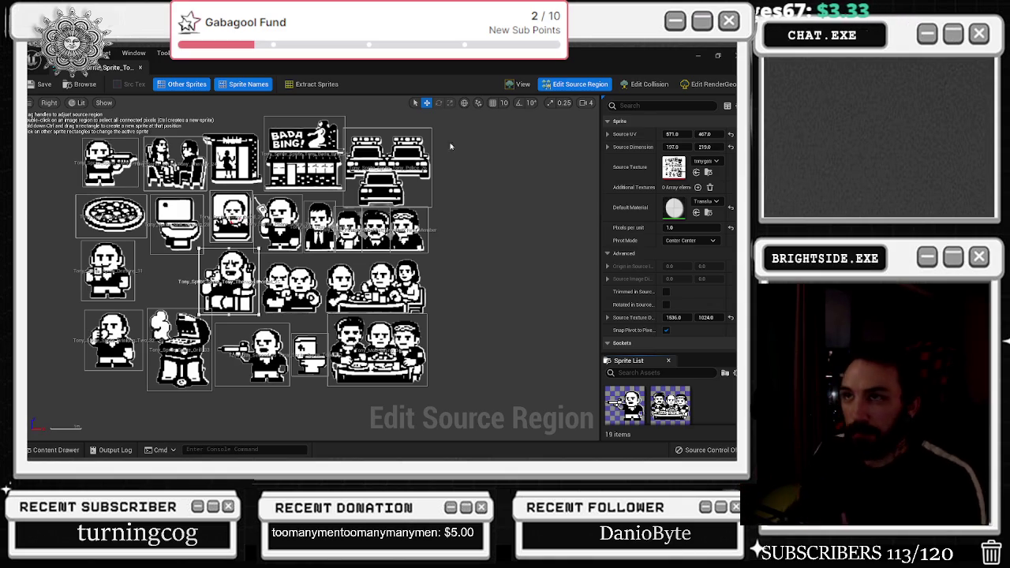
left_click(139, 69)
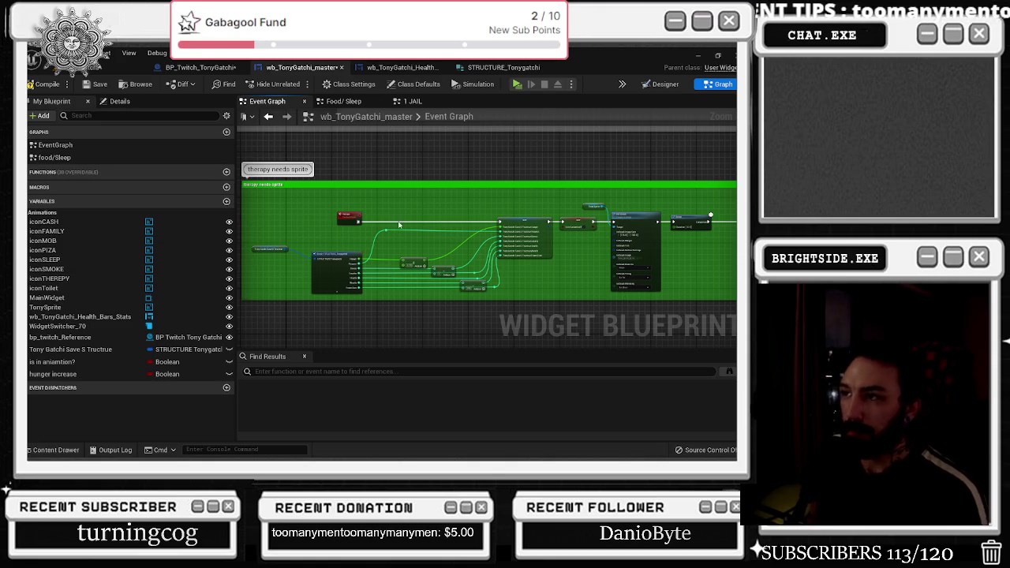
- Assign the selected therapy sprite to the therapy Set Brush node's Brush Image
scroll(399, 225, "up", 5)
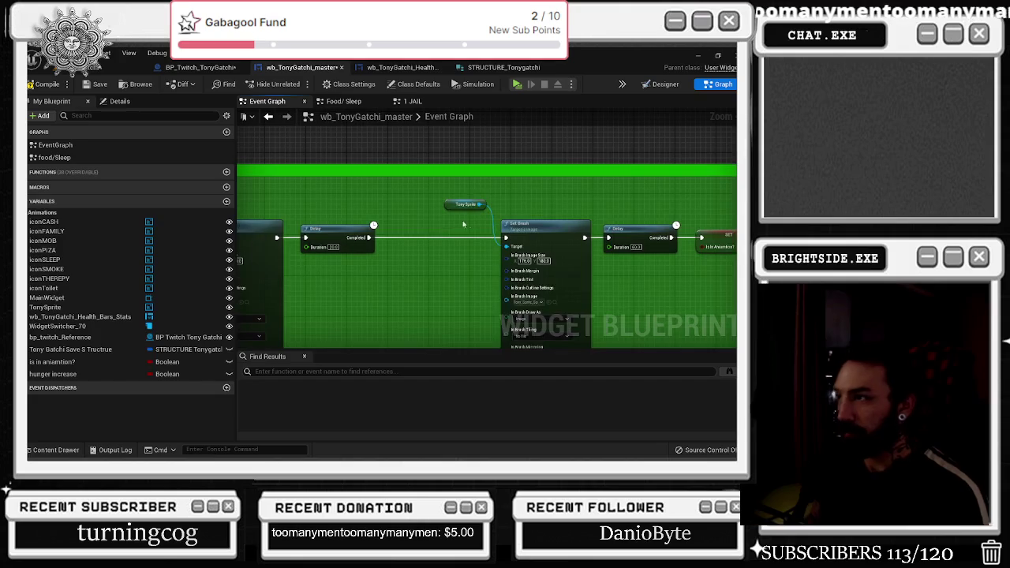
left_click_drag(429, 227, 386, 179)
left_click(51, 450)
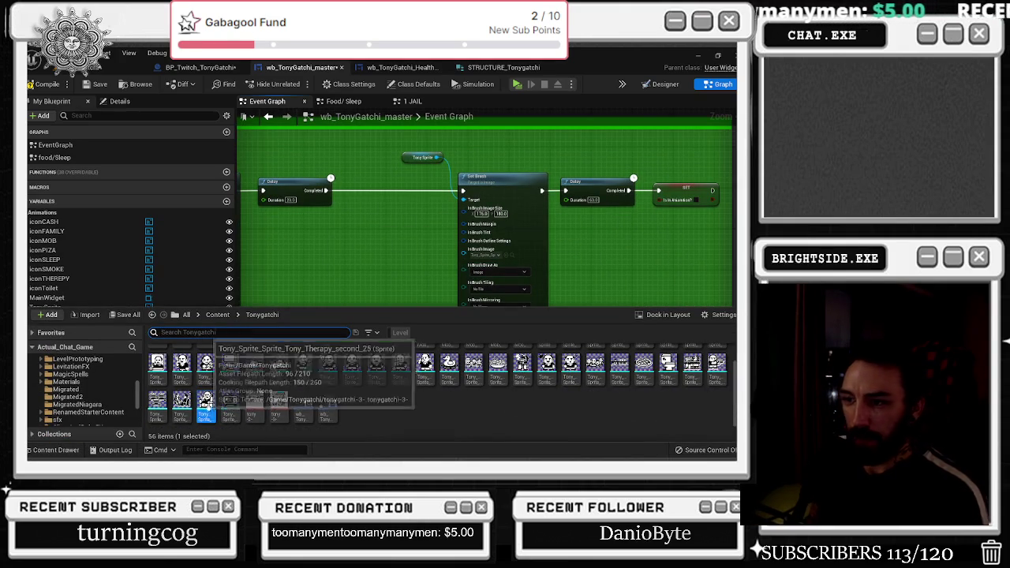
left_click(507, 256)
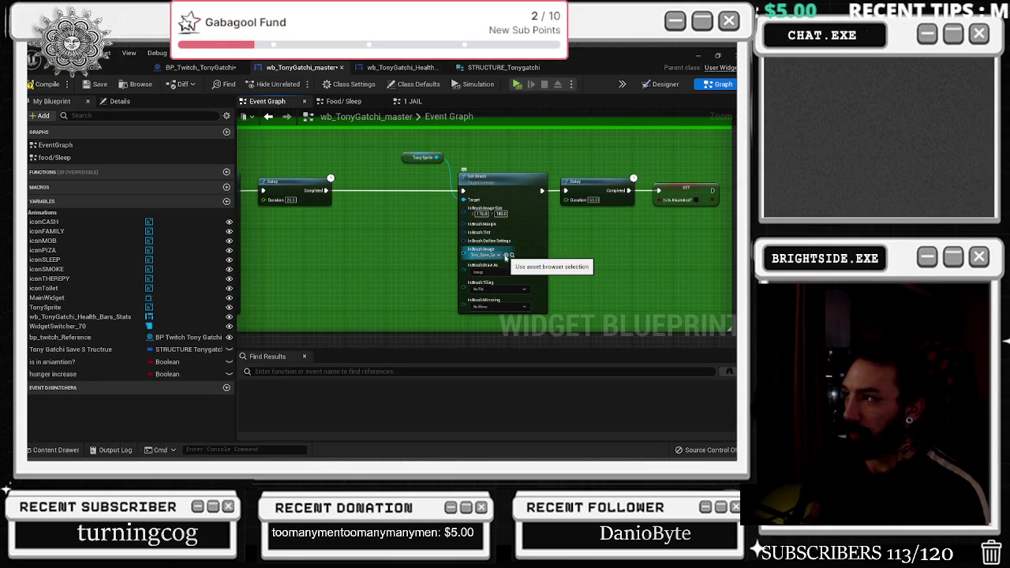
- Extend the green therapy comment box's bottom edge, then switch to BP_Twitch_TonyGatchi
scroll(394, 229, "down", 2)
scroll(360, 216, "up", 3)
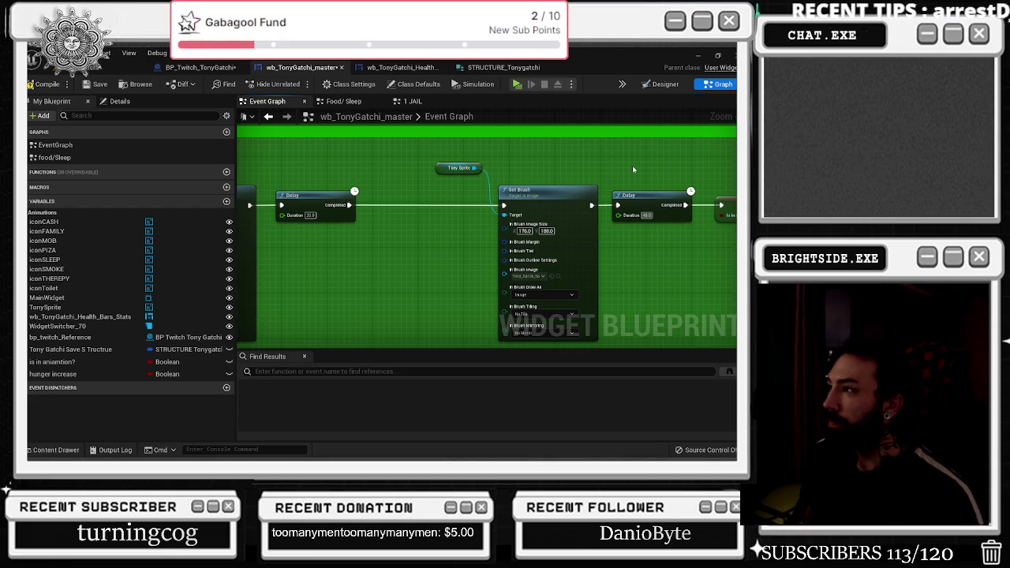
scroll(560, 184, "down", 3)
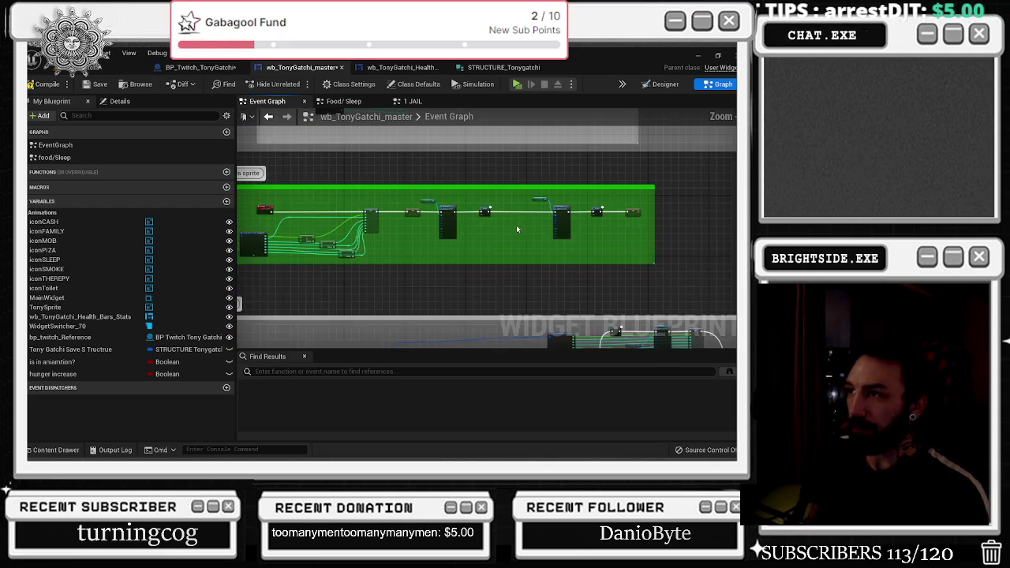
mouse_move(658, 232)
left_mouse_down()
mouse_move(467, 217)
mouse_move(589, 255)
left_mouse_up()
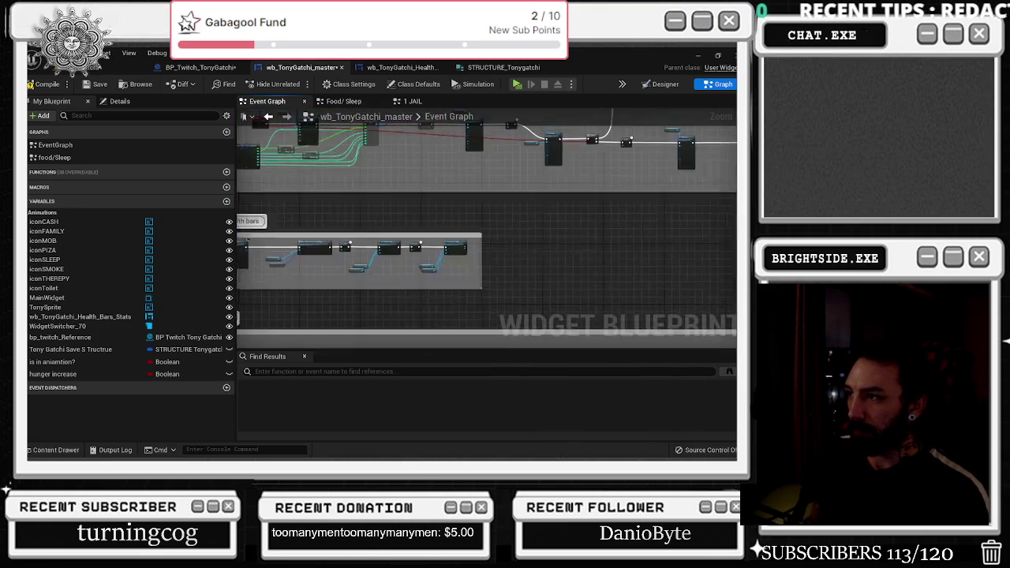
scroll(480, 255, "up", 4)
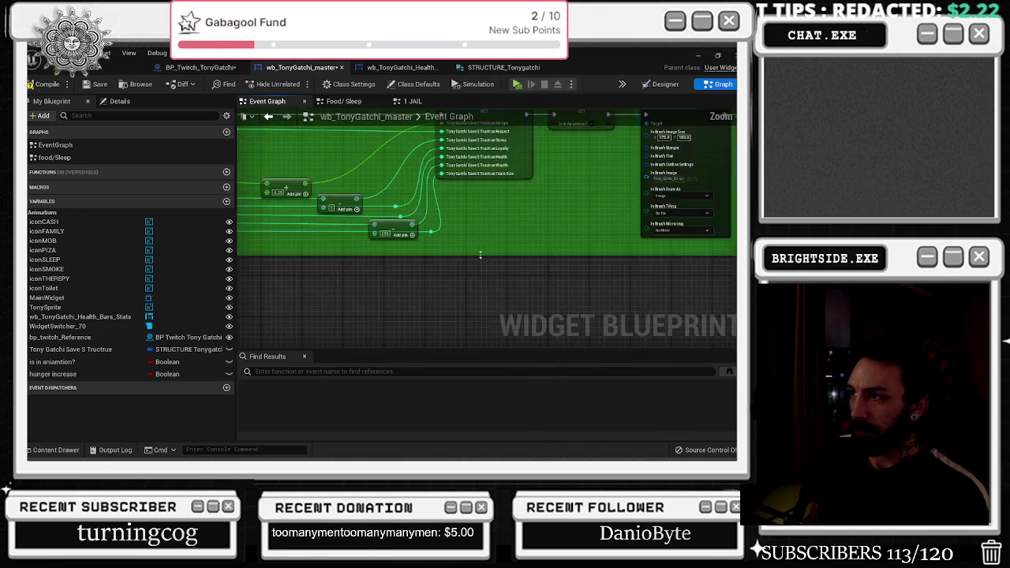
left_click_drag(480, 255, 609, 338)
scroll(618, 331, "down", 2)
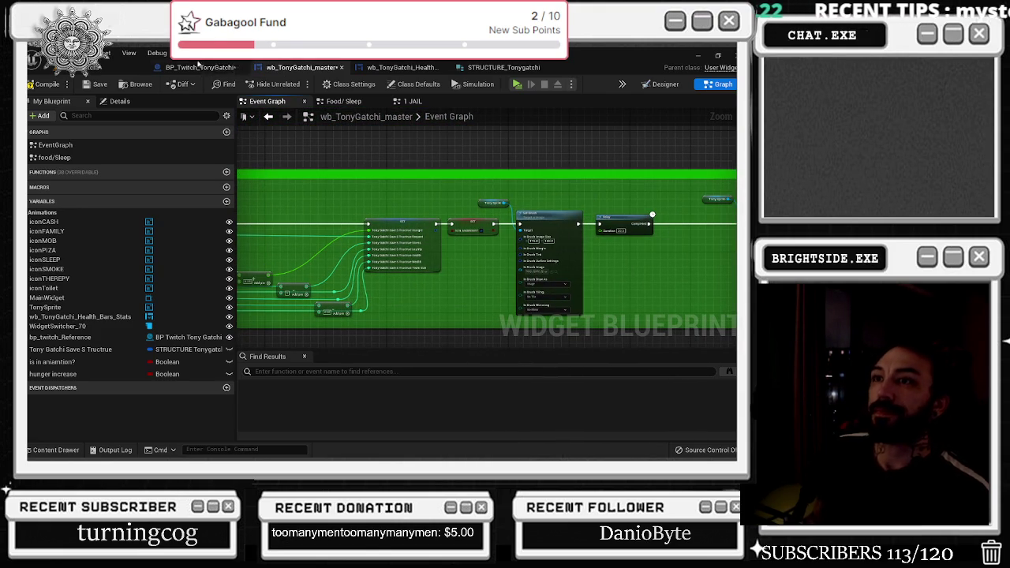
left_click(201, 68)
- Inspect the therapy chain's Therapy event, Send Twitch Message, Sequence, Twitch Chat and Append nodes
scroll(448, 178, "down", 5)
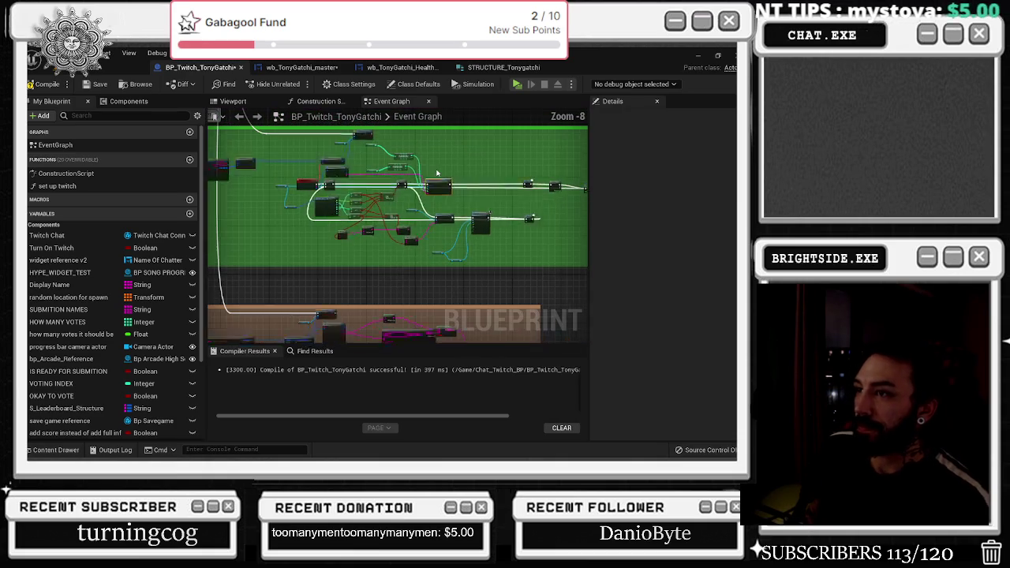
scroll(520, 267, "up", 2)
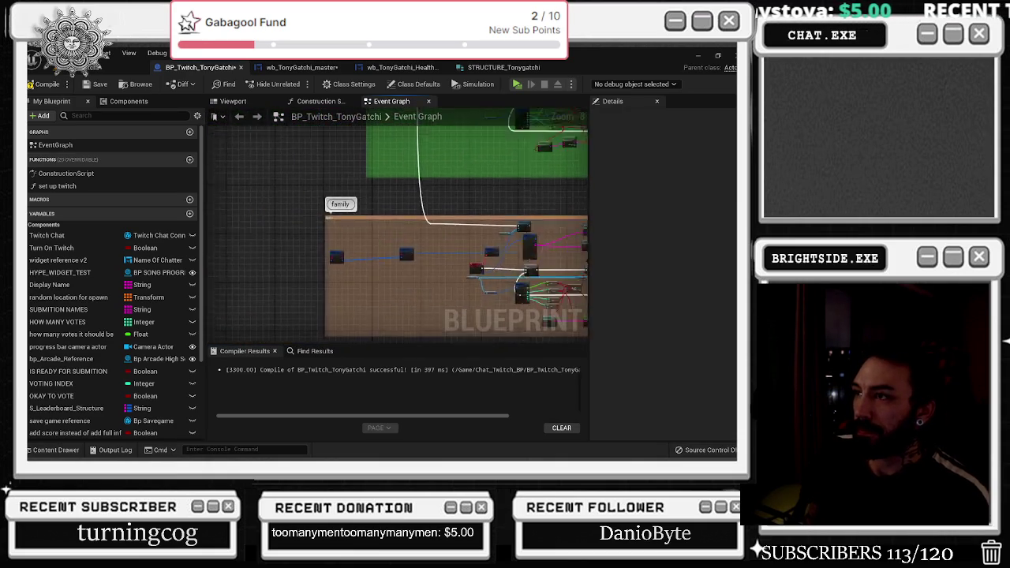
scroll(391, 194, "up", 3)
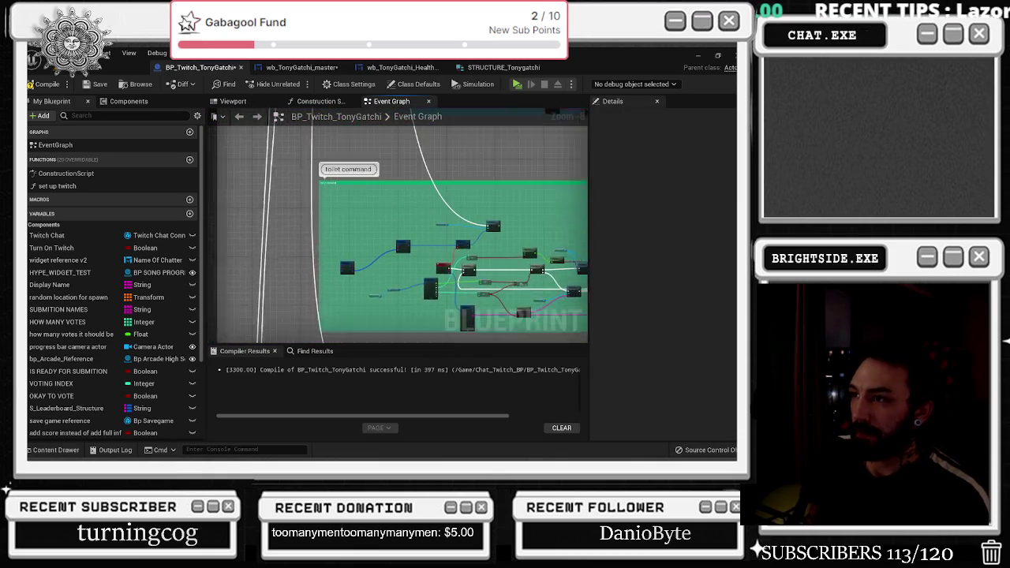
scroll(390, 194, "up", 5)
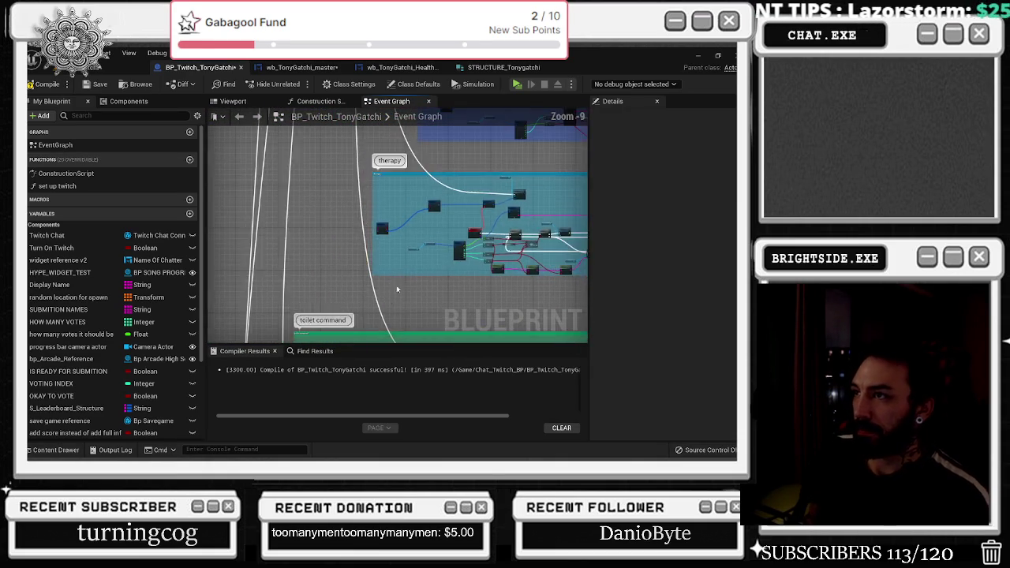
mouse_move(309, 242)
left_mouse_down()
mouse_move(405, 265)
mouse_move(331, 232)
mouse_move(264, 181)
mouse_move(243, 147)
left_mouse_up()
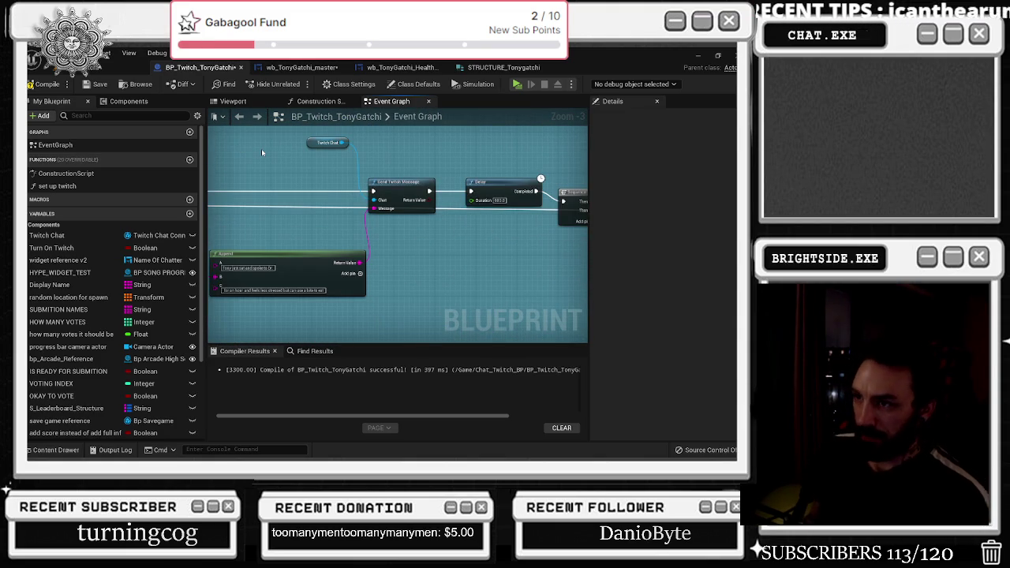
left_click_drag(259, 160, 251, 192)
mouse_move(377, 193)
left_mouse_down()
mouse_move(354, 264)
mouse_move(510, 252)
mouse_move(295, 276)
left_mouse_up()
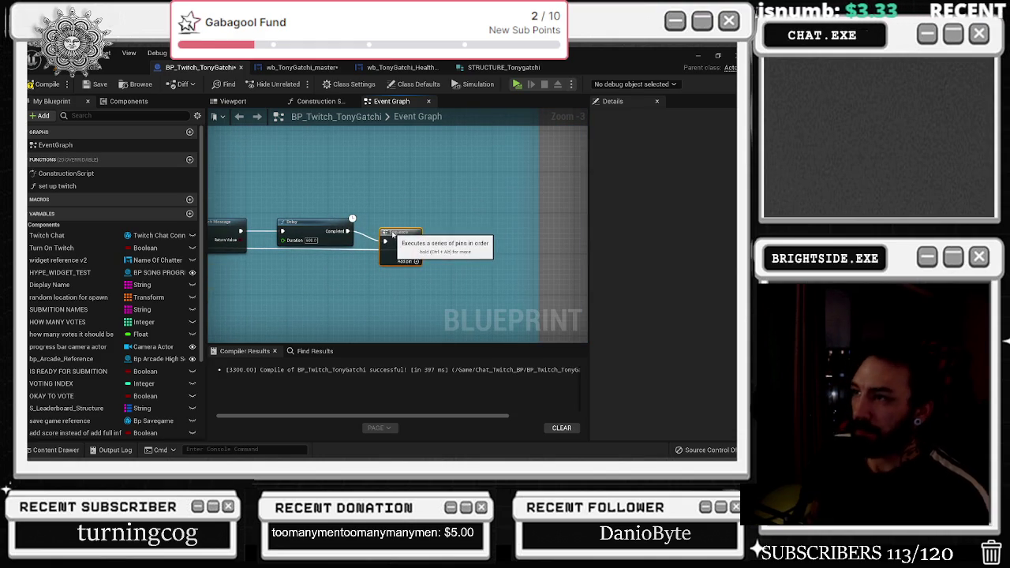
left_click(386, 236)
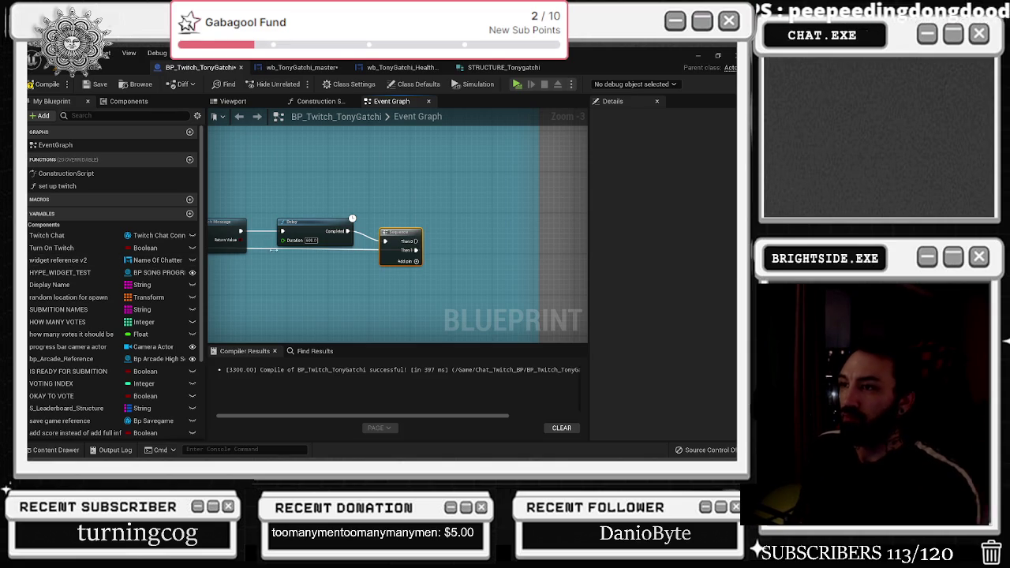
- Review the sleep and smoke comment groups and compile BP_Twitch_TonyGatchi
scroll(269, 254, "down", 3)
scroll(396, 282, "up", 2)
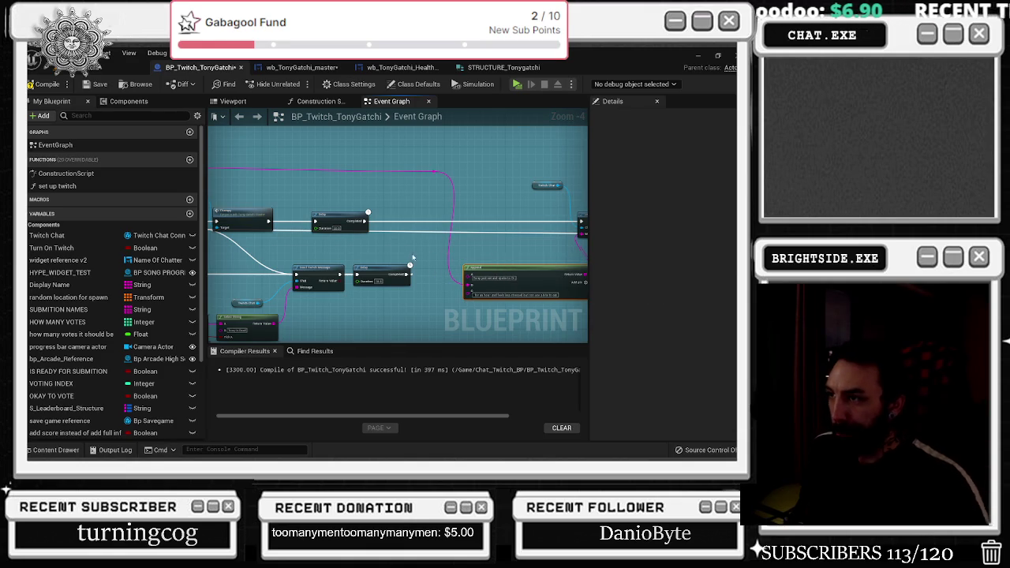
scroll(412, 258, "down", 8)
scroll(413, 246, "up", 1)
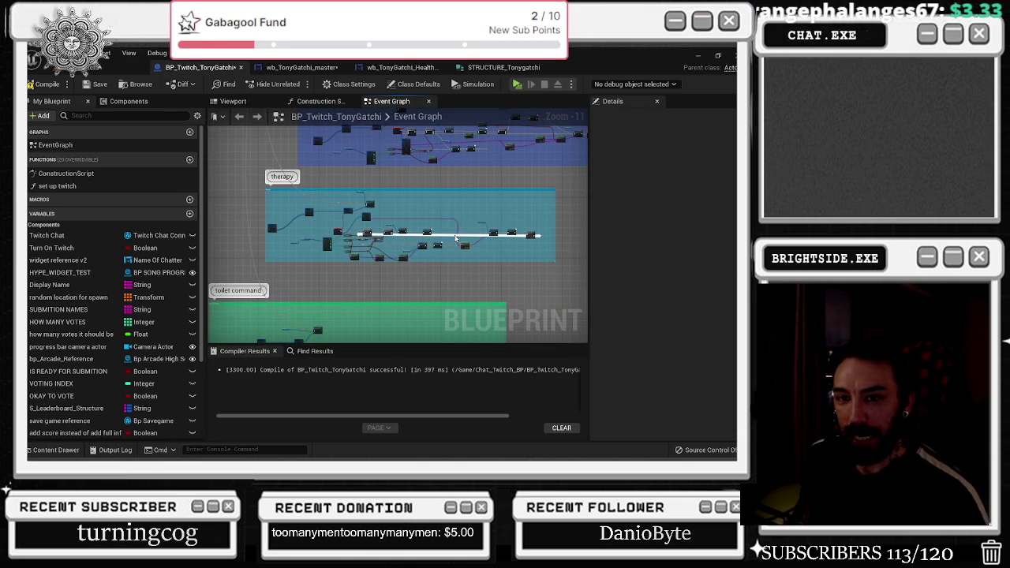
scroll(413, 306, "down", 1)
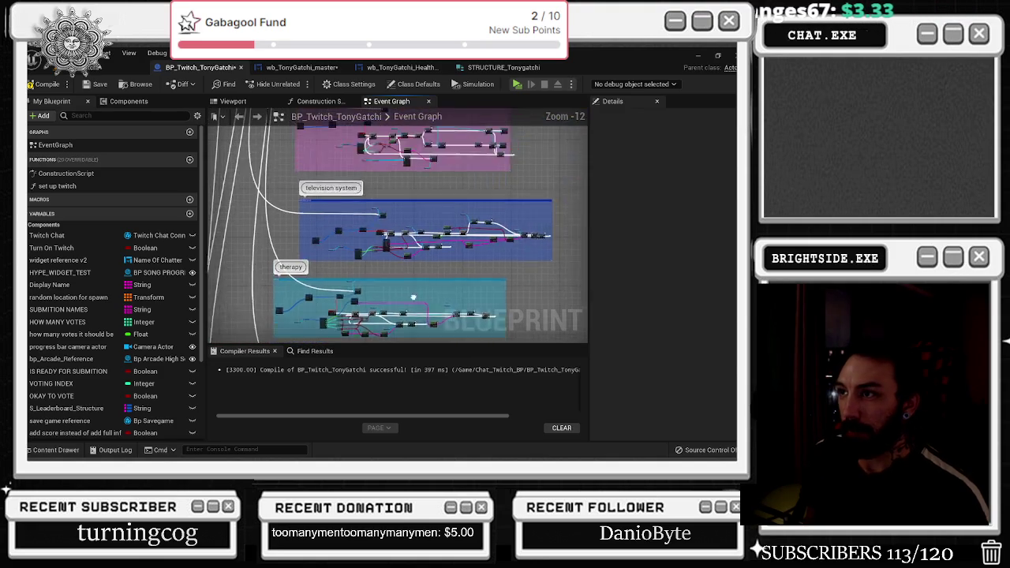
mouse_move(394, 174)
left_mouse_down()
mouse_move(378, 336)
mouse_move(427, 332)
mouse_move(439, 202)
mouse_move(457, 175)
left_mouse_up()
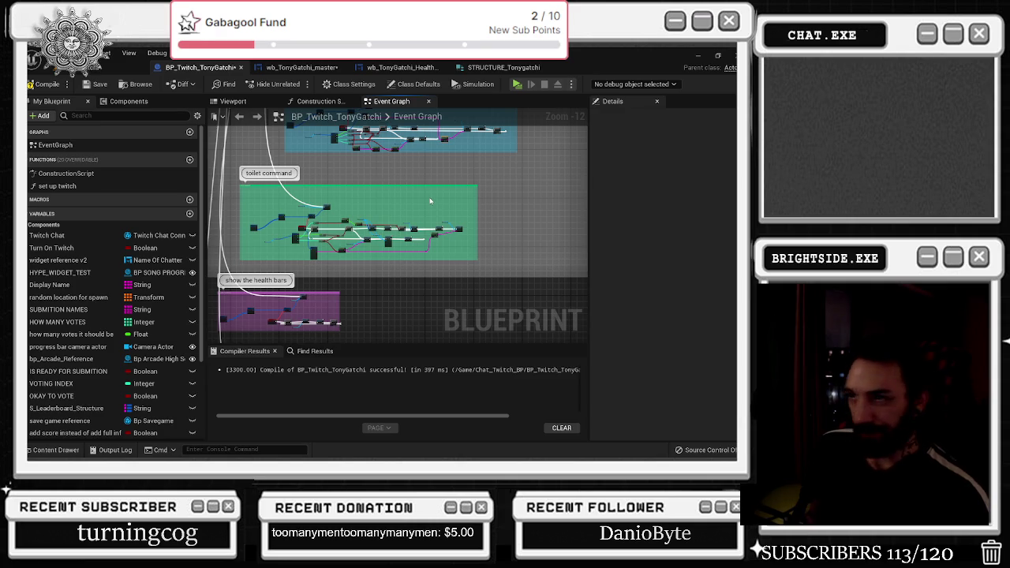
left_click(41, 84)
- Pan over the television system, therapy and motel comment groups
left_click_drag(299, 147, 283, 289)
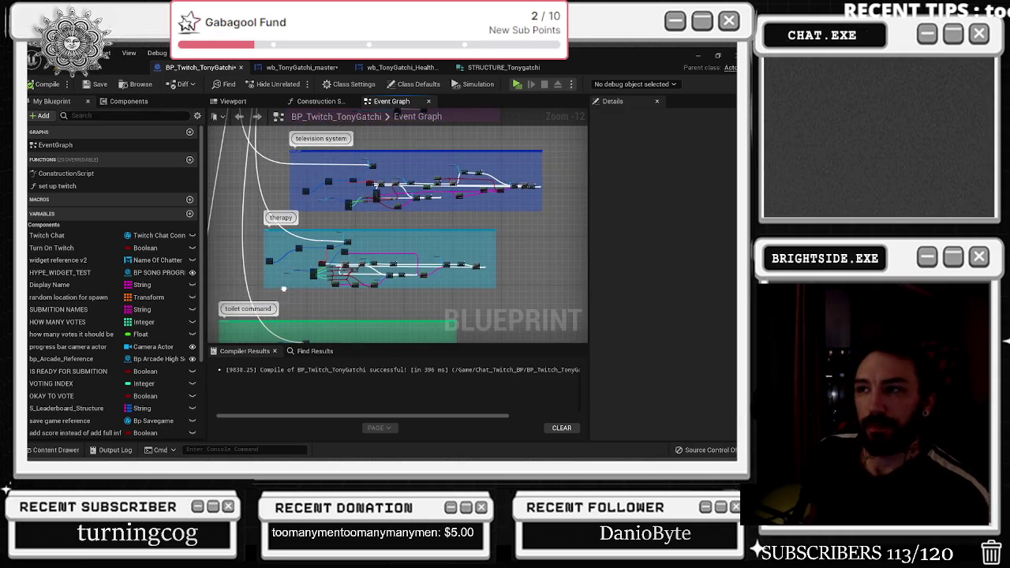
mouse_move(386, 220)
left_mouse_down()
mouse_move(340, 287)
mouse_move(339, 363)
mouse_move(358, 393)
left_mouse_up()
mouse_move(355, 236)
left_mouse_down()
mouse_move(371, 245)
mouse_move(315, 237)
mouse_move(402, 211)
mouse_move(446, 251)
mouse_move(311, 237)
left_mouse_up()
scroll(395, 237, "up", 4)
- Bring up wb_TonyGatchi_master's Food/Sleep graph with both Set Brush nodes and the Delay
key("ctrl+Tab")
scroll(311, 237, "up", 5)
scroll(519, 200, "down", 1)
scroll(474, 197, "down", 2)
left_click_drag(513, 197, 434, 193)
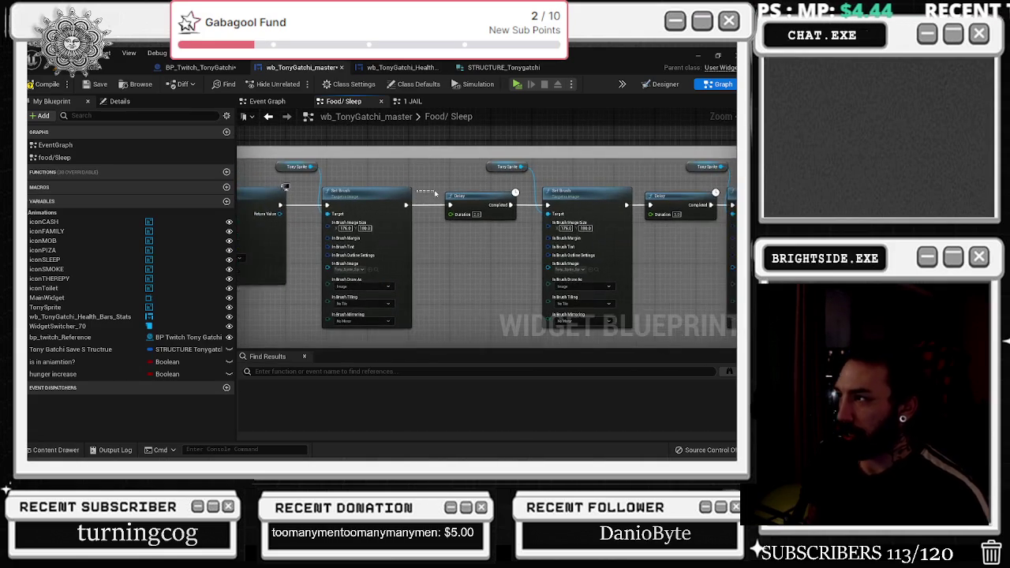
- Toggle the Tonygatchi sprite assets and pan the graph to the first Delay node
key("ctrl+space")
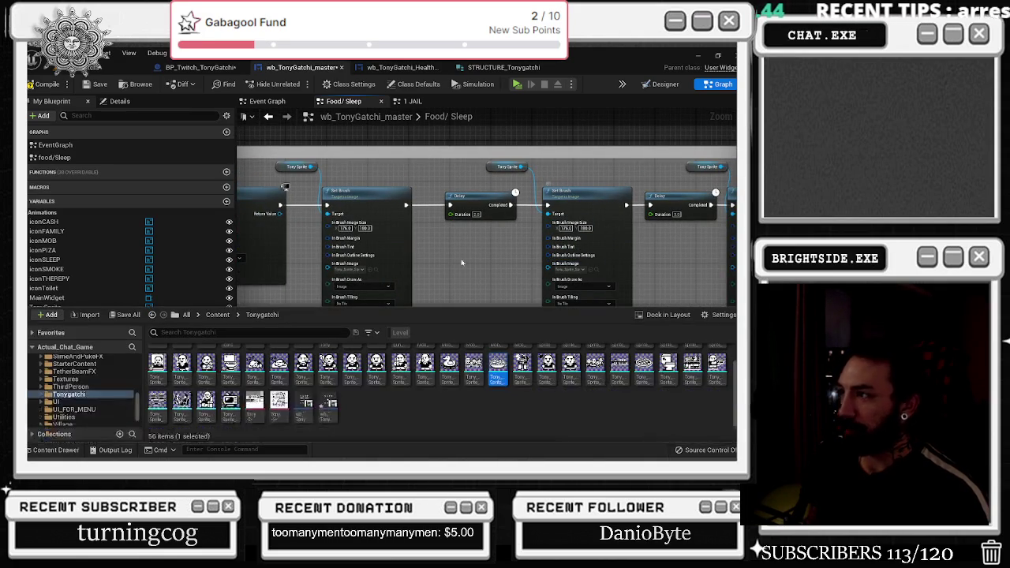
key("ctrl+space")
key("ctrl+space")
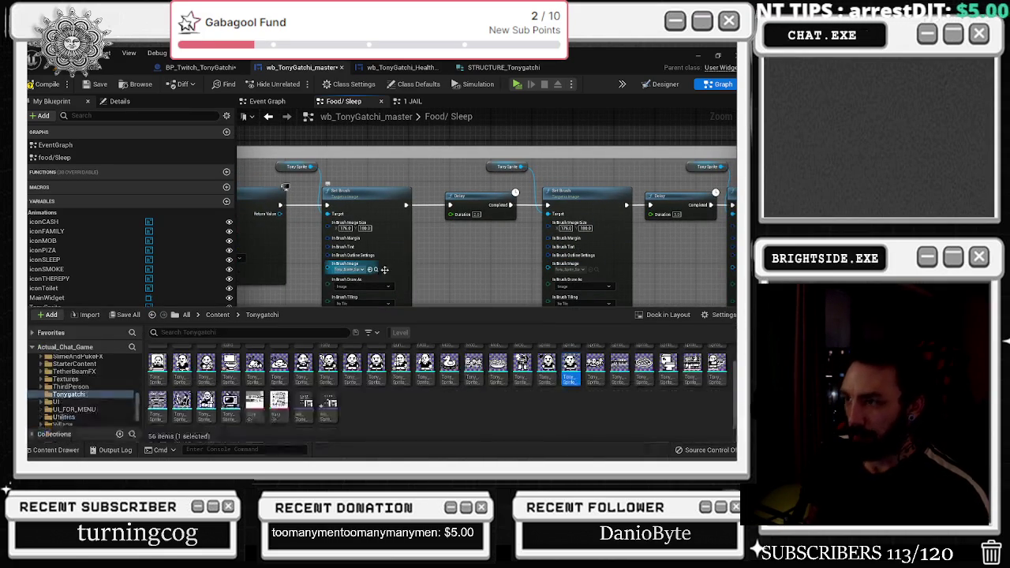
key("ctrl+space")
left_click_drag(462, 259, 313, 228)
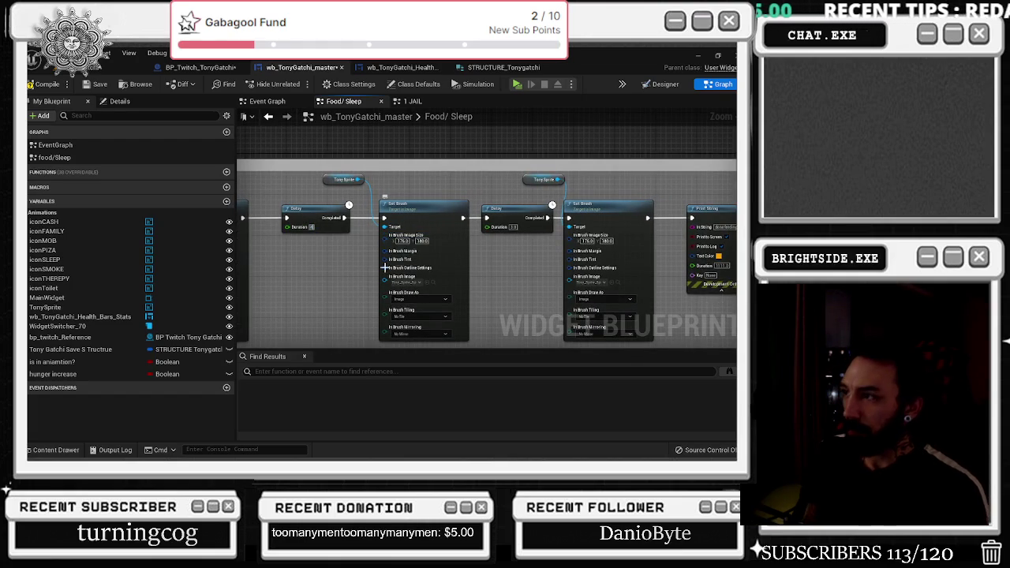
- Set the first Delay node's duration to 5
left_click(512, 226)
type("5")
left_click(312, 226)
type("5")
key("Return")
- Replace the second Delay node's duration with 0.5
key("ctrl+space")
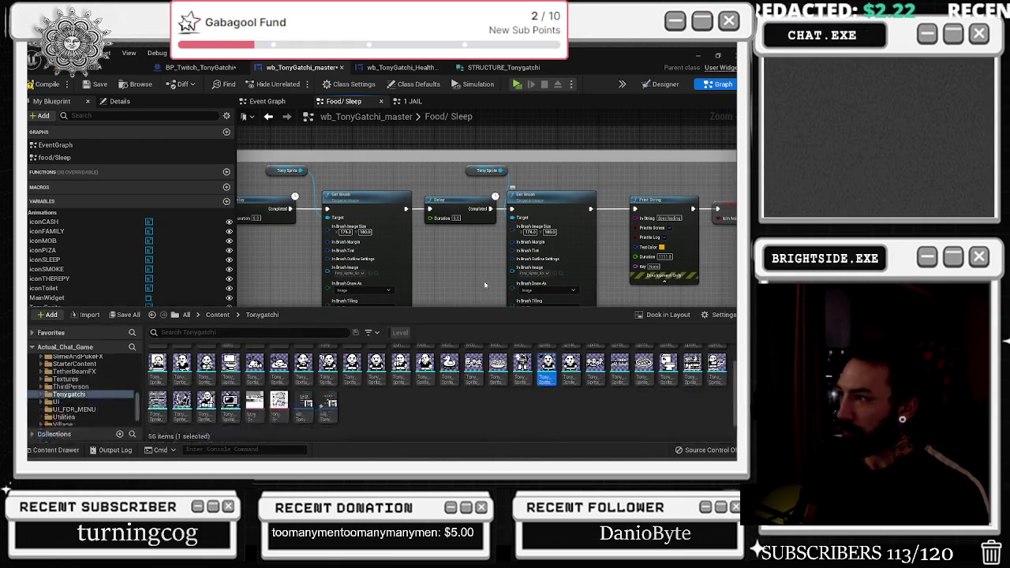
left_click(460, 284)
scroll(460, 236, "down", 6)
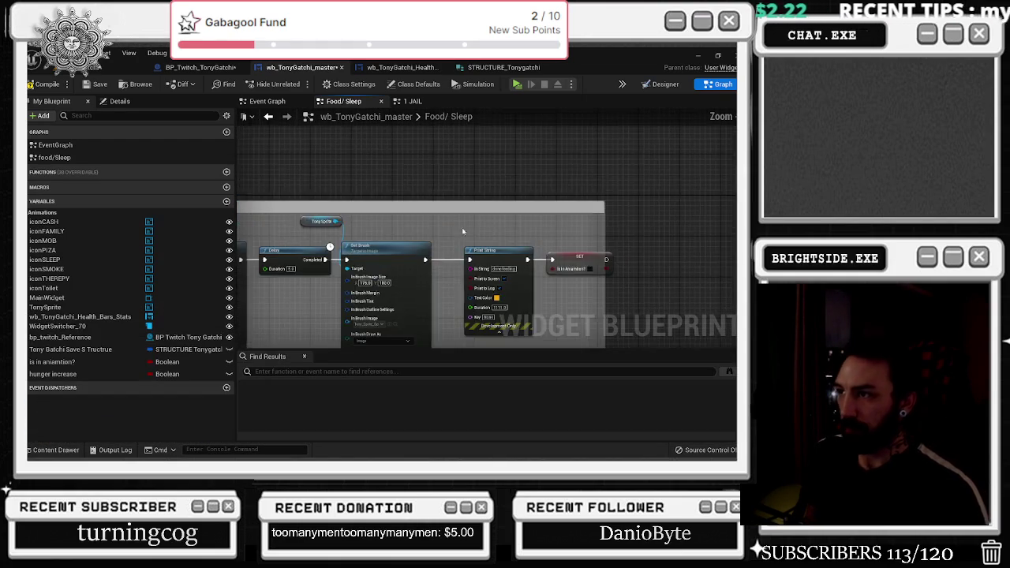
scroll(360, 238, "up", 6)
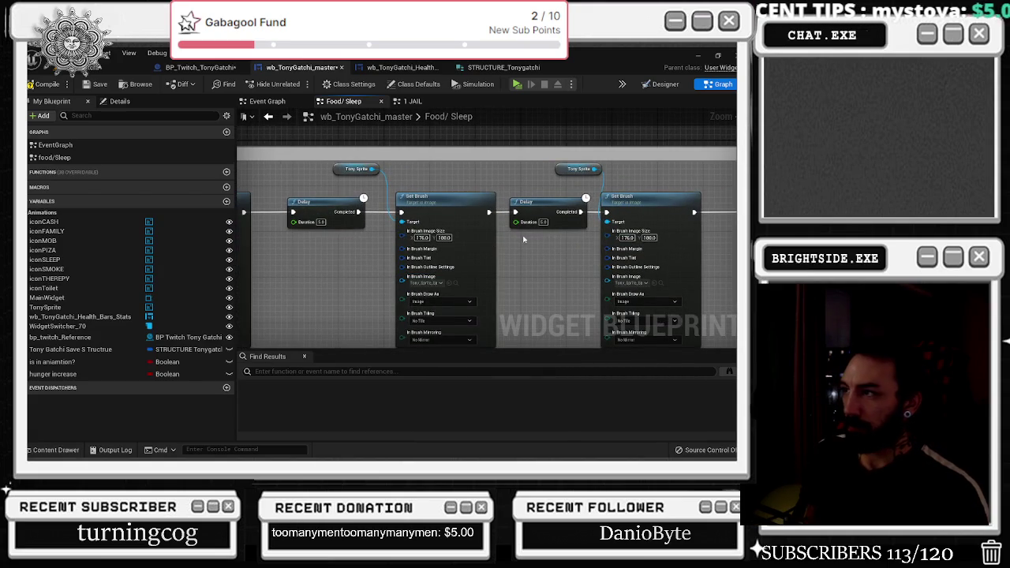
left_click(543, 224)
key("BackSpace")
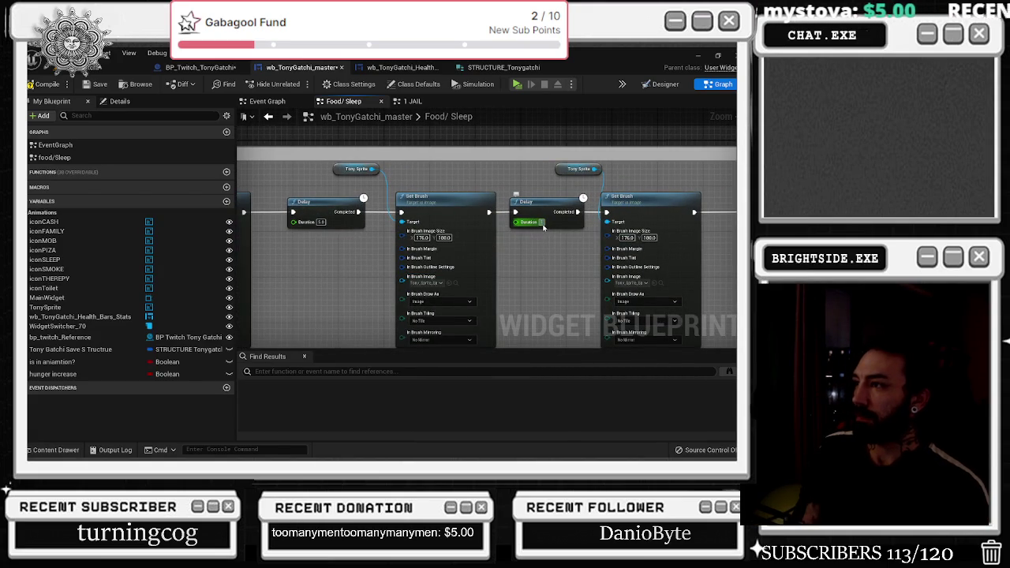
type("0.5")
left_click_drag(514, 233, 577, 197)
- Feed the second Set Brush's In Brush Image from a new Select Object node
mouse_move(467, 239)
left_mouse_down()
mouse_move(429, 270)
mouse_move(426, 260)
left_mouse_up()
type("selec")
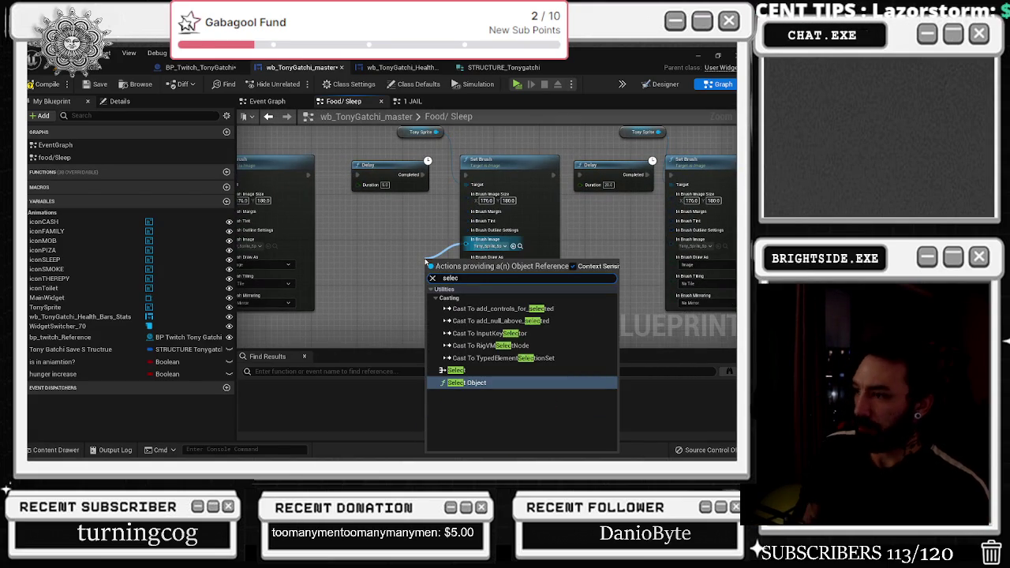
key("Return")
mouse_move(442, 260)
left_mouse_down()
mouse_move(380, 267)
mouse_move(395, 251)
left_mouse_up()
- Assign two Tony sprites to the Select node's A and B options, Tony_Sprite on B
left_click(55, 450)
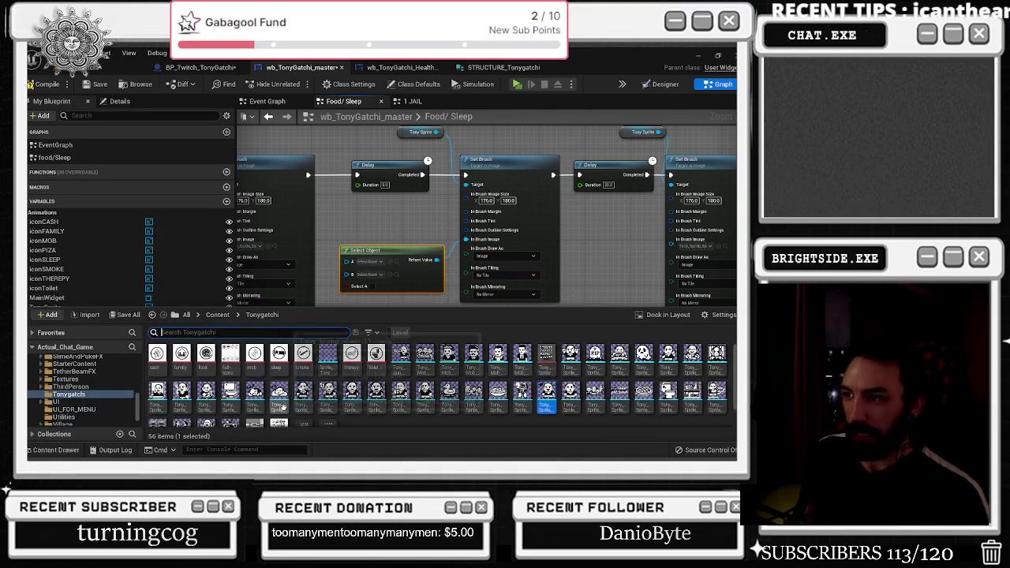
left_click(643, 394)
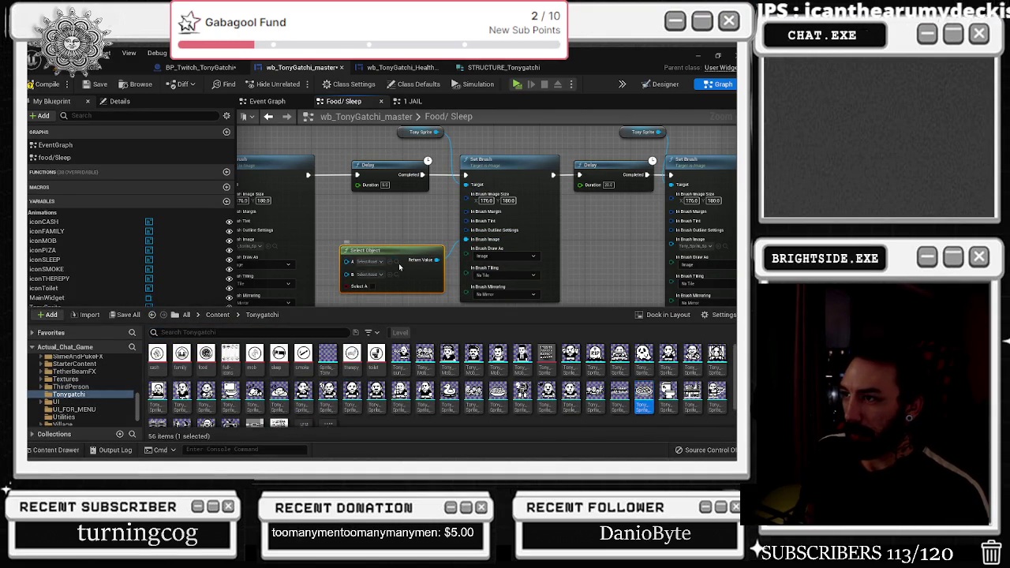
left_click(391, 262)
left_click(55, 450)
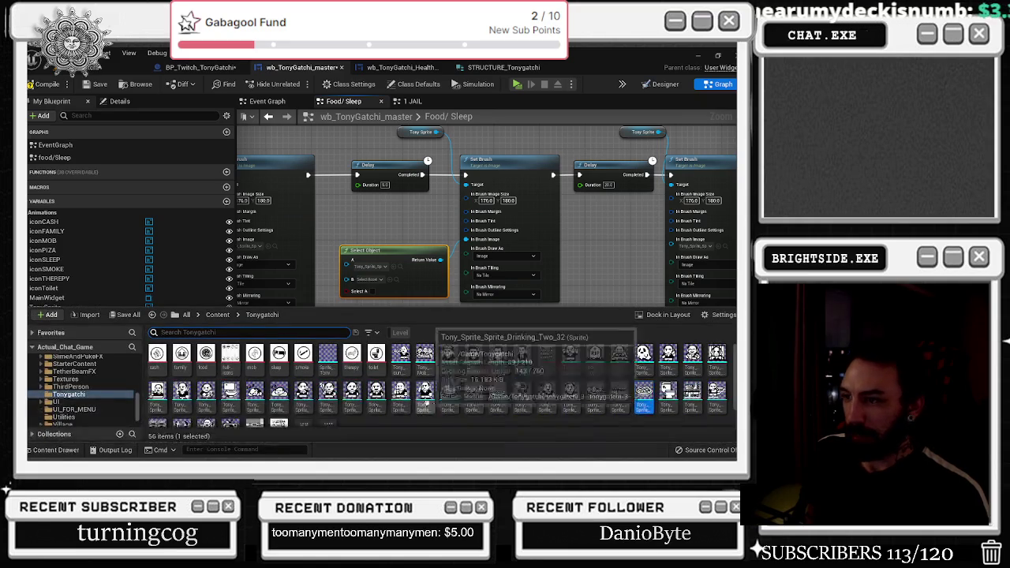
left_click(497, 394)
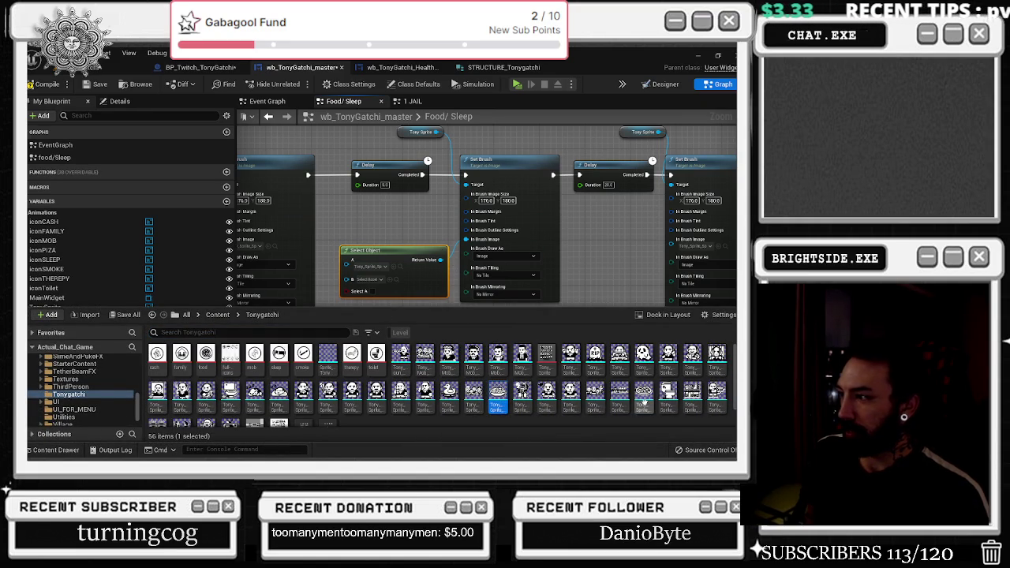
left_click(392, 279)
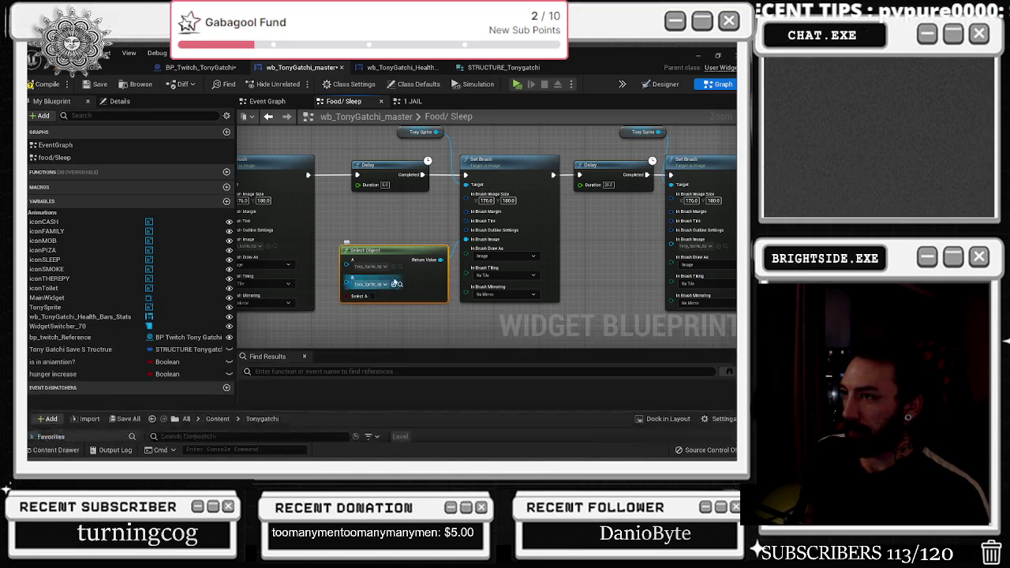
- Drive the Select's A pin with a Random Bool and compile the widget blueprint
left_click_drag(345, 296, 335, 326)
type("random bool")
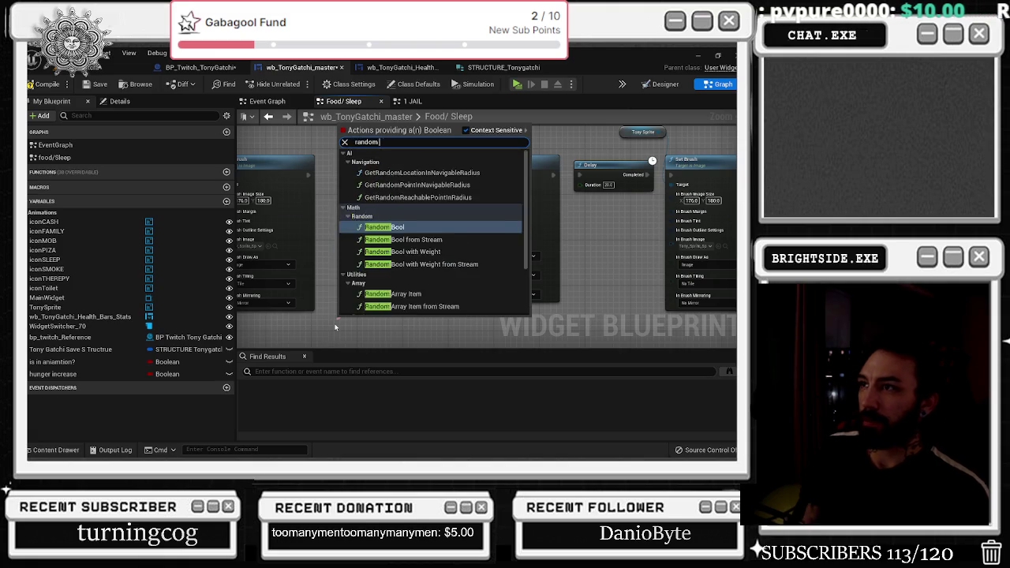
key("Return")
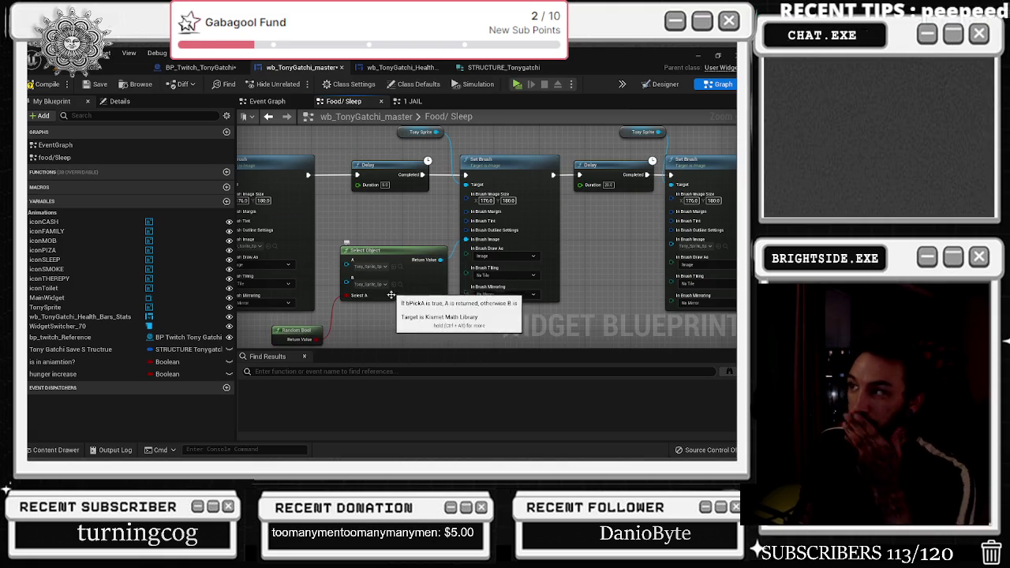
left_click(44, 83)
- Survey BP_Twitch_TonyGatchi's sleep, smoke, motel, television system and therapy command groups
left_click(200, 67)
scroll(176, 179, "down", 2)
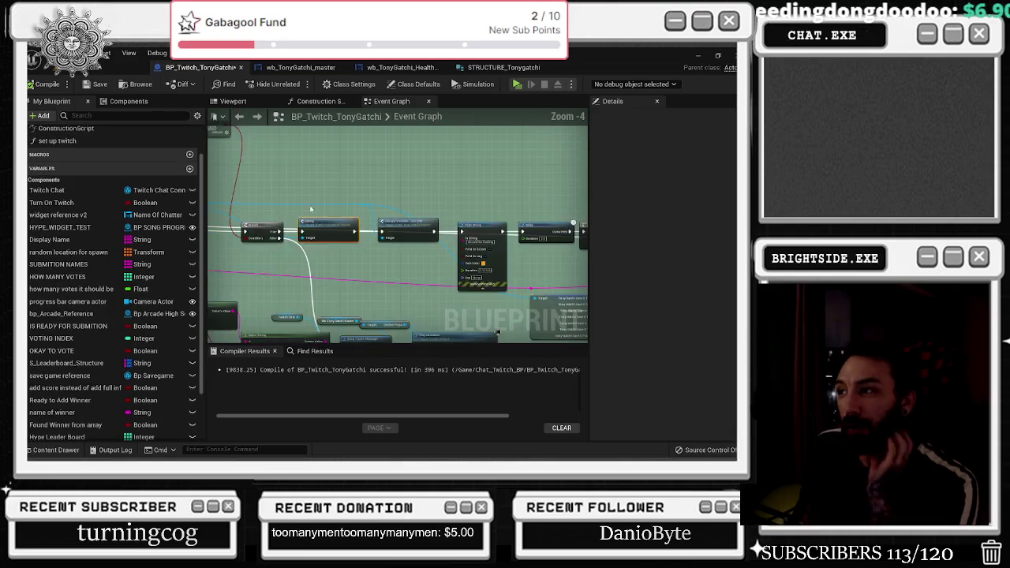
scroll(460, 239, "down", 7)
scroll(460, 238, "down", 3)
left_click_drag(460, 238, 288, 142)
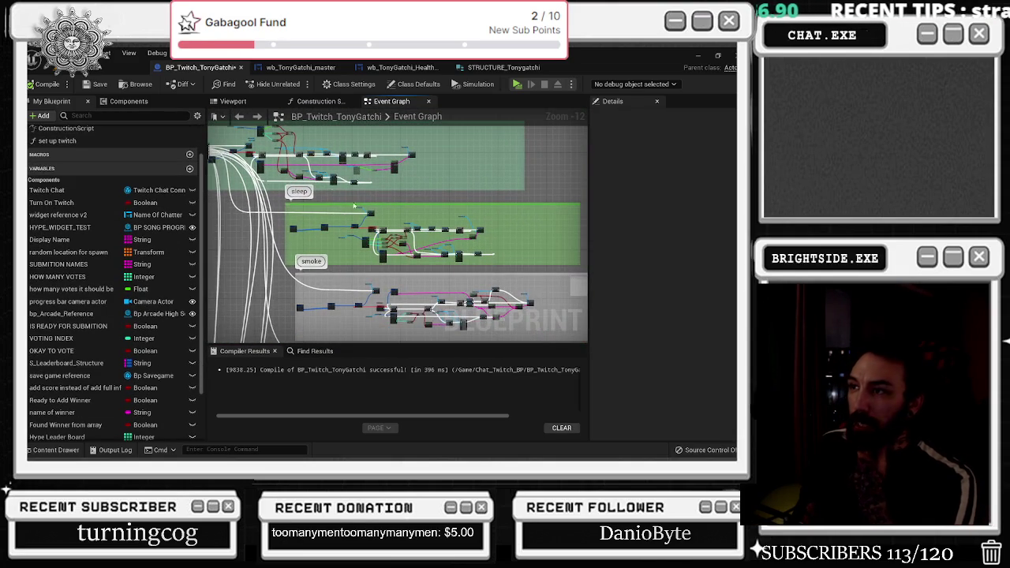
left_click_drag(330, 187, 296, 117)
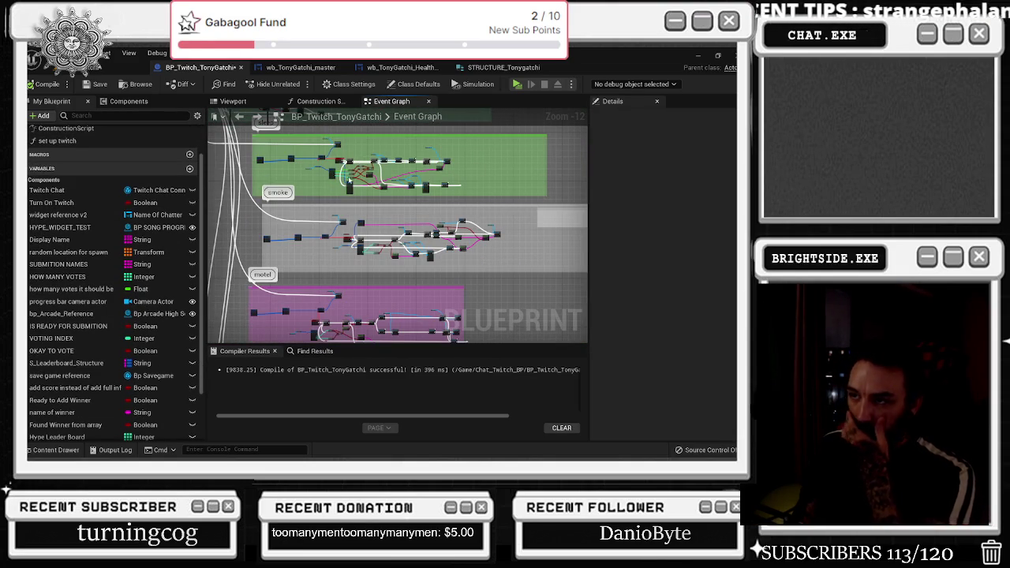
mouse_move(363, 308)
left_mouse_down()
mouse_move(395, 263)
mouse_move(403, 146)
mouse_move(387, 145)
left_mouse_up()
left_click_drag(339, 253, 333, 230)
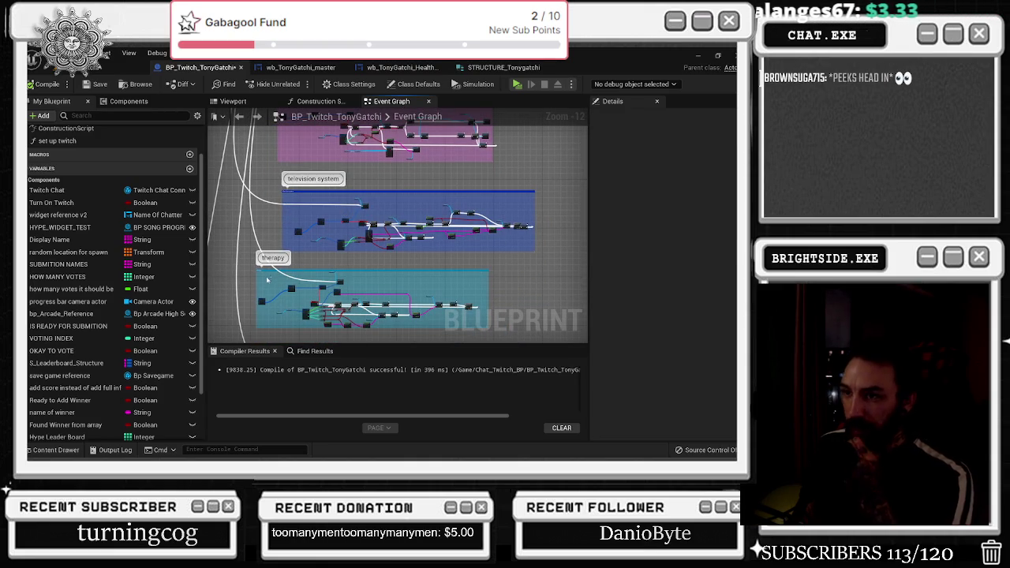
left_click(56, 450)
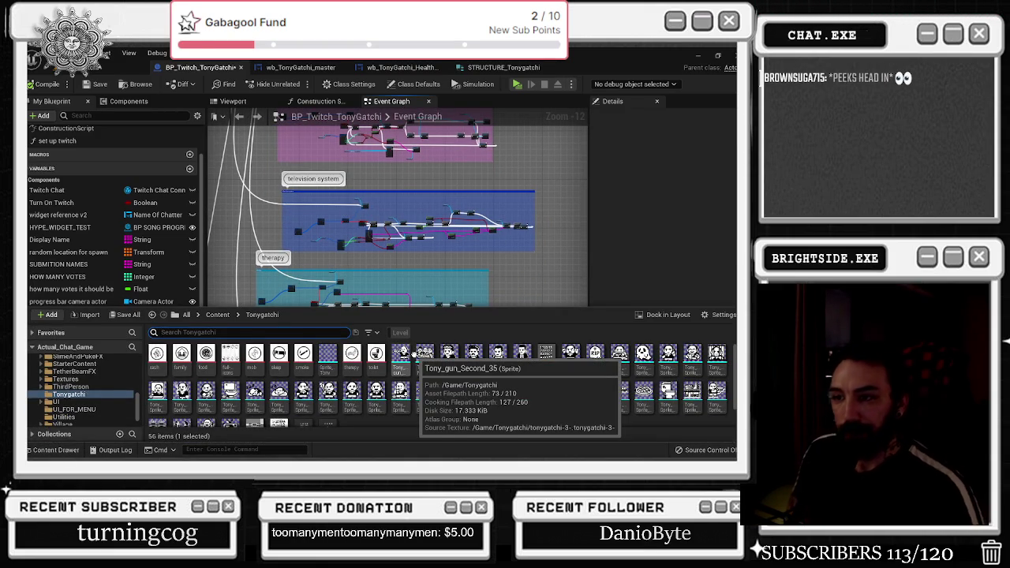
- Bring the toilet command group into view and reopen the Tonygatchi sprites, selecting Tony_Mob ones
mouse_move(285, 347)
left_mouse_down()
mouse_move(299, 259)
mouse_move(320, 231)
mouse_move(337, 151)
left_mouse_up()
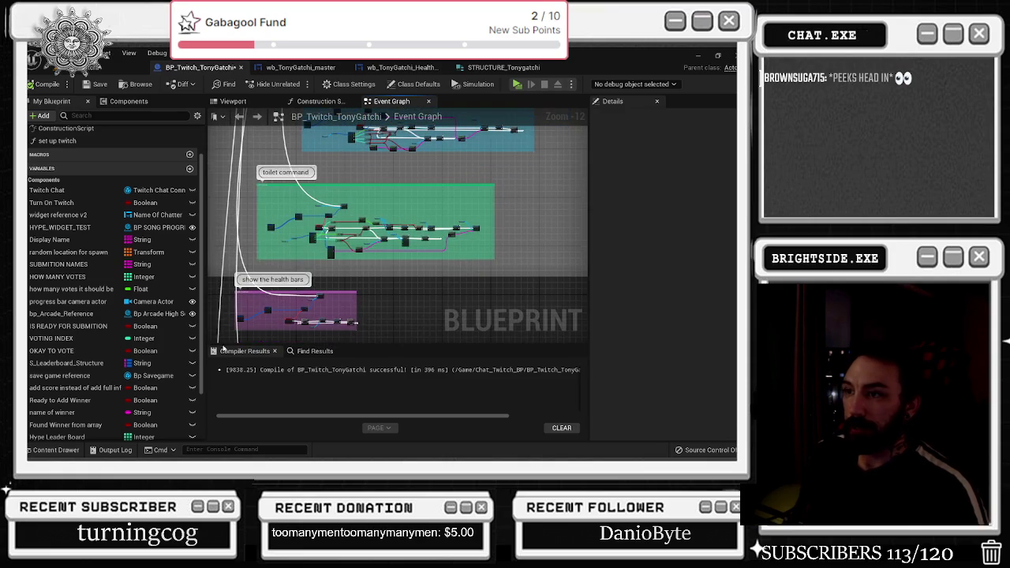
left_click(55, 450)
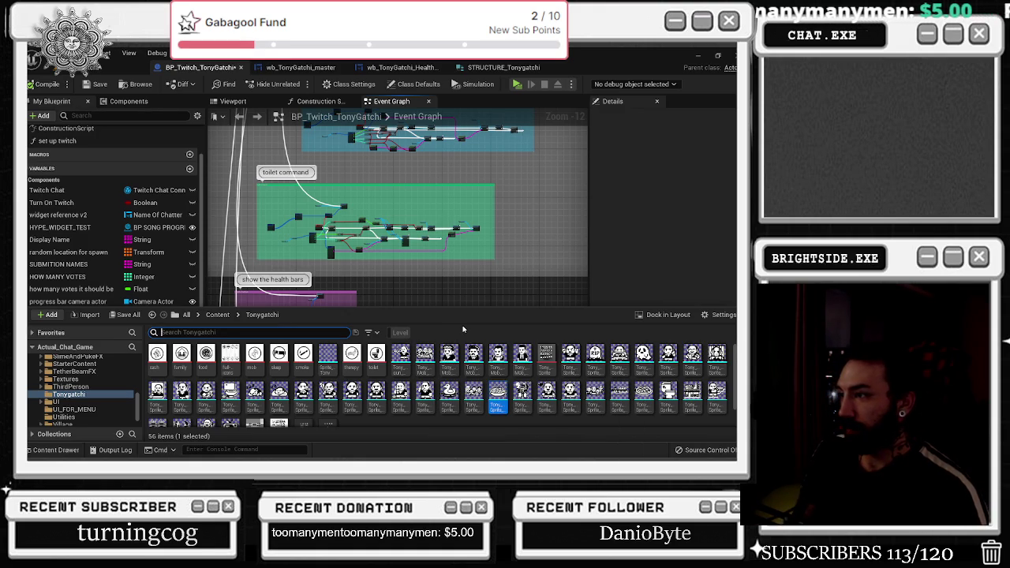
left_click(423, 357)
- Multi-select the run of Tony_Mob sprites plus several more in the Tonygatchi folder
left_click(519, 368, "shift")
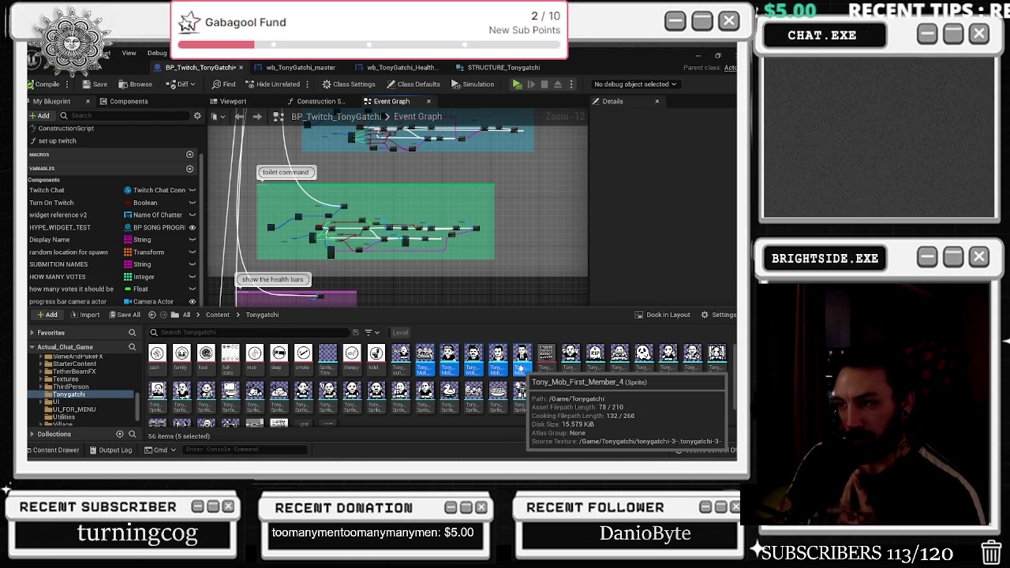
left_click(181, 392, "ctrl")
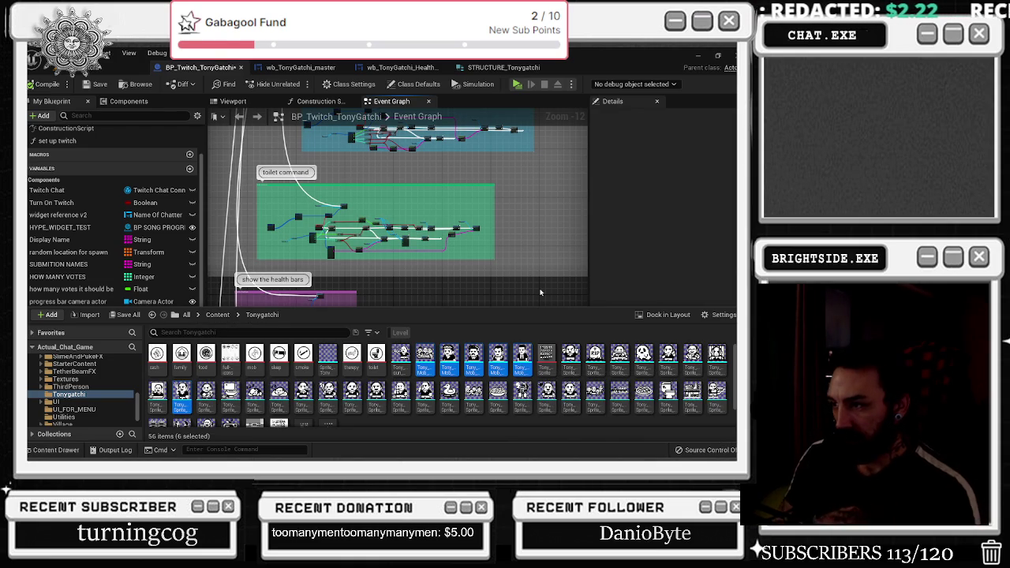
left_click(400, 394, "ctrl")
left_click(425, 395, "ctrl")
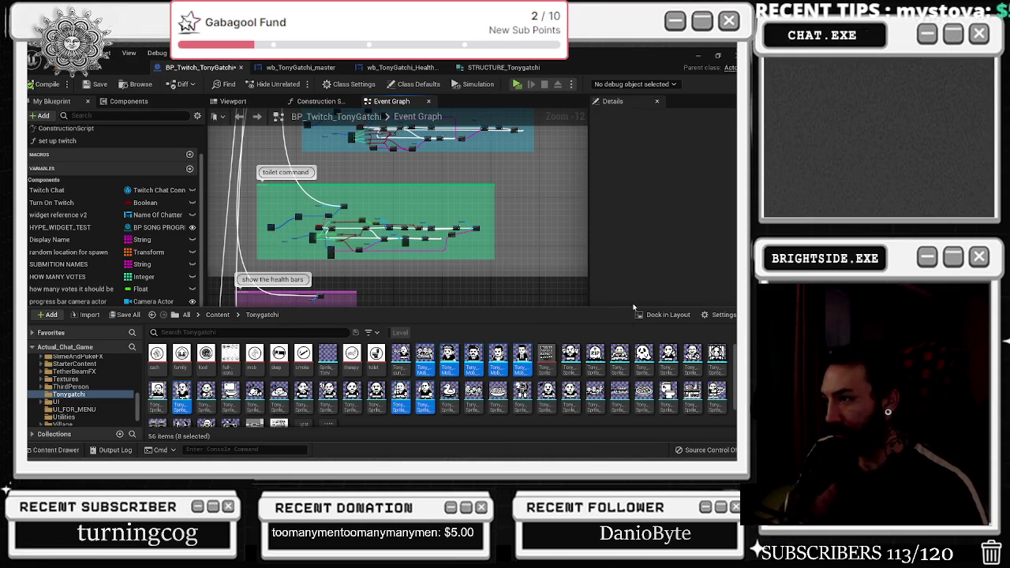
left_click(530, 393, "shift")
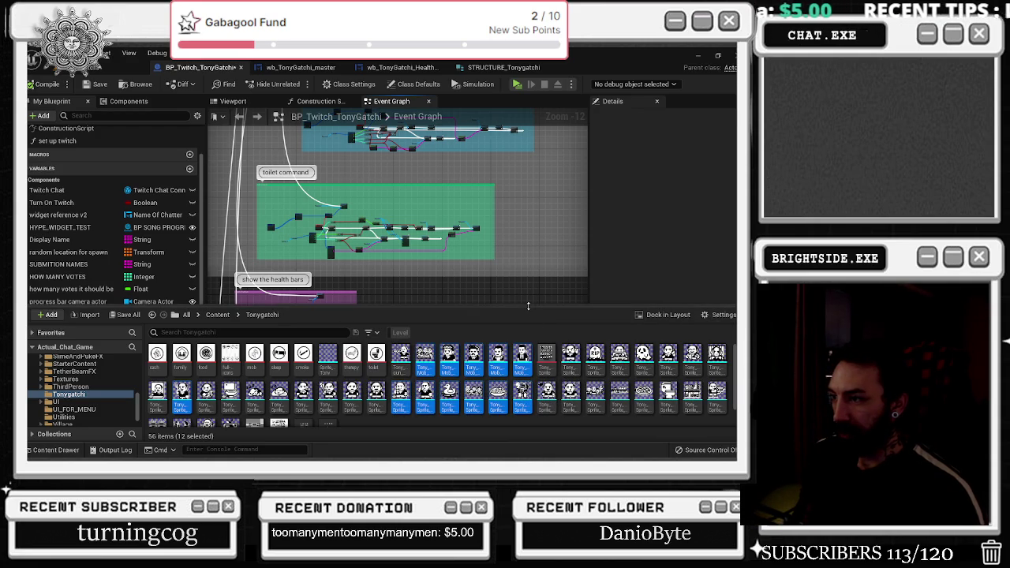
- Undo the last node move, clear the graph's highlighted wires, and close the sprite browser
key("ctrl+z")
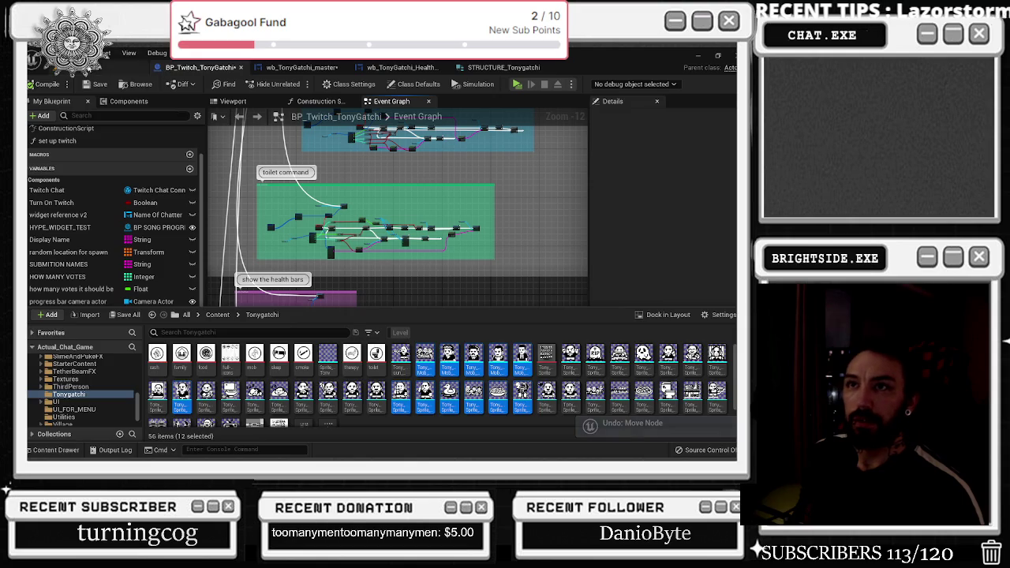
left_click(89, 54)
left_click(97, 89)
left_click(53, 450)
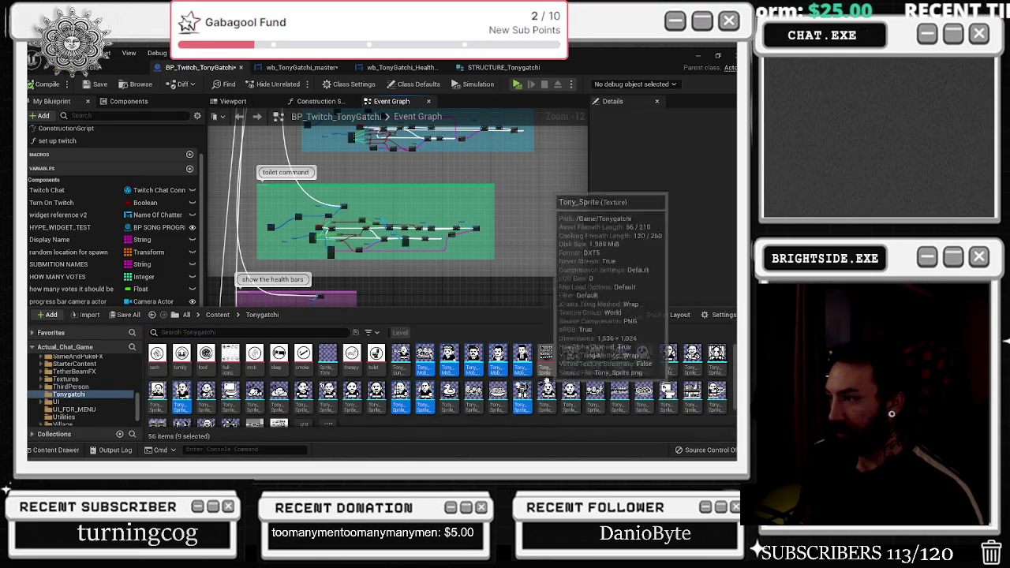
scroll(556, 363, "down", 1)
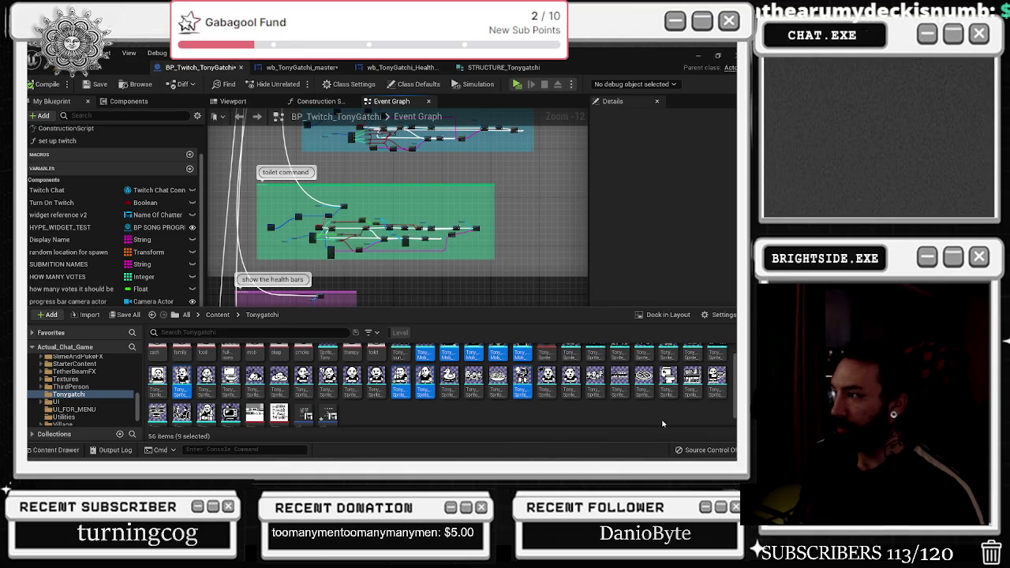
scroll(549, 396, "down", 1)
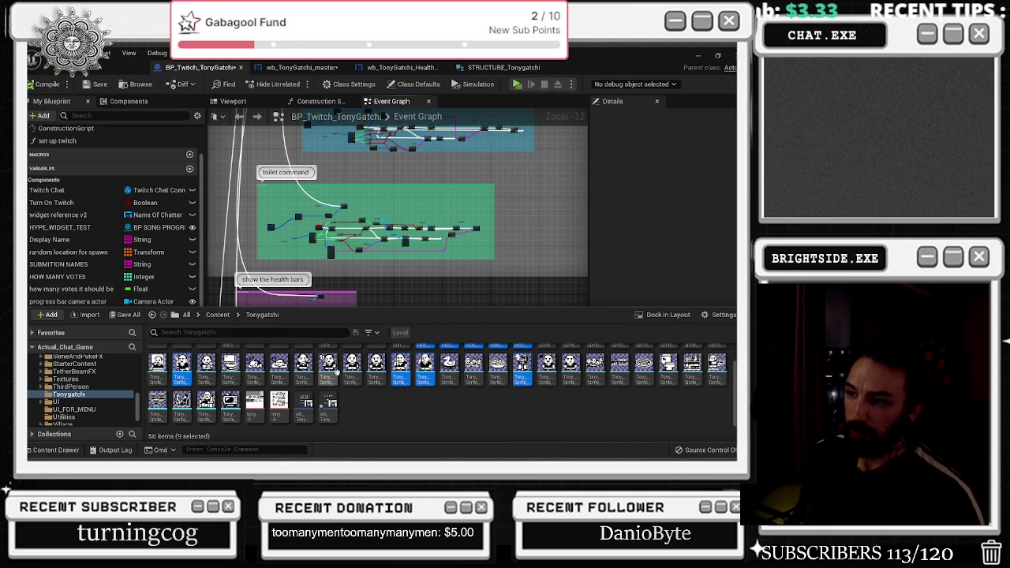
scroll(331, 371, "up", 2)
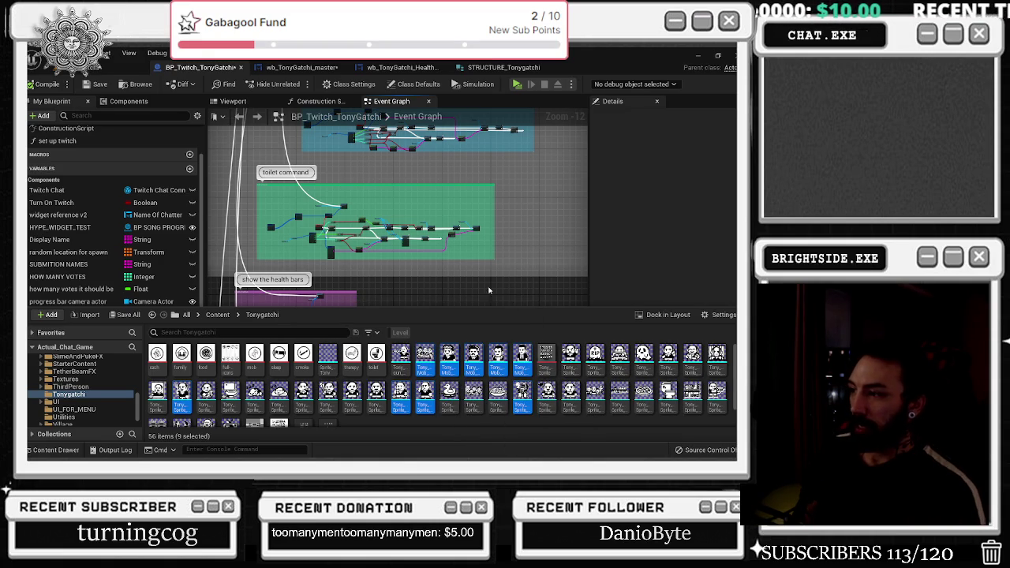
left_click(387, 136)
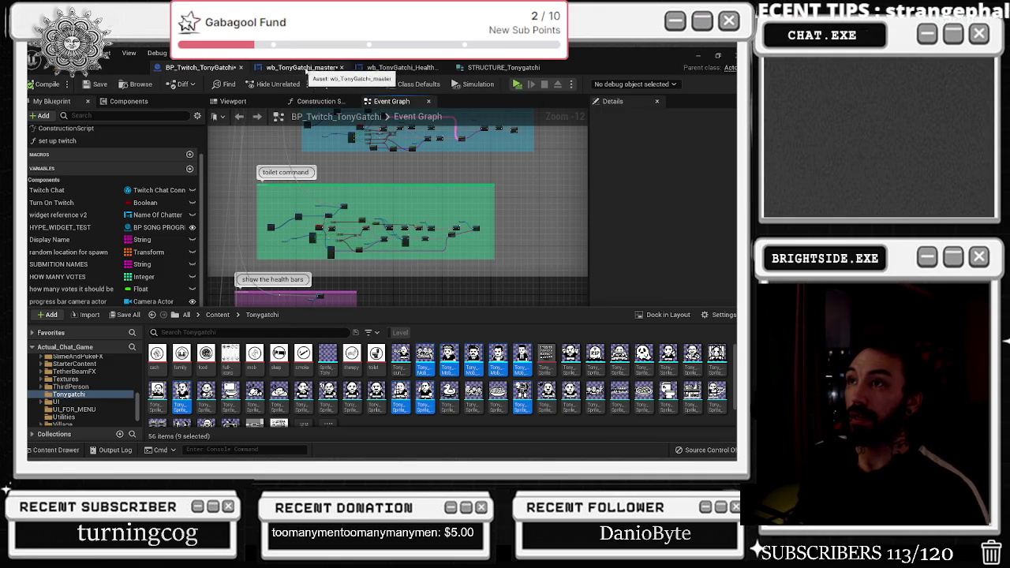
key("F7")
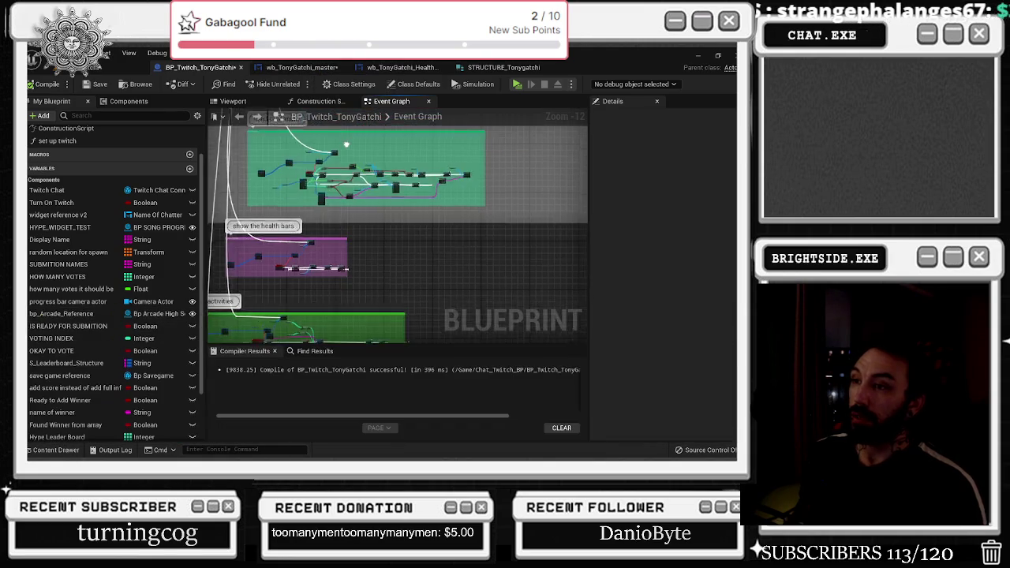
- Zoom out the Event Graph and bring up the Tonygatchi folder's sprite assets
scroll(365, 281, "up", 8)
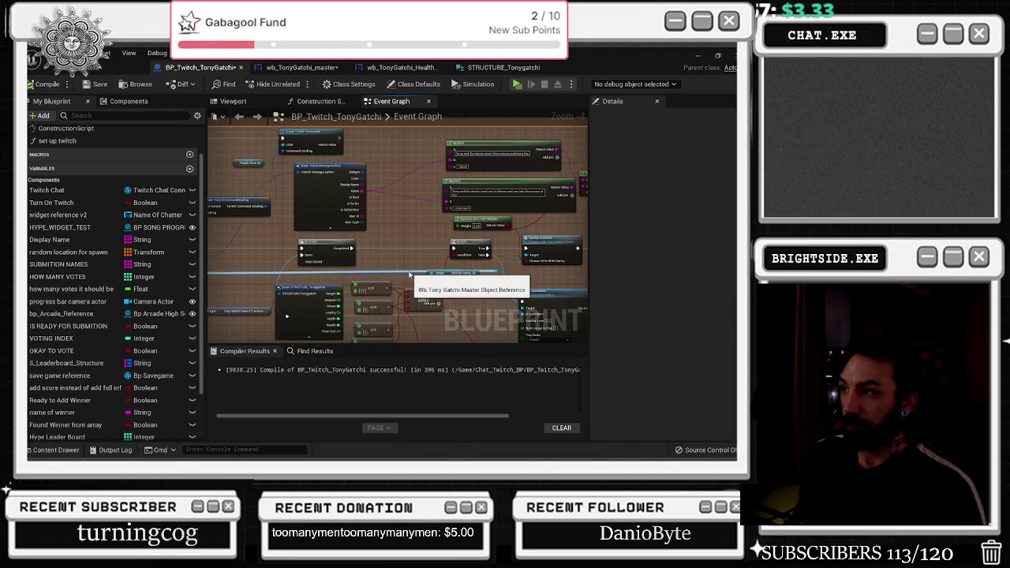
left_click_drag(410, 275, 355, 243)
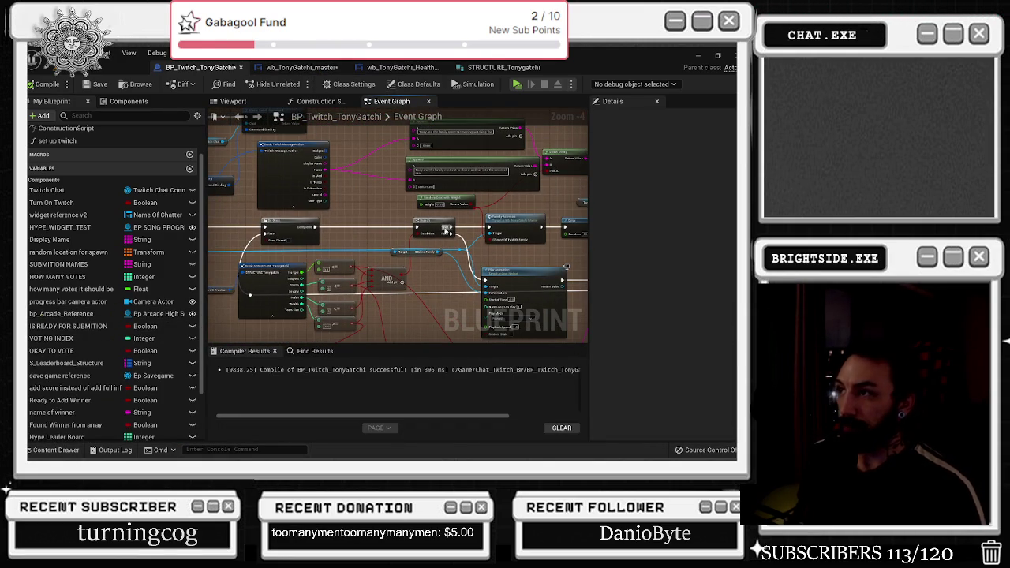
scroll(449, 227, "up", 1)
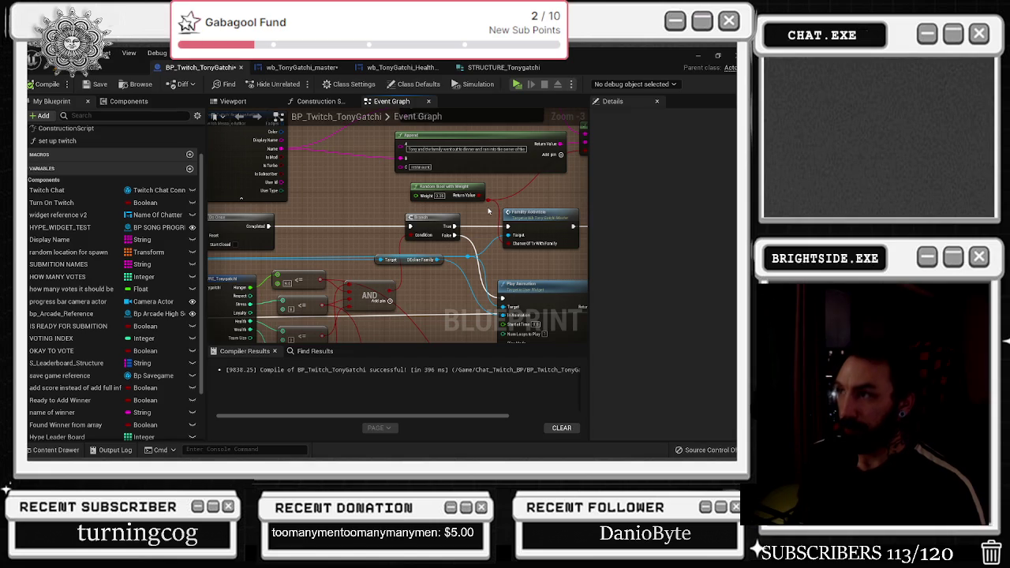
scroll(488, 211, "down", 8)
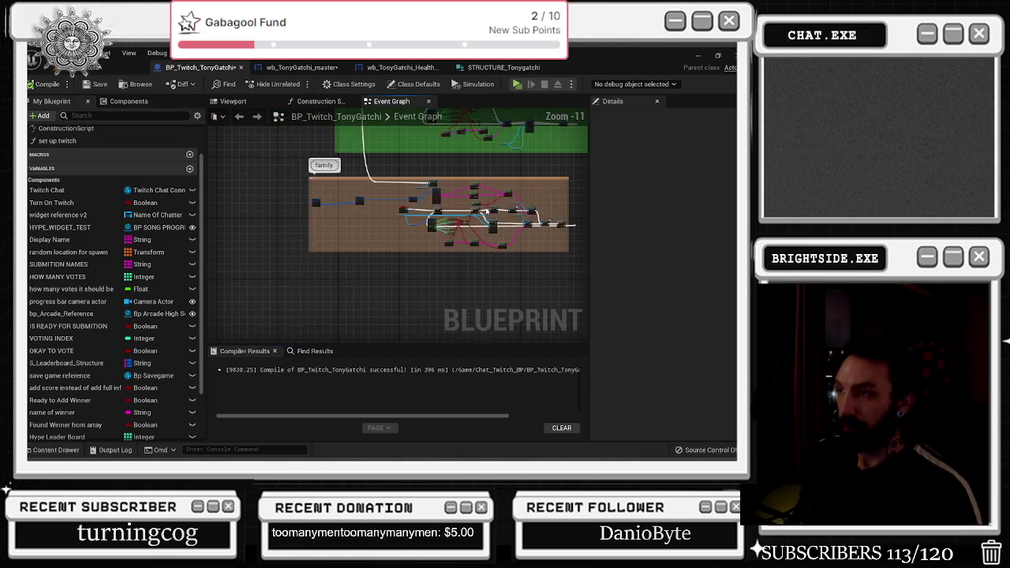
key("ctrl+space")
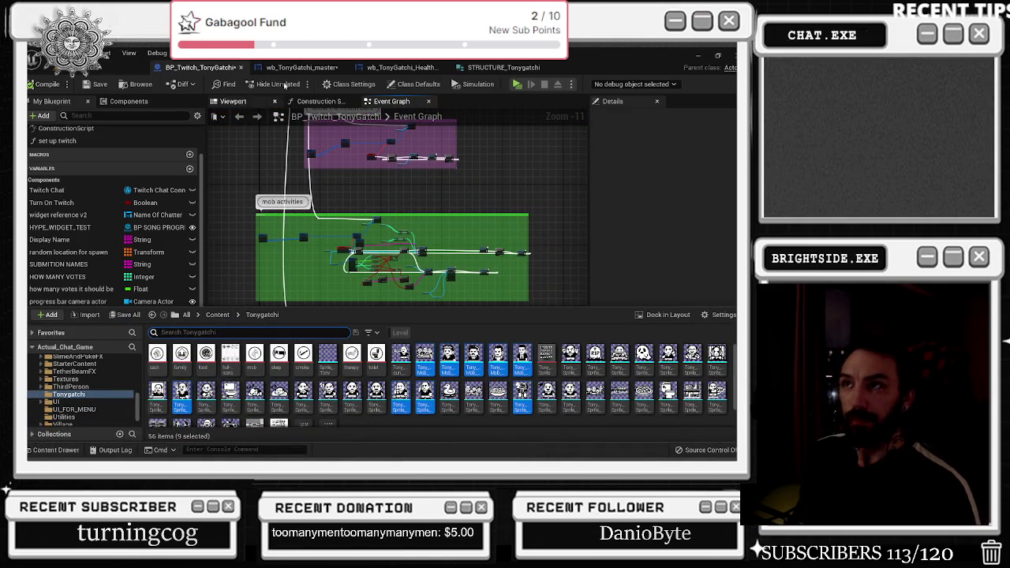
left_click(298, 67)
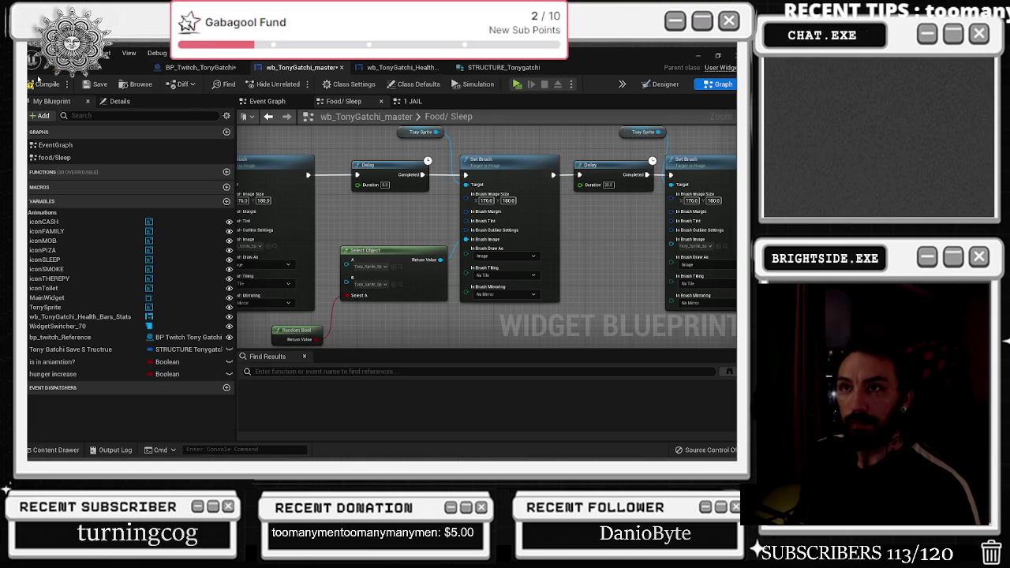
- Save the wb_TonyGatchi_master widget blueprint
left_click(87, 84)
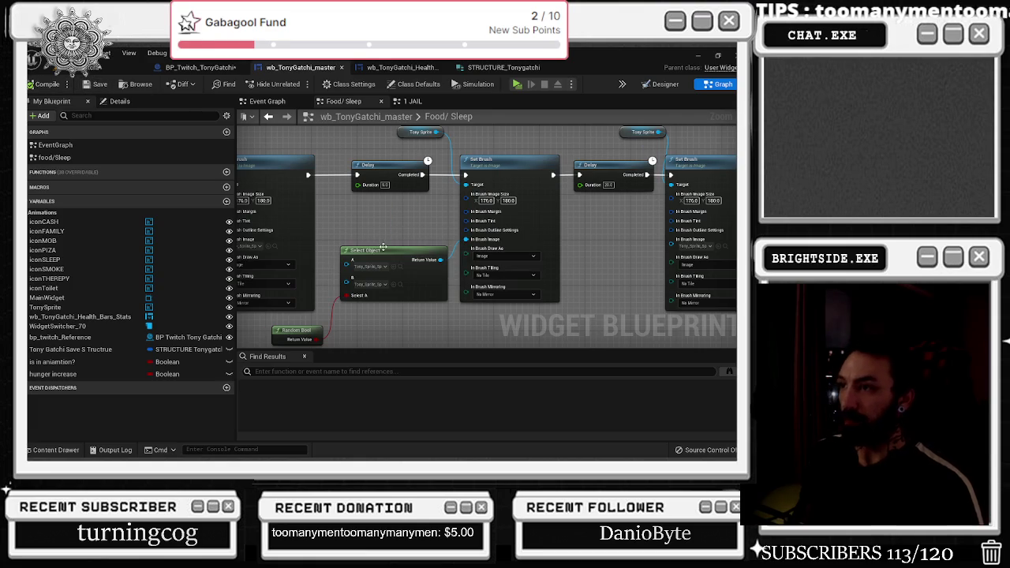
left_click_drag(363, 220, 454, 224)
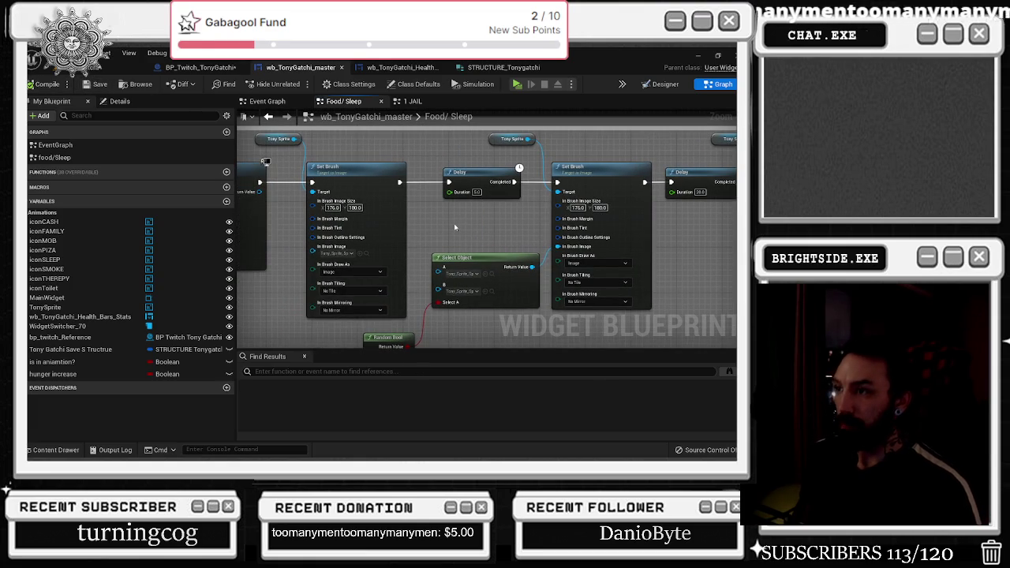
scroll(586, 195, "down", 5)
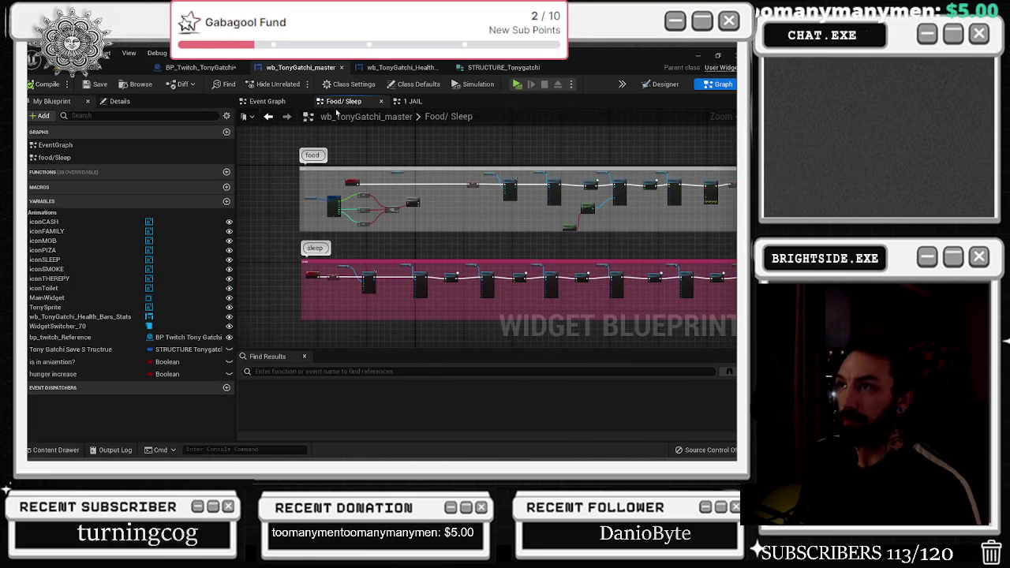
- View the master Event Graph's toilet, health bars and mob activities groups
left_click(272, 102)
scroll(457, 192, "down", 3)
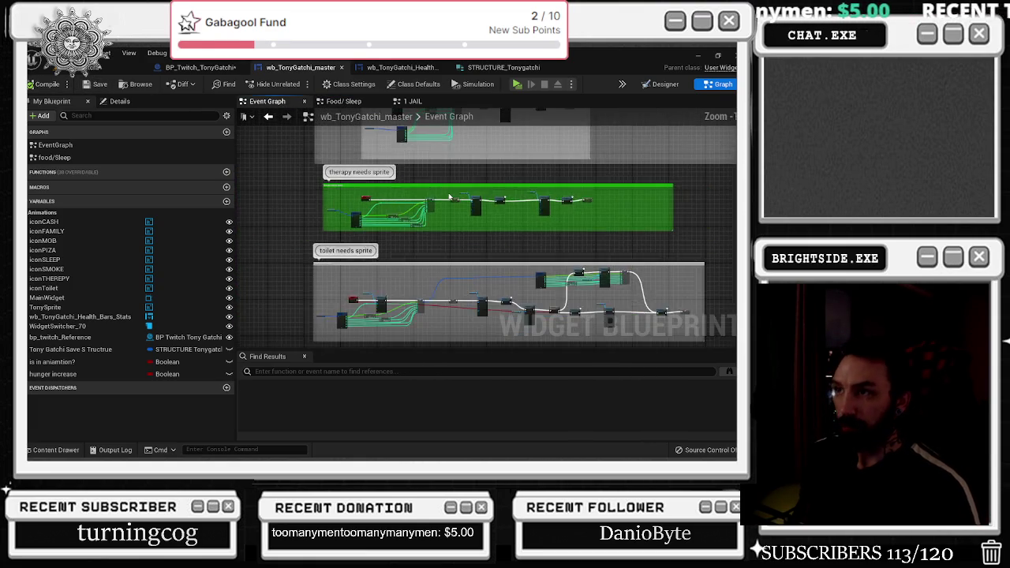
scroll(448, 196, "down", 1)
scroll(450, 196, "down", 1)
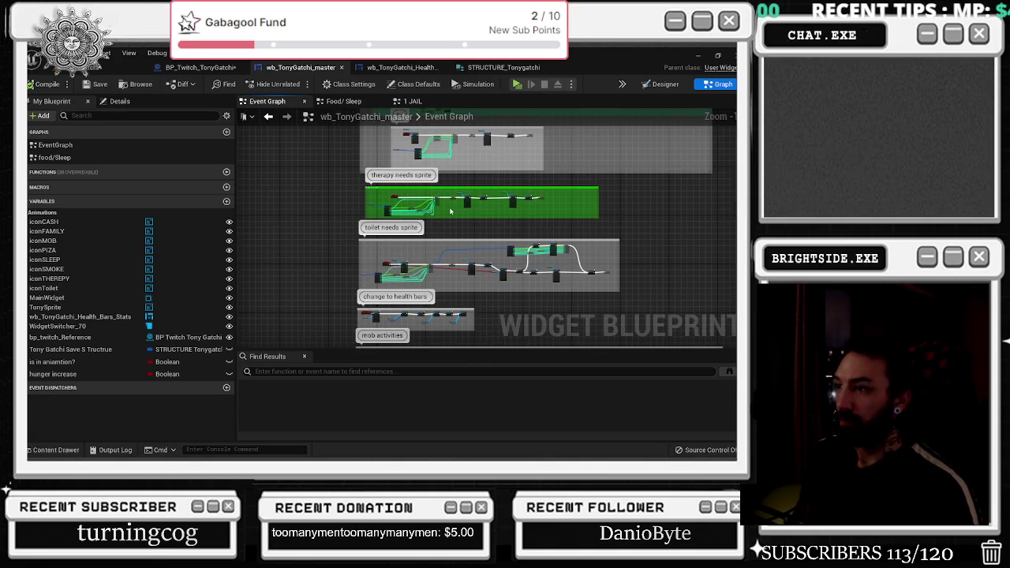
mouse_move(450, 208)
left_mouse_down()
mouse_move(417, 196)
mouse_move(413, 162)
left_mouse_up()
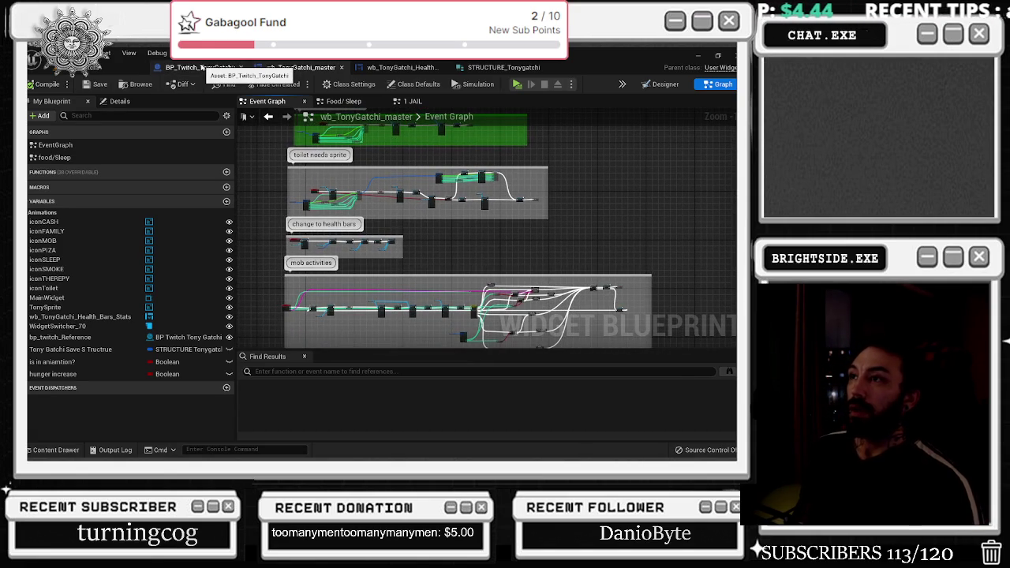
left_click(399, 68)
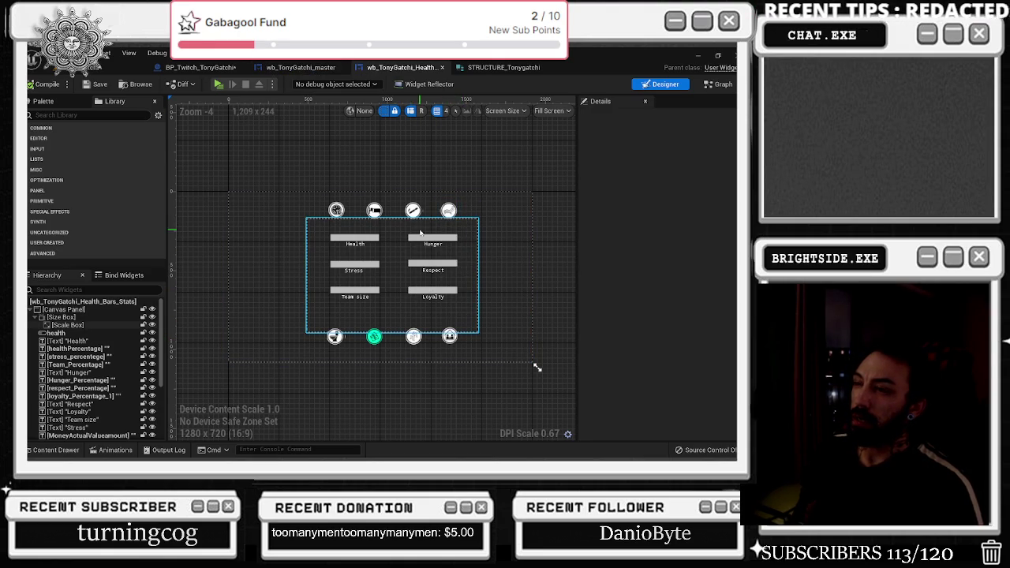
- Show the Tonygatchi sprite assets in the Content Drawer below the health bars layout
left_click(52, 450)
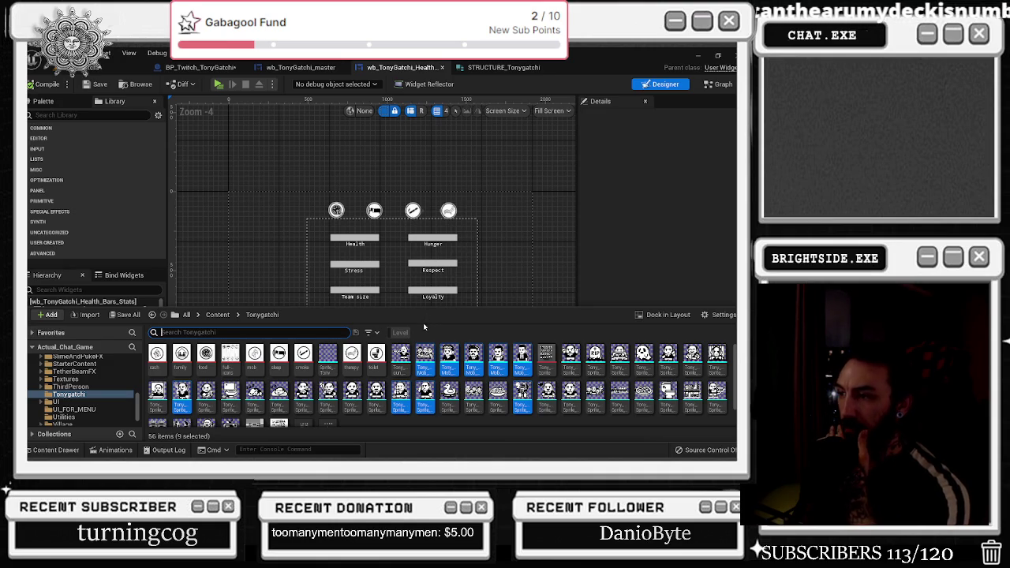
- Review the sleep and smoke comment groups in the BP_Twitch_TonyGatchi event graph
left_click(222, 69)
mouse_move(344, 165)
left_mouse_down()
mouse_move(353, 257)
mouse_move(321, 318)
left_mouse_up()
scroll(321, 318, "down", 1)
left_click_drag(297, 269, 307, 295)
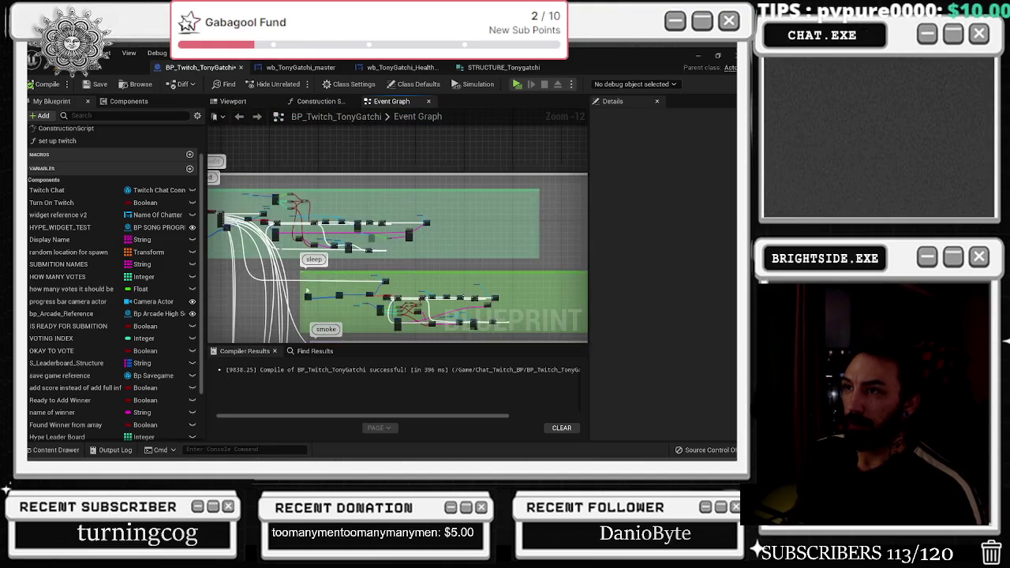
- In wb_TonyGatchi_master's Food/Sleep graph, zoom in on the Random Bool, Select Object and Delay nodes
left_click(301, 67)
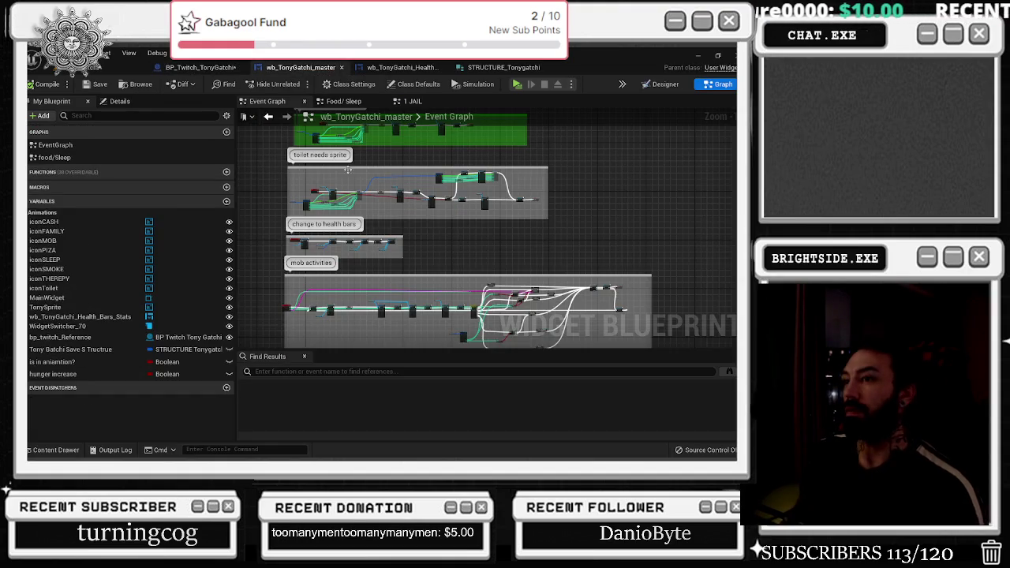
left_click_drag(342, 305, 346, 338)
left_click_drag(302, 206, 304, 253)
left_click(358, 103)
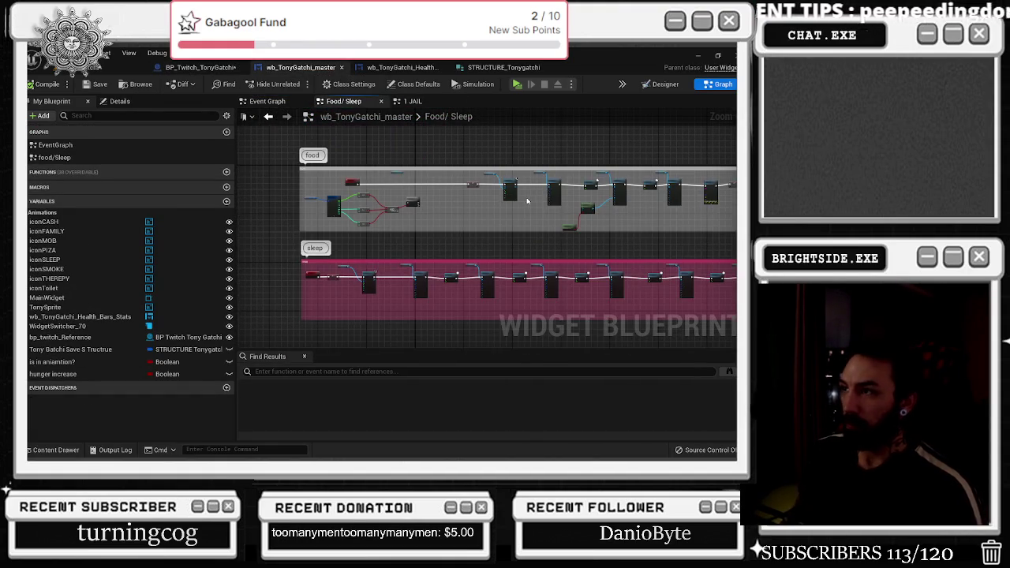
scroll(518, 197, "up", 5)
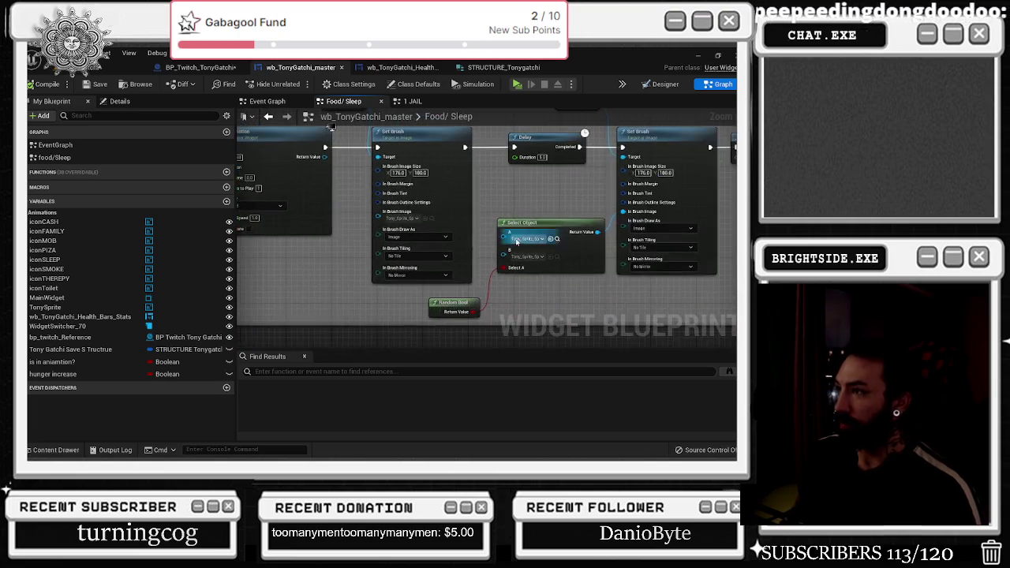
scroll(513, 241, "up", 1)
left_click_drag(468, 267, 532, 315)
scroll(531, 194, "down", 1)
left_click(485, 185)
- Spread out the food chain nodes and enlarge the food comment box to make room
scroll(430, 198, "down", 4)
mouse_move(420, 180)
left_mouse_down()
mouse_move(419, 147)
mouse_move(490, 279)
mouse_move(681, 294)
left_mouse_up()
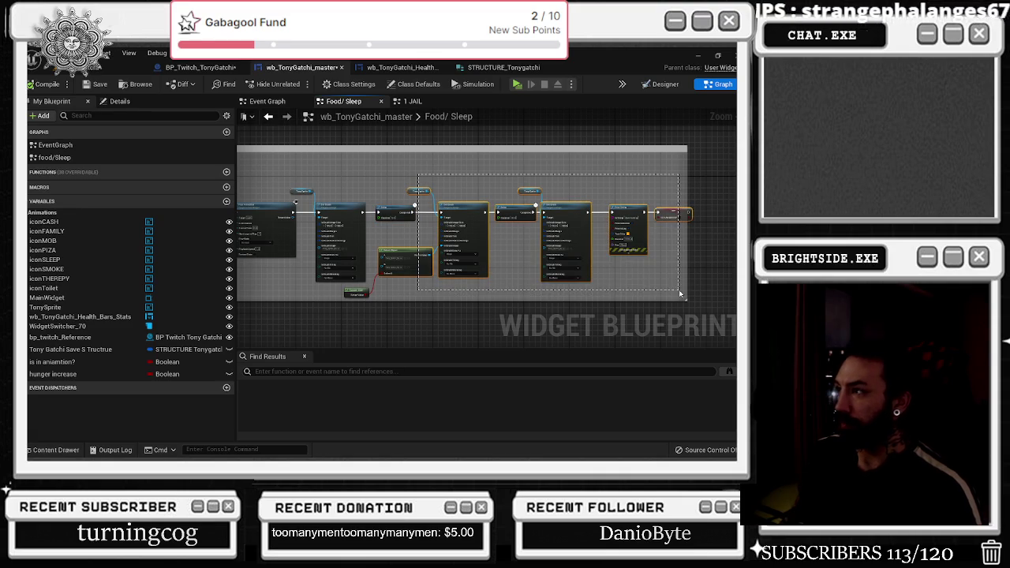
left_click_drag(624, 214, 698, 213)
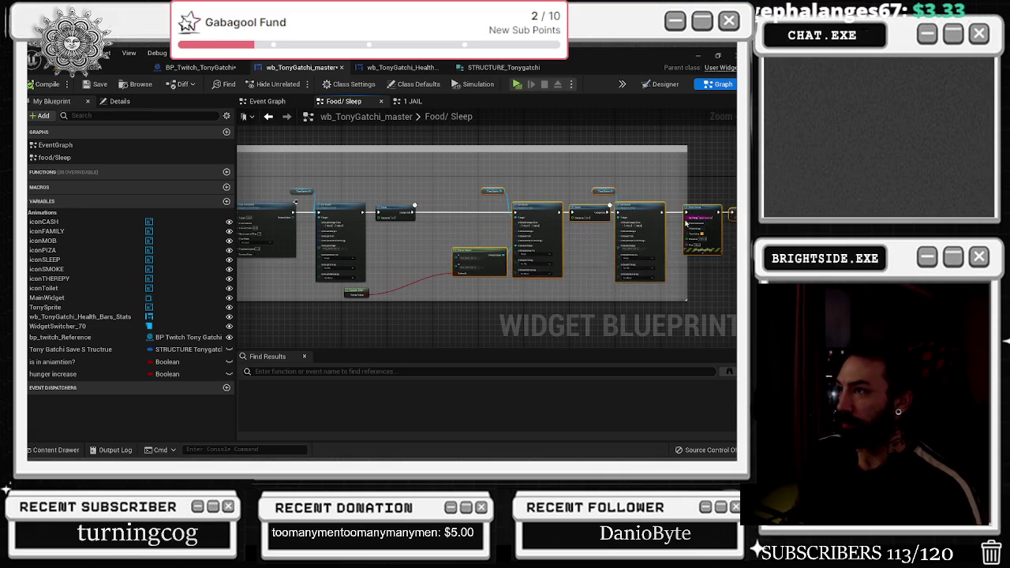
mouse_move(355, 291)
left_mouse_down()
mouse_move(424, 288)
mouse_move(308, 265)
left_mouse_up()
left_click_drag(553, 188, 677, 188)
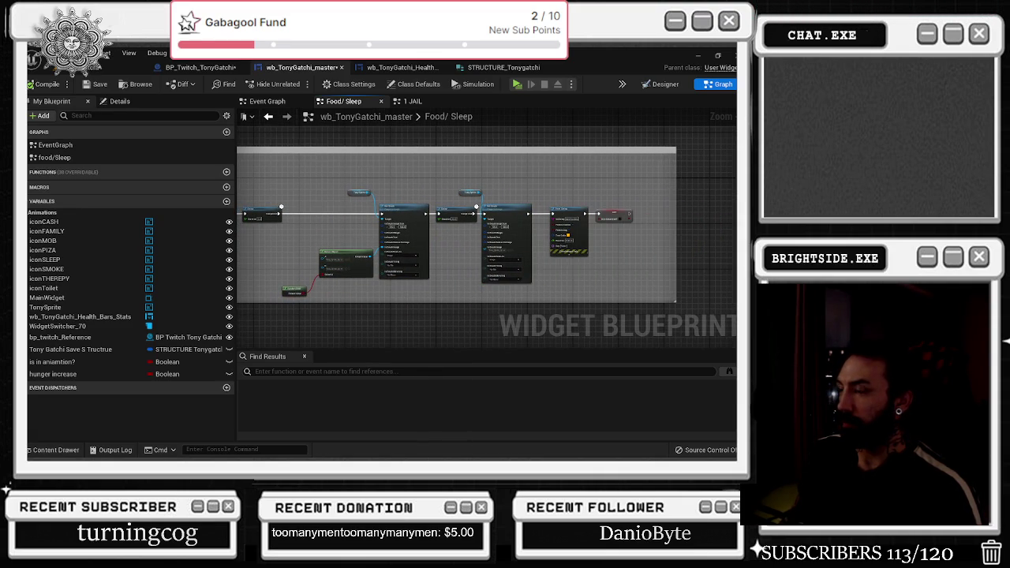
scroll(631, 221, "down", 4)
left_click_drag(603, 266, 599, 291)
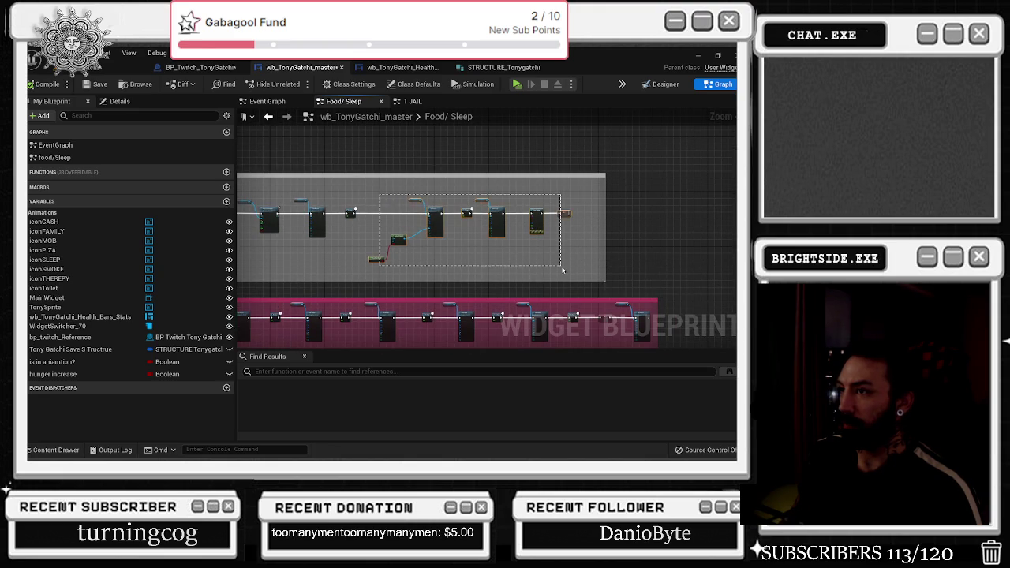
left_click_drag(529, 217, 526, 236)
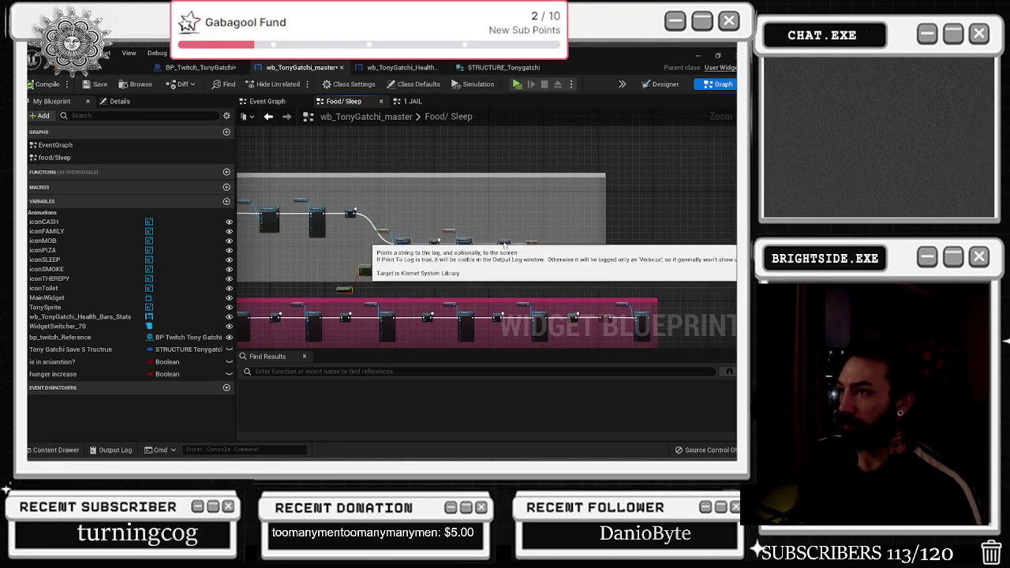
scroll(526, 236, "up", 4)
- Add a Branch node after the Delay and wire the Delay's output into it
right_click(608, 264)
left_click(616, 276)
left_click_drag(615, 261, 469, 221)
scroll(446, 210, "up", 2)
scroll(446, 209, "up", 1)
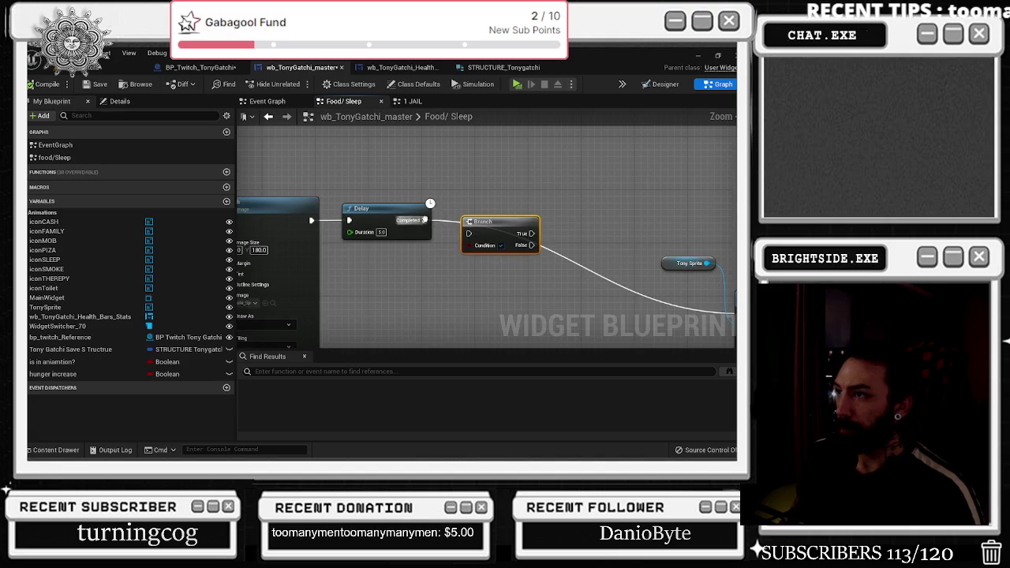
mouse_move(422, 222)
left_mouse_down()
mouse_move(495, 227)
mouse_move(505, 209)
left_mouse_up()
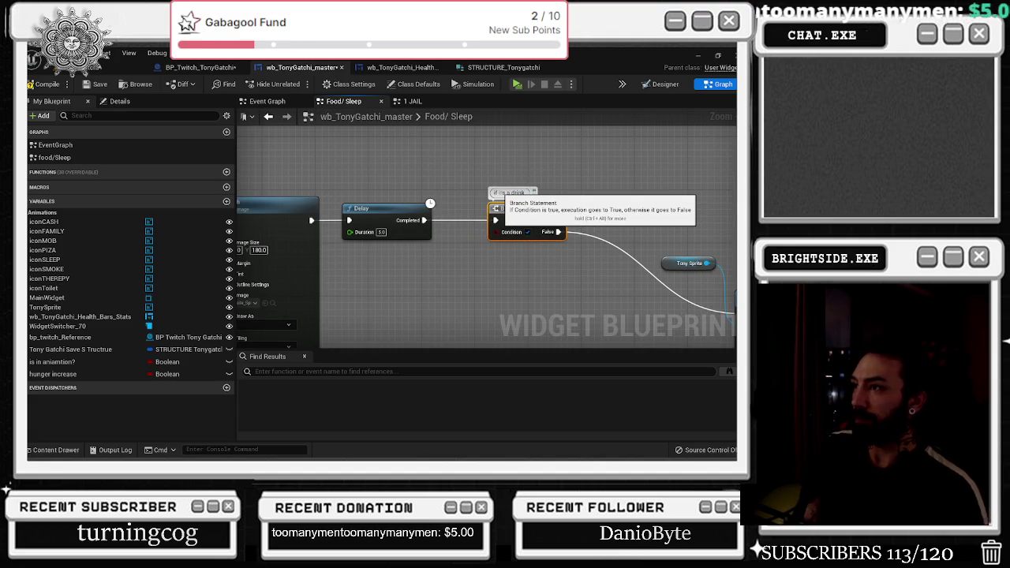
- Wire the Branch Condition to a new Eating event Boolean input named 'If Its A Drink'
mouse_move(495, 231)
left_mouse_down()
mouse_move(114, 245)
mouse_move(334, 248)
mouse_move(180, 259)
mouse_move(483, 221)
left_mouse_up()
left_click_drag(561, 190, 318, 223)
left_click(318, 223)
left_click(115, 101)
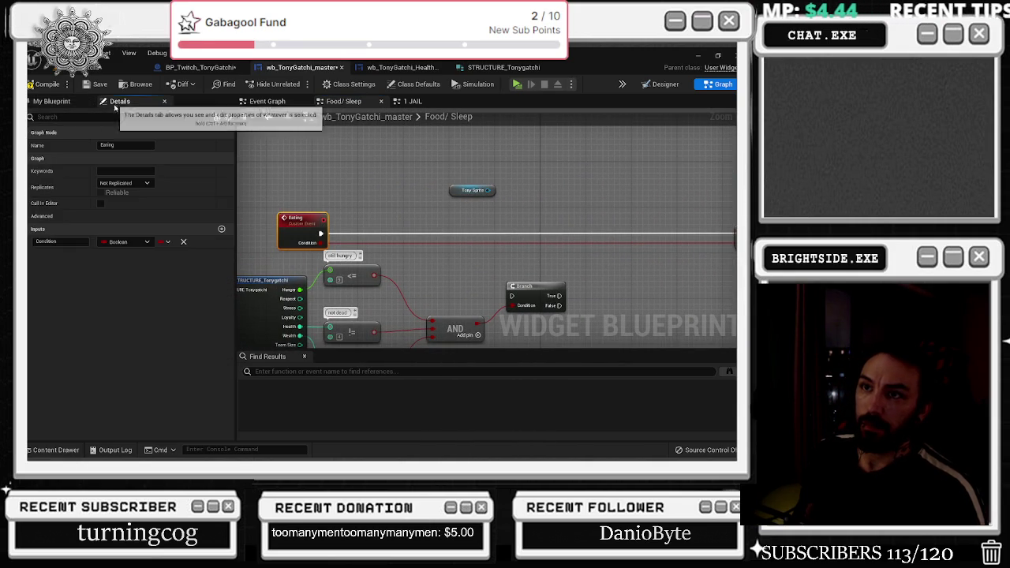
double_click(46, 241)
type("if its a dr")
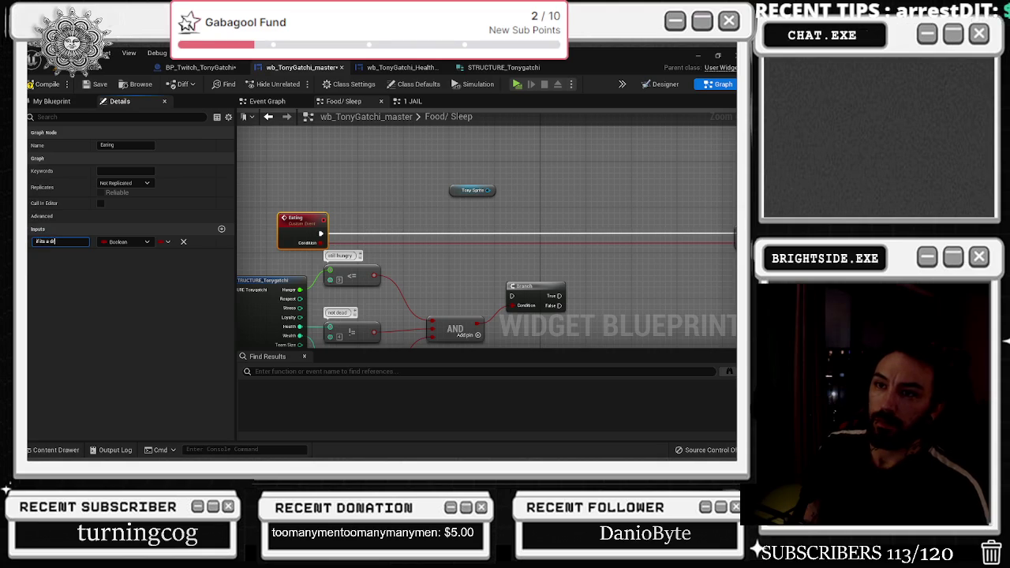
type("ink")
key("Return")
left_click_drag(387, 236, 241, 214)
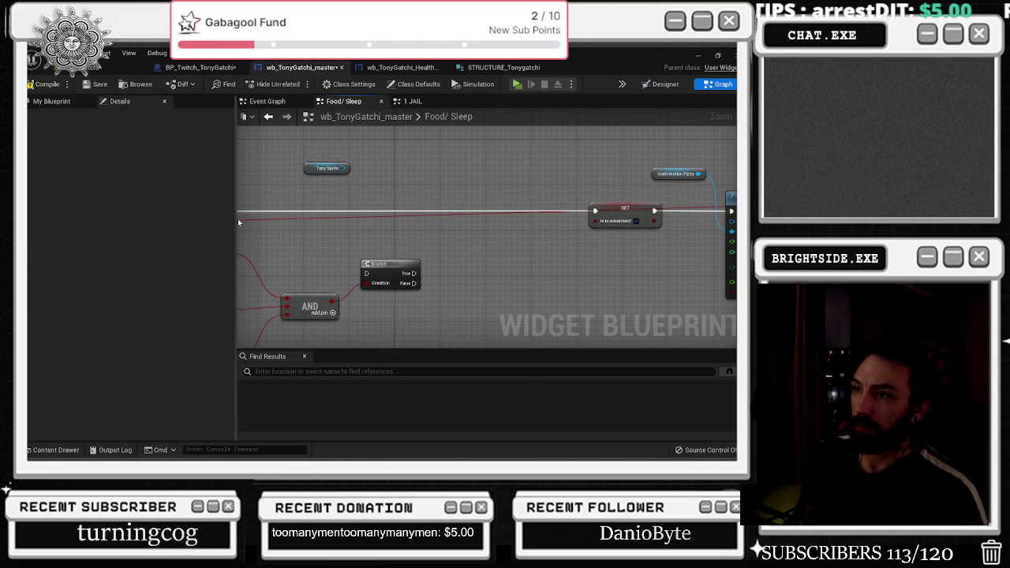
left_click_drag(347, 197, 193, 216)
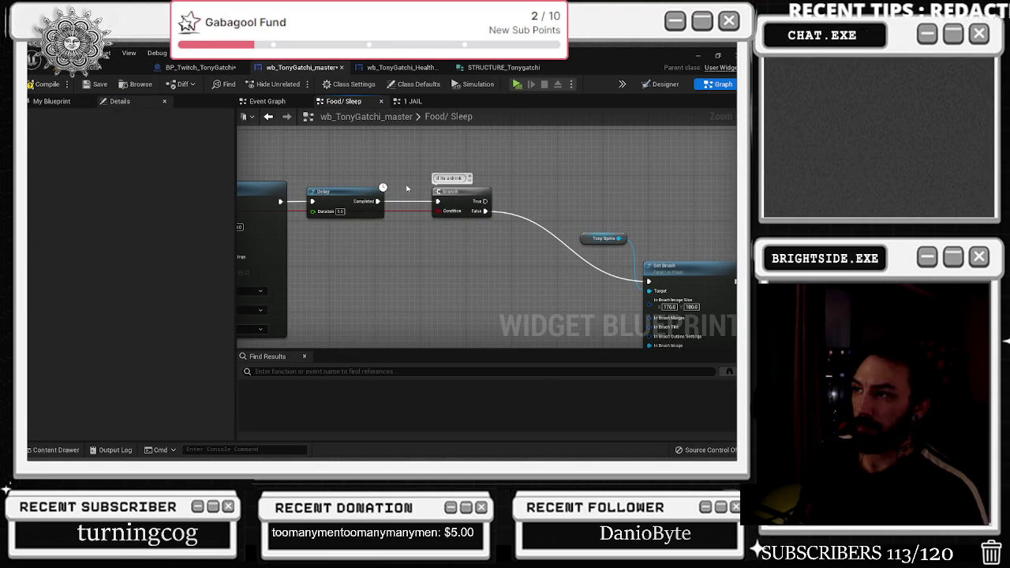
mouse_move(573, 209)
left_mouse_down()
mouse_move(386, 225)
mouse_move(454, 347)
left_mouse_up()
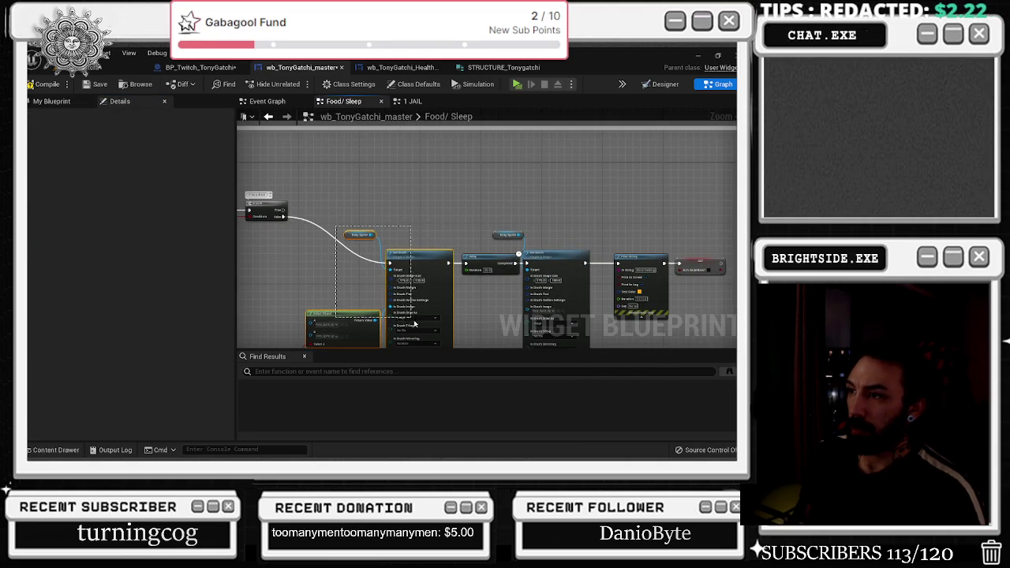
scroll(427, 265, "down", 2)
scroll(368, 217, "up", 4)
left_click(345, 283)
- Rearrange the drink branch nodes and delete the Select Object node
right_click(285, 208)
left_click(340, 190)
mouse_move(352, 280)
left_mouse_down()
mouse_move(448, 254)
mouse_move(335, 155)
left_mouse_up()
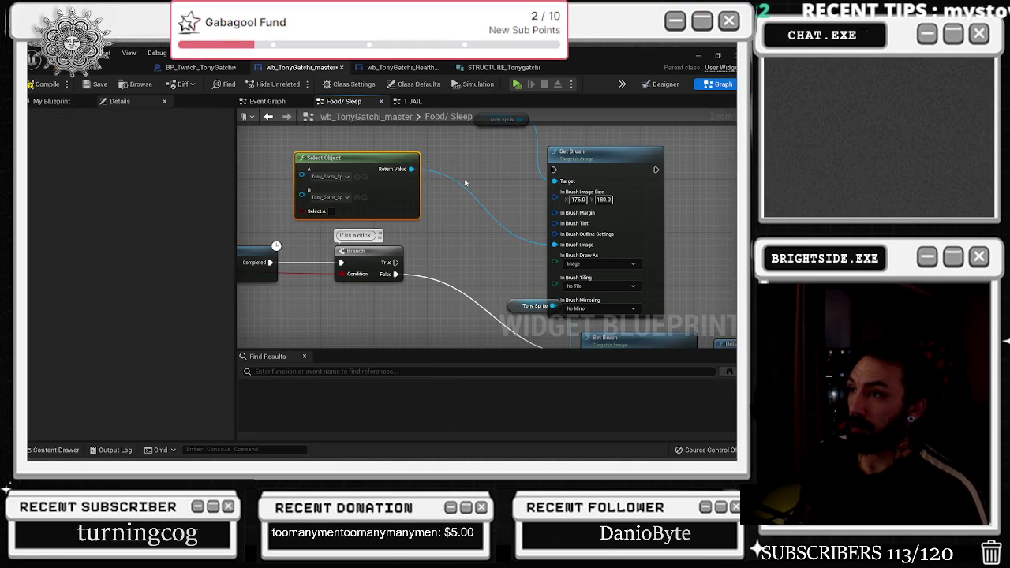
left_click_drag(610, 155, 636, 136)
mouse_move(504, 186)
left_mouse_down()
mouse_move(525, 241)
mouse_move(462, 203)
left_mouse_up()
left_click(524, 241)
double_click(527, 239)
left_click_drag(392, 220, 525, 239)
mouse_move(489, 181)
left_mouse_down()
mouse_move(438, 172)
mouse_move(453, 197)
left_mouse_up()
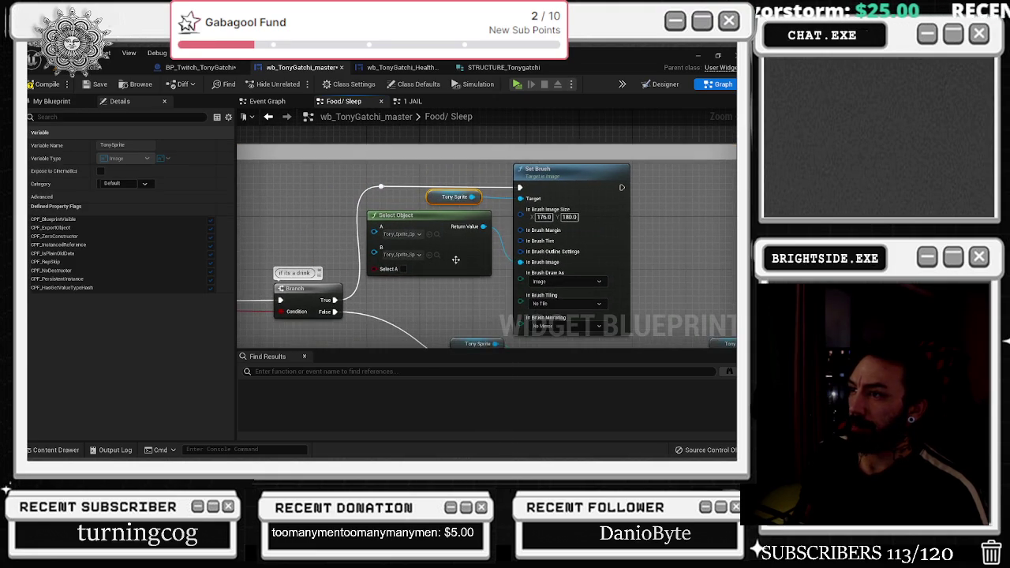
scroll(448, 250, "down", 1)
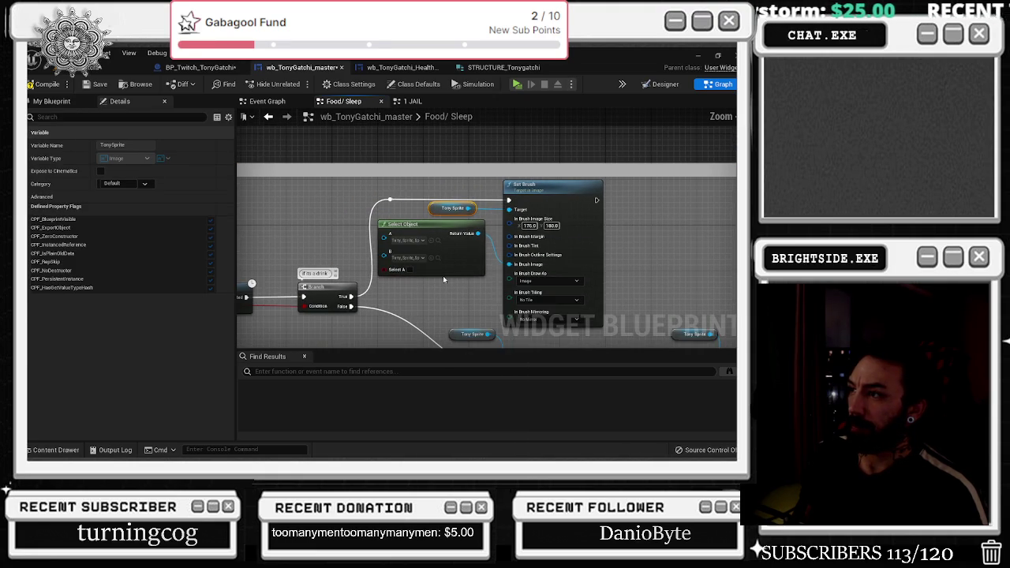
left_click(454, 228)
key("Delete")
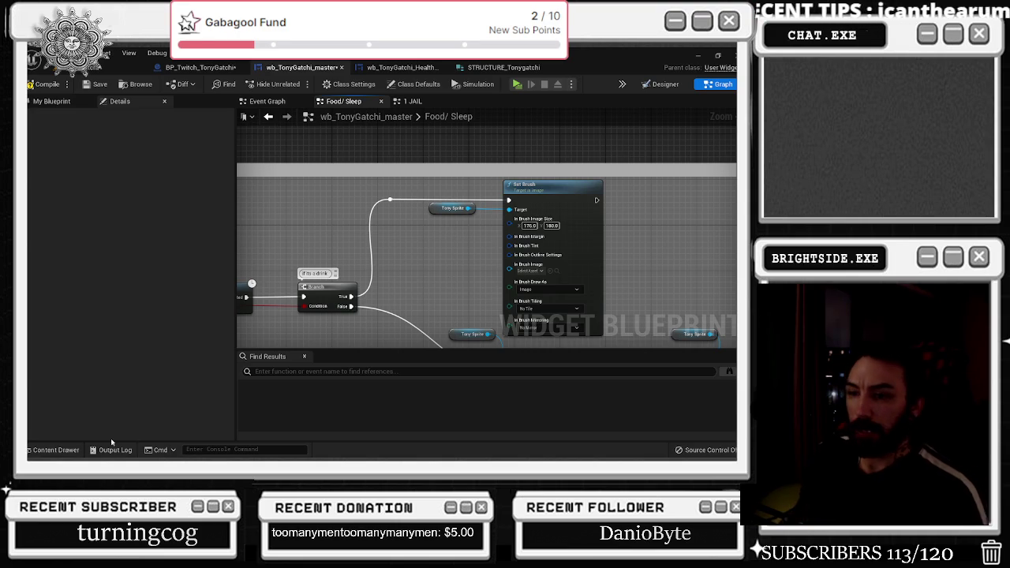
- Assign a Tony sprite as the Set Brush image and wire a new Delay after it
key("ctrl+space")
left_click(539, 247)
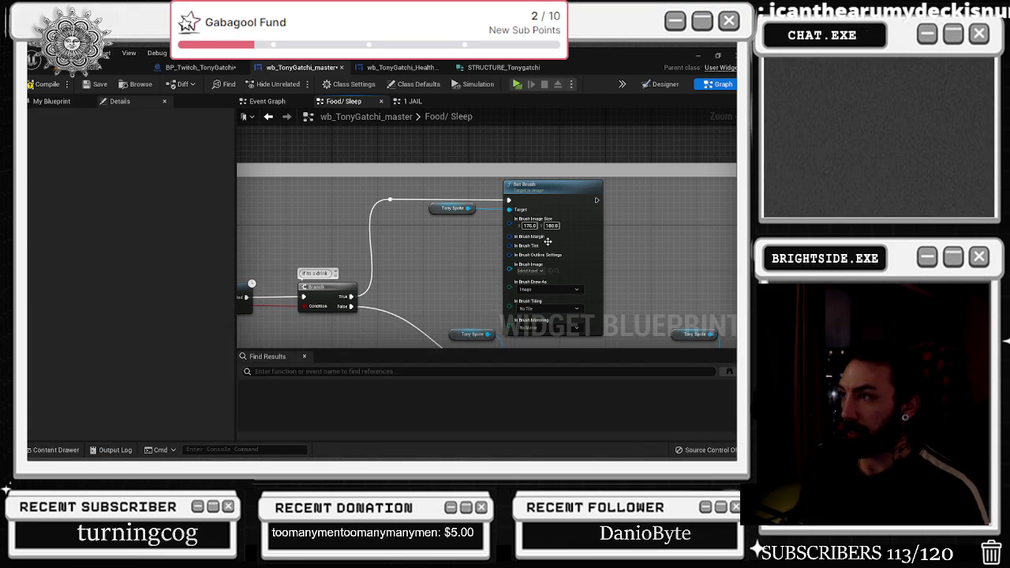
left_click(550, 271)
left_click(390, 215)
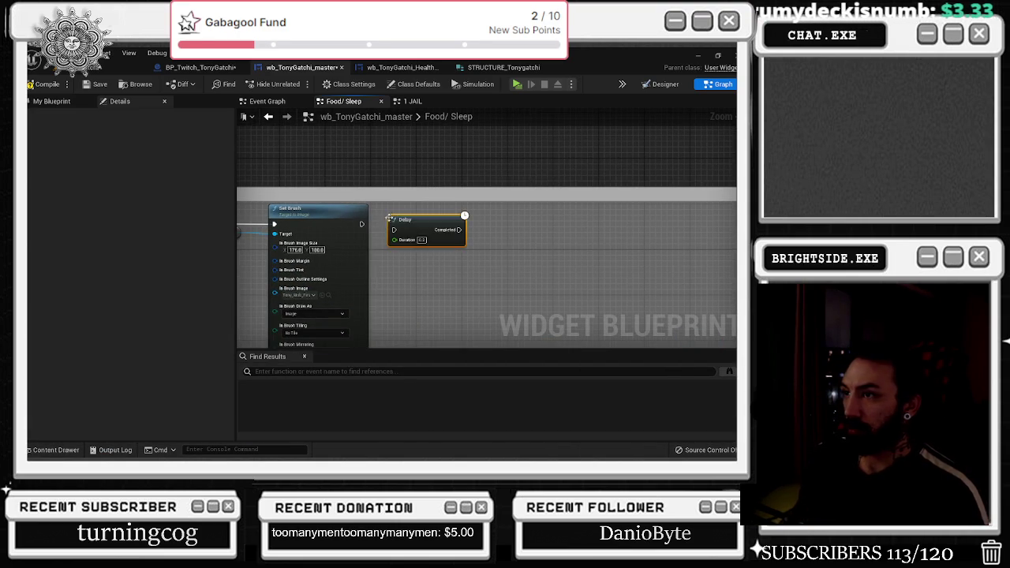
left_click_drag(361, 224, 450, 234)
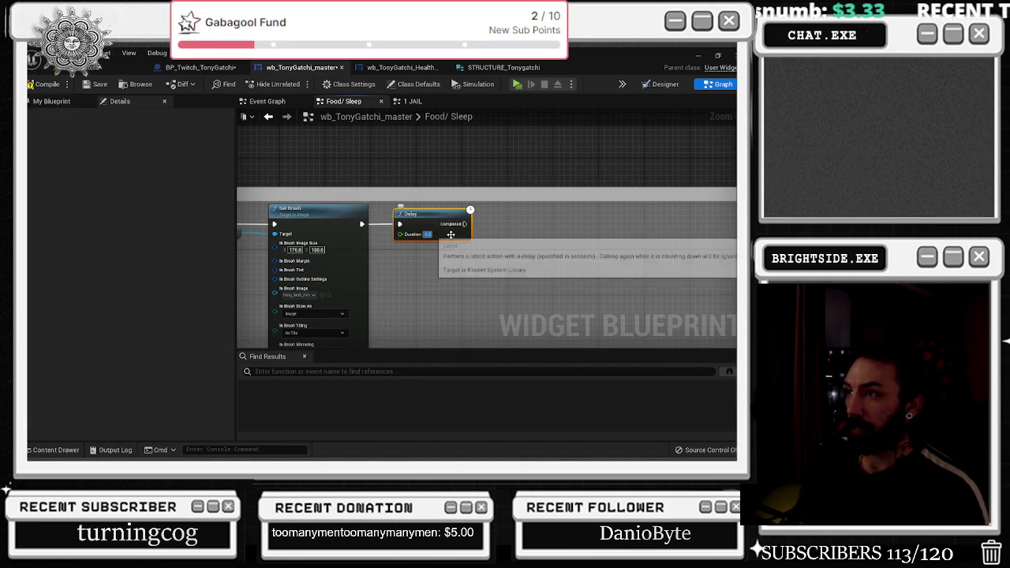
left_click(491, 222)
- Duplicate the Tony Sprite and Set Brush nodes and wire the copy after the Delay
left_click_drag(242, 228, 347, 236)
key("ctrl+c")
key("ctrl+v")
left_click_drag(574, 236, 541, 270)
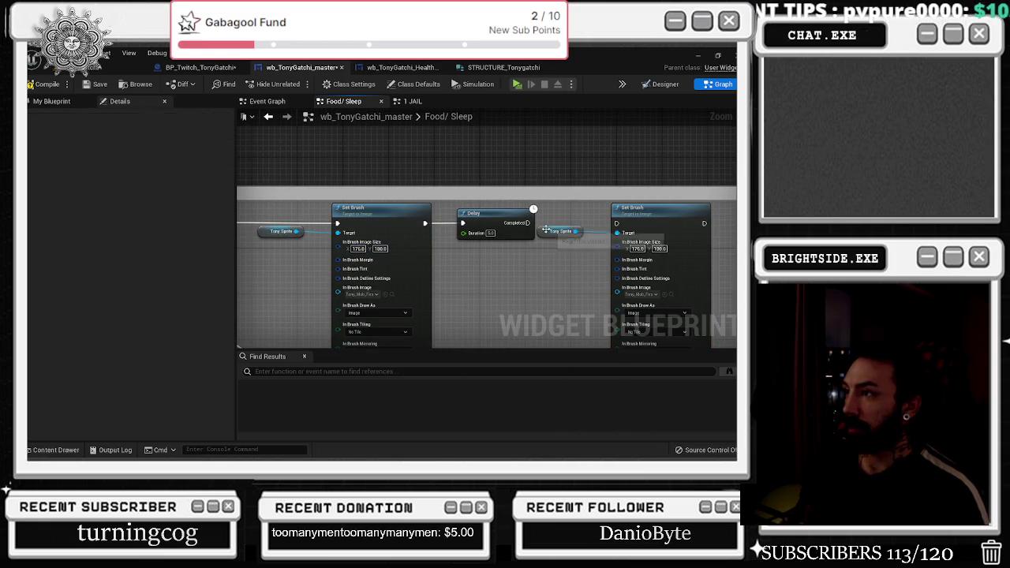
left_click_drag(611, 229, 588, 230)
left_click_drag(528, 224, 594, 223)
key("ctrl+space")
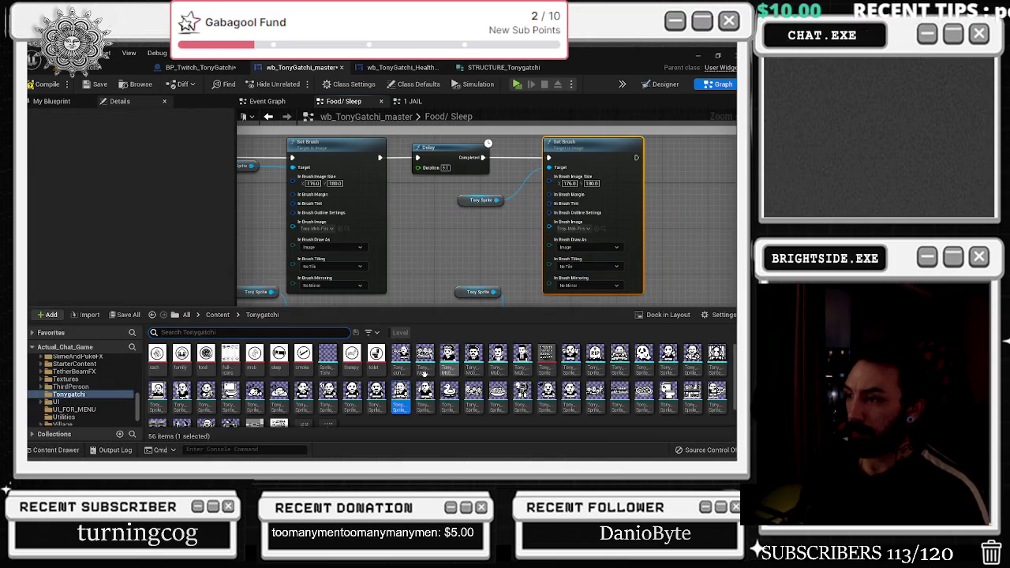
- Give the new Set Brush a drinking sprite and add another Delay after it
left_click(425, 390)
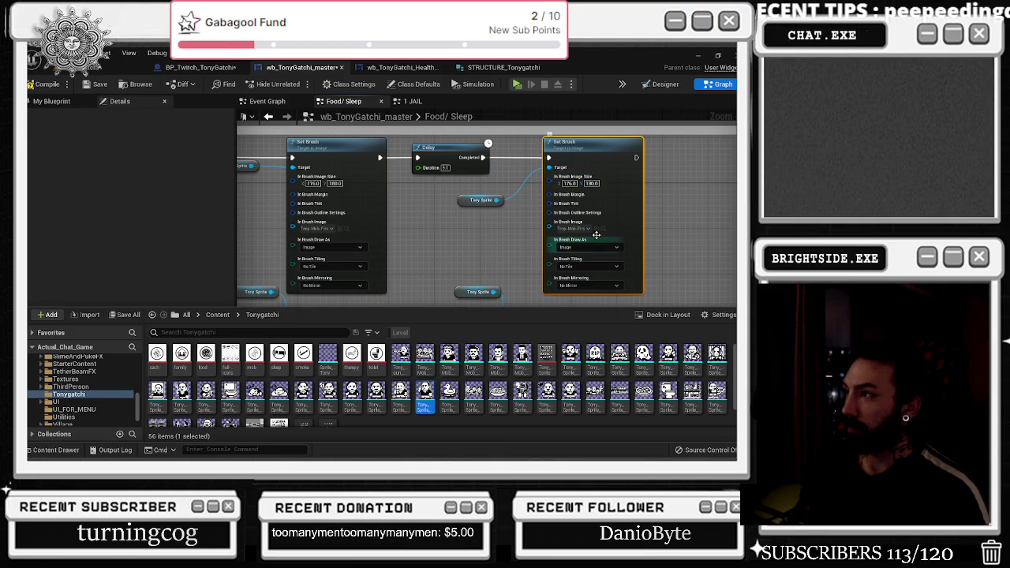
left_click(599, 229)
left_click_drag(632, 198, 545, 233)
scroll(546, 233, "down", 3)
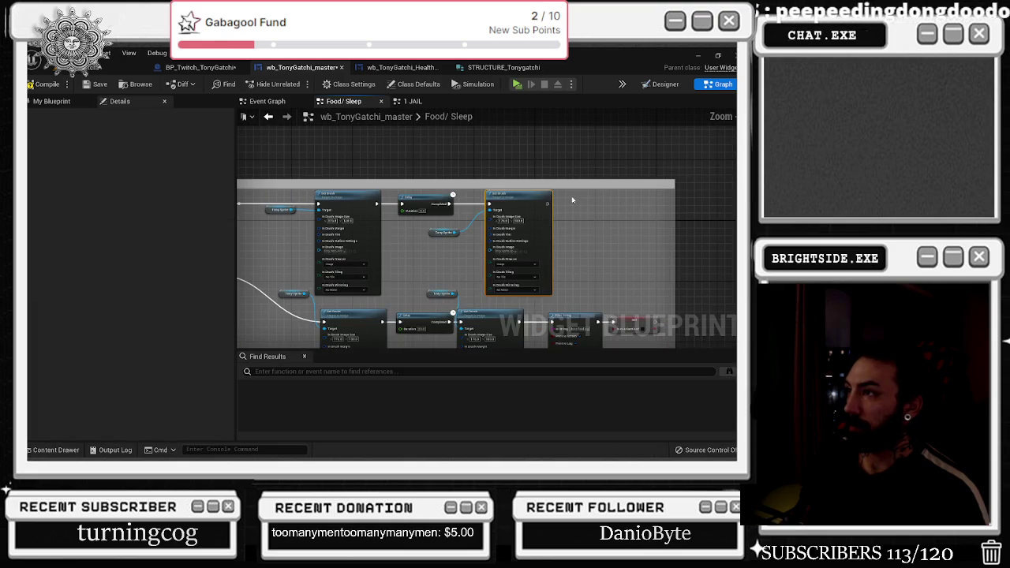
left_click(561, 199)
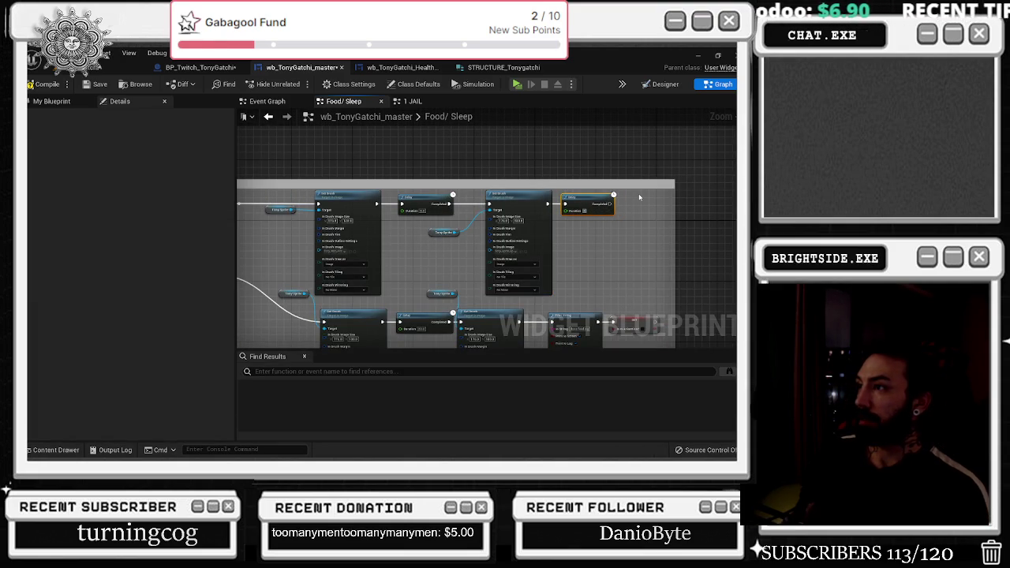
left_click_drag(648, 199, 632, 213)
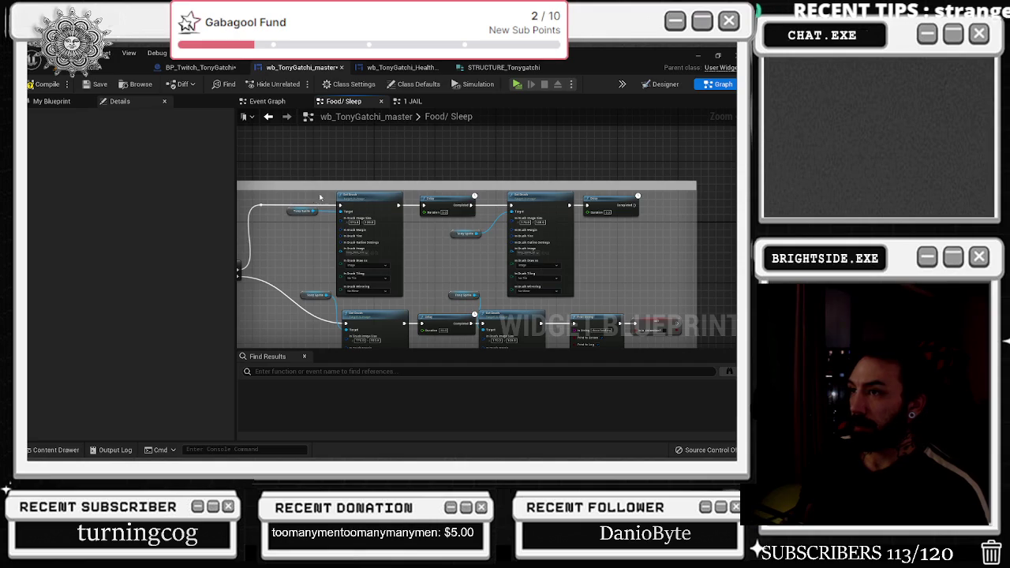
- Duplicate the Set Brush, Delay and Tony Sprite group and line the copy up in the row
left_click_drag(285, 191, 576, 298)
key("ctrl+c")
key("ctrl+v")
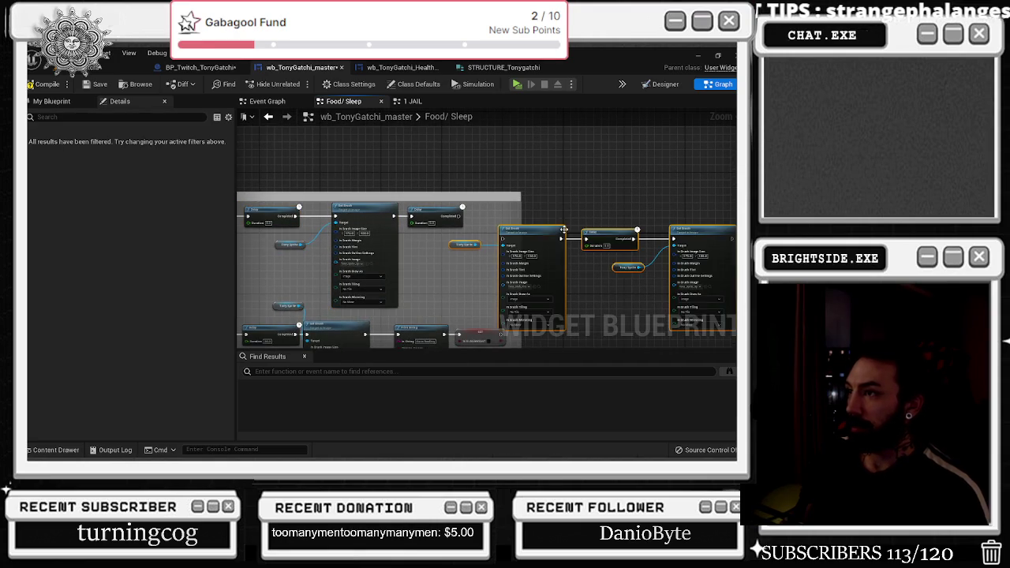
left_click_drag(564, 229, 555, 206)
left_click(455, 234)
left_click_drag(458, 223, 457, 251)
left_click(478, 268)
scroll(481, 237, "up", 2)
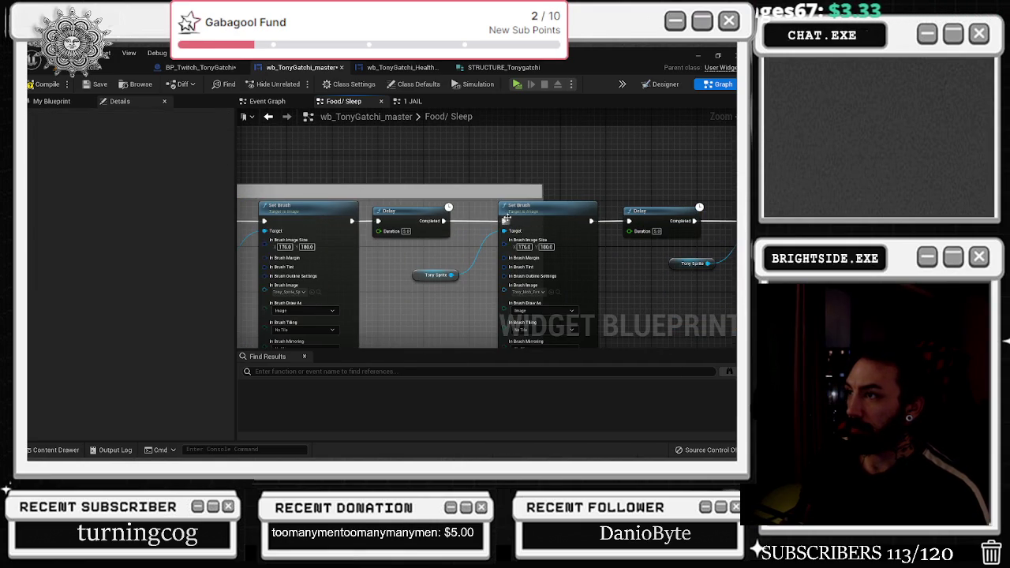
scroll(505, 220, "down", 3)
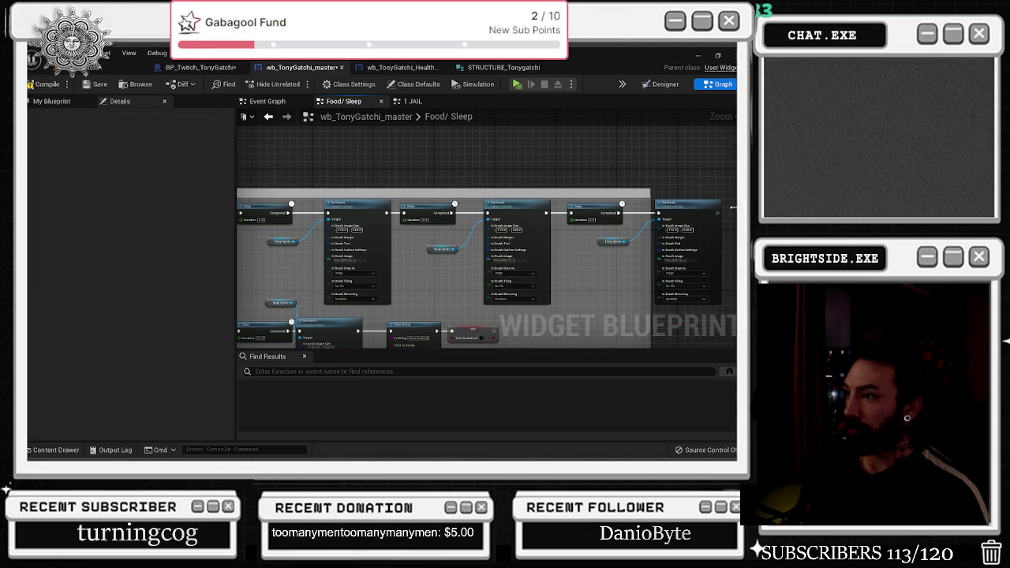
scroll(732, 208, "down", 3)
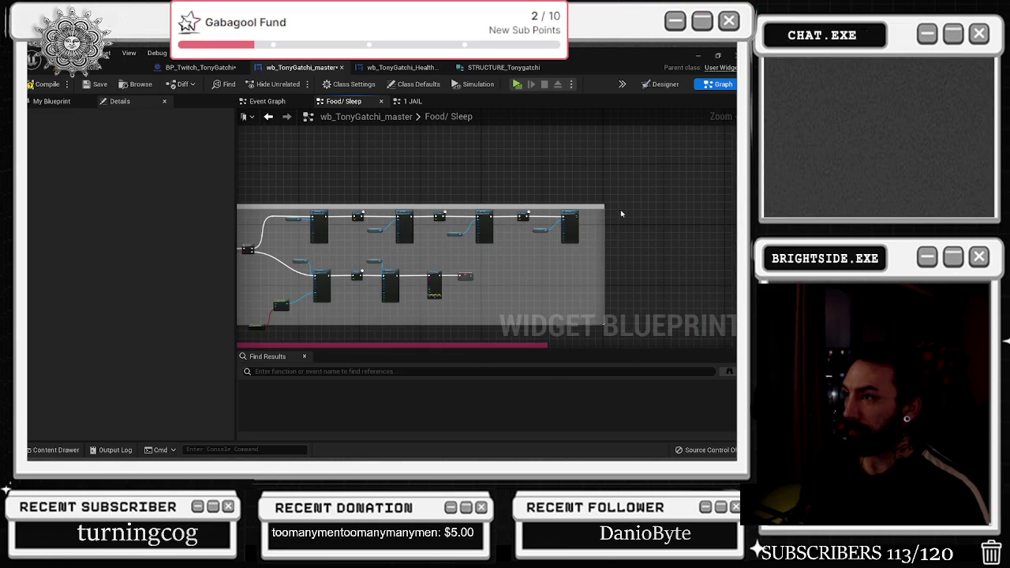
scroll(552, 221, "up", 3)
scroll(503, 223, "down", 2)
scroll(503, 223, "up", 2)
- Move the SET Is in Aniamtion? node to the chain's end, widen the comment box, and save
left_click(446, 298)
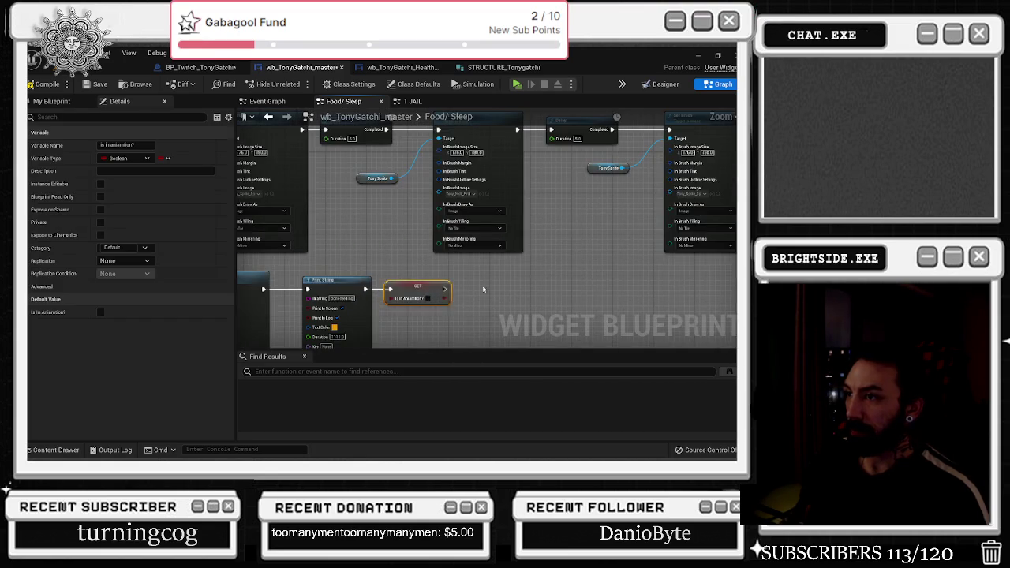
key("ctrl+x")
key("ctrl+v")
left_click_drag(457, 219, 527, 220)
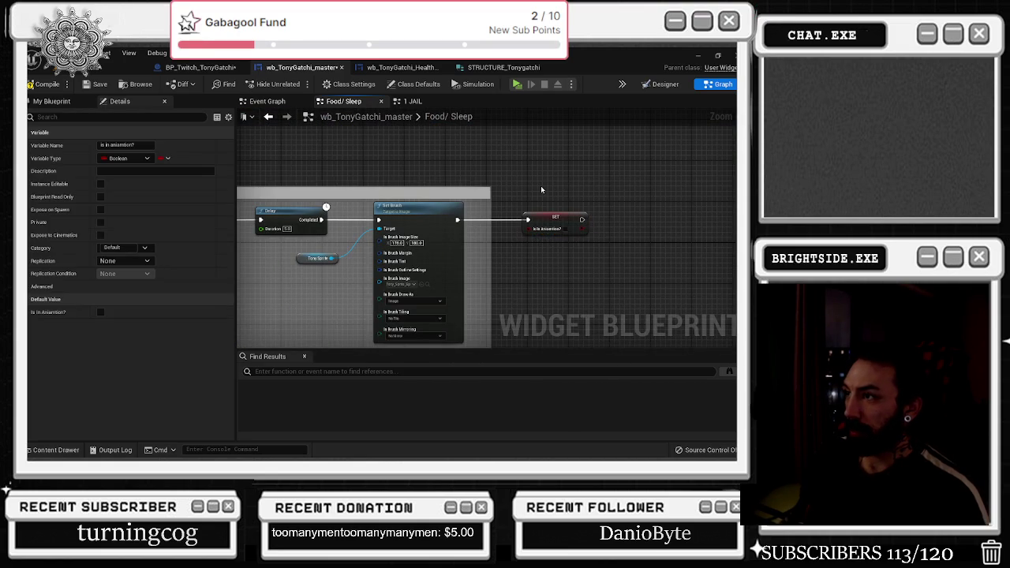
left_click(541, 189)
left_click_drag(490, 191, 637, 183)
scroll(426, 165, "down", 3)
left_click(95, 83)
key("ctrl+Tab")
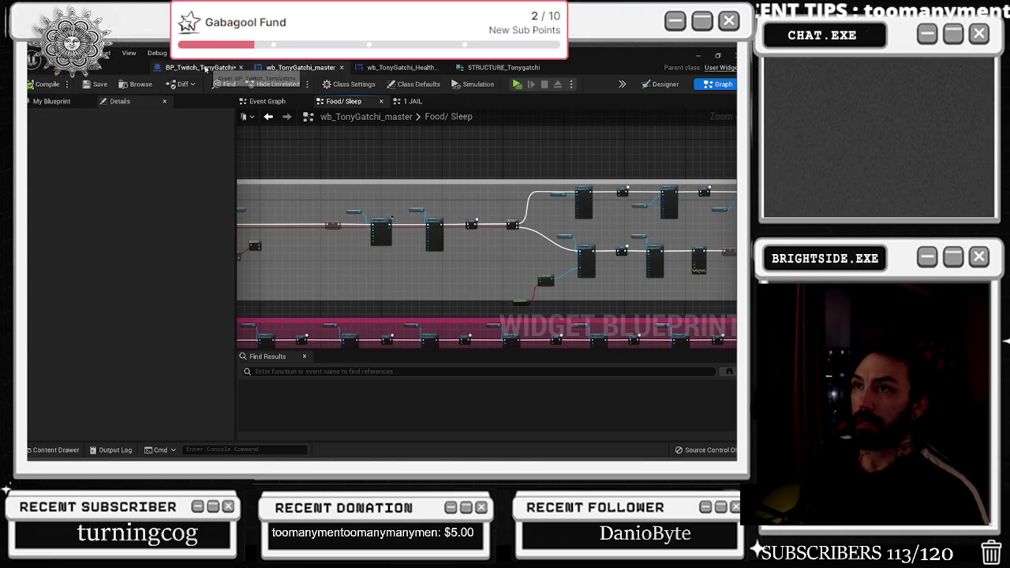
- Feed a Random Bool into the If It's A Drink input
scroll(285, 205, "up", 10)
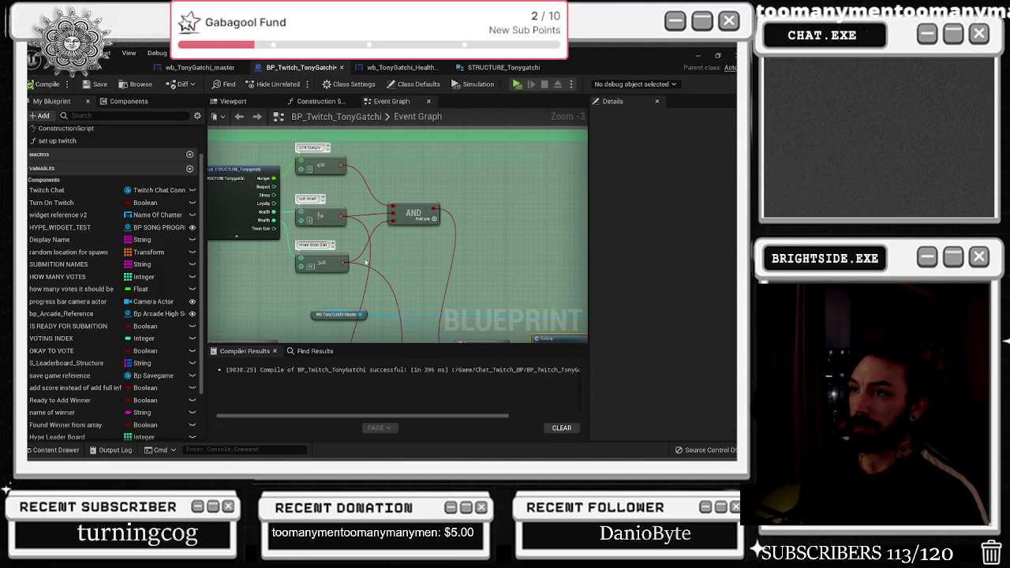
scroll(343, 208, "down", 3)
scroll(343, 208, "up", 2)
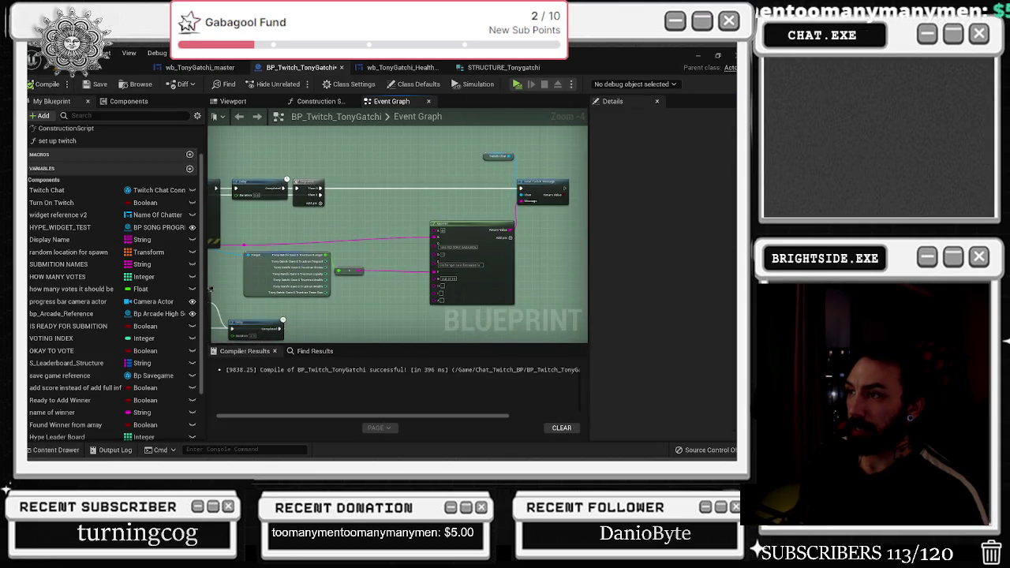
mouse_move(455, 223)
left_mouse_down()
mouse_move(356, 221)
mouse_move(565, 192)
left_mouse_up()
scroll(565, 192, "down", 2)
mouse_move(374, 223)
left_mouse_down()
mouse_move(466, 234)
mouse_move(411, 262)
left_mouse_up()
scroll(466, 234, "up", 2)
type("rando")
type("m bool")
key("Return")
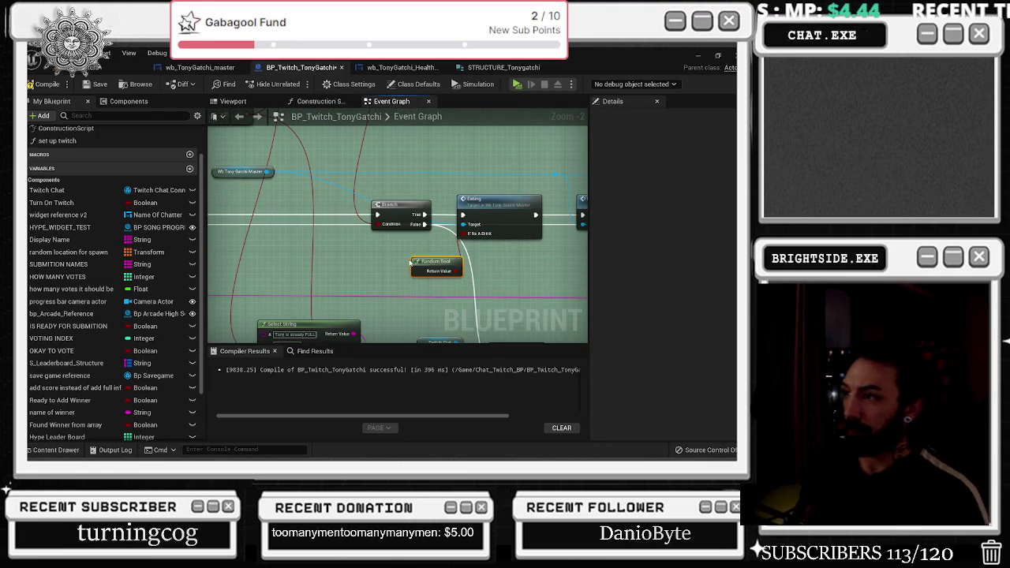
- Add a Select node and wire its output into Append's C input
mouse_move(432, 262)
left_mouse_down()
mouse_move(613, 264)
mouse_move(621, 282)
mouse_move(269, 307)
left_mouse_up()
type("selec")
key("Return")
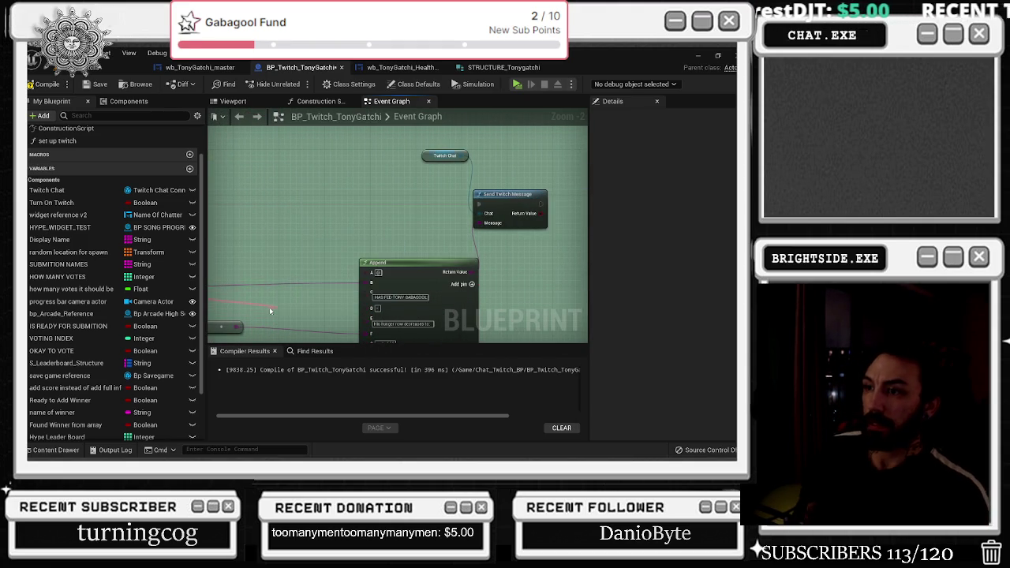
scroll(277, 255, "up", 2)
mouse_move(277, 255)
left_mouse_down()
mouse_move(263, 242)
mouse_move(355, 249)
left_mouse_up()
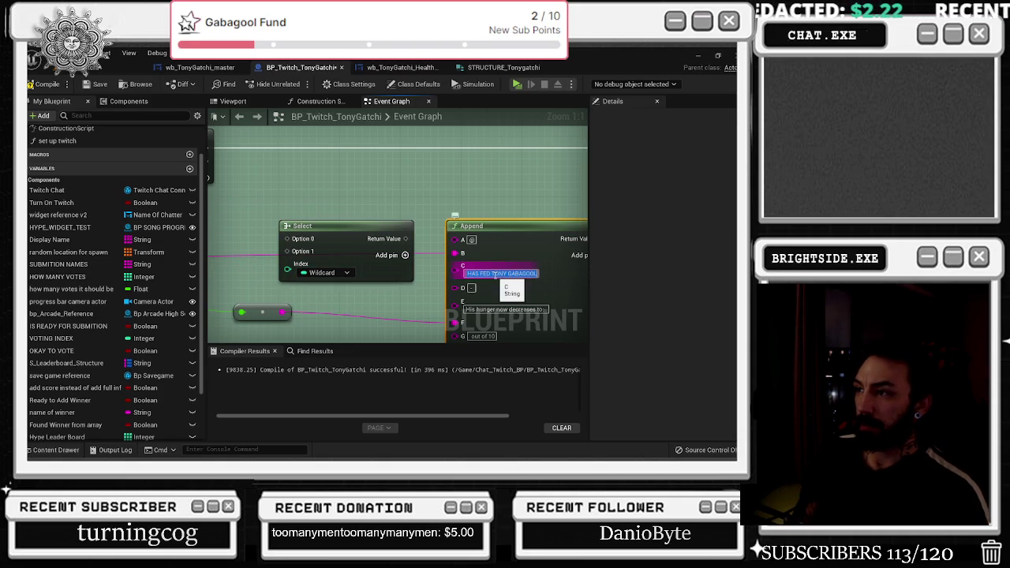
left_click_drag(462, 266, 407, 240)
scroll(320, 276, "down", 2)
left_click(323, 278)
left_click(323, 302)
- Set Select to 'HAS FED TONY GABAGOOL' (False) and 'HAS BOUGHT TONY A DRINK OF MILK' (True), then compile
mouse_move(251, 266)
left_mouse_down()
mouse_move(480, 243)
mouse_move(498, 231)
mouse_move(655, 253)
mouse_move(442, 262)
mouse_move(407, 218)
left_mouse_up()
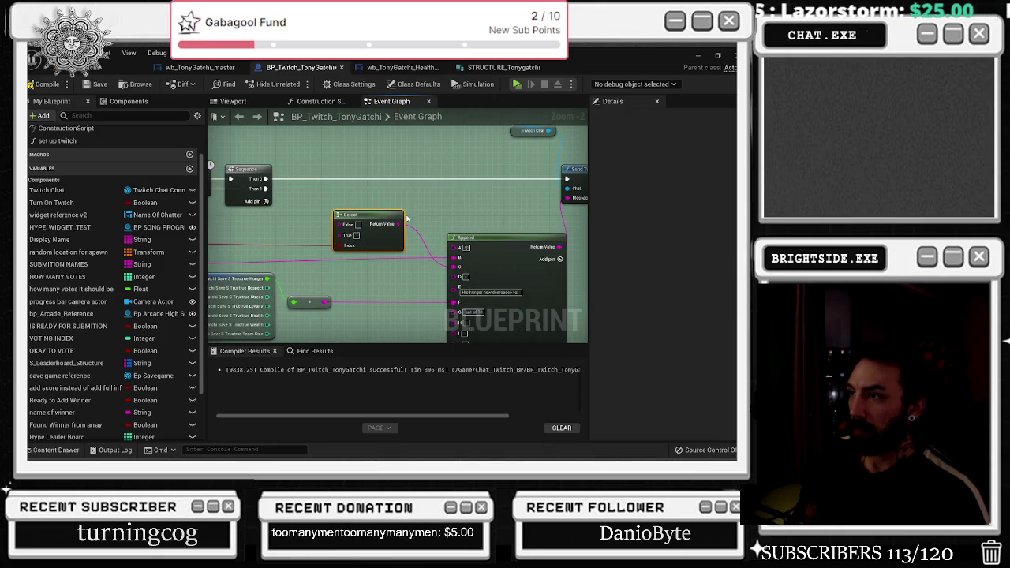
left_click(356, 235)
key("ctrl+v")
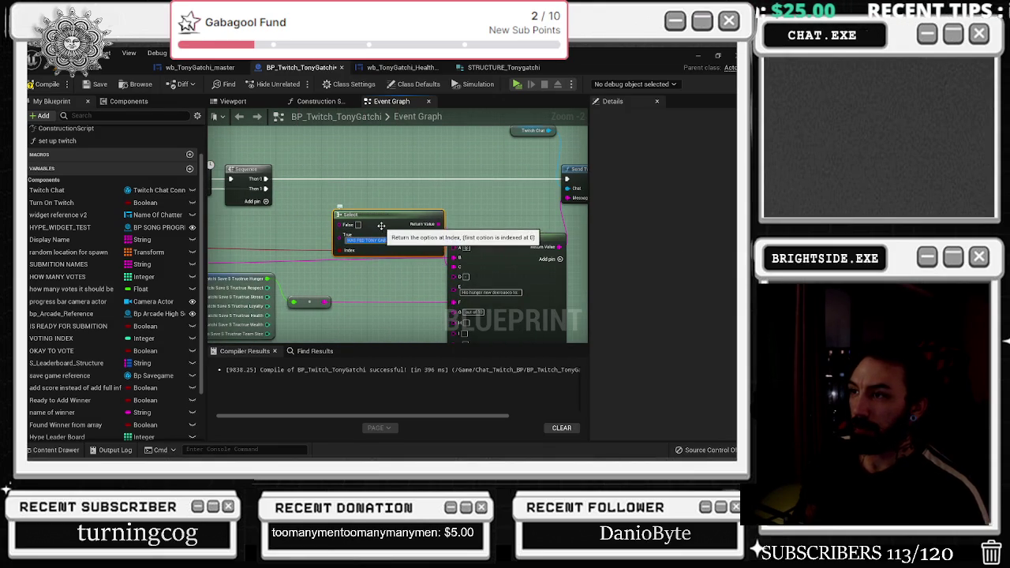
left_click(368, 225)
key("ctrl+v")
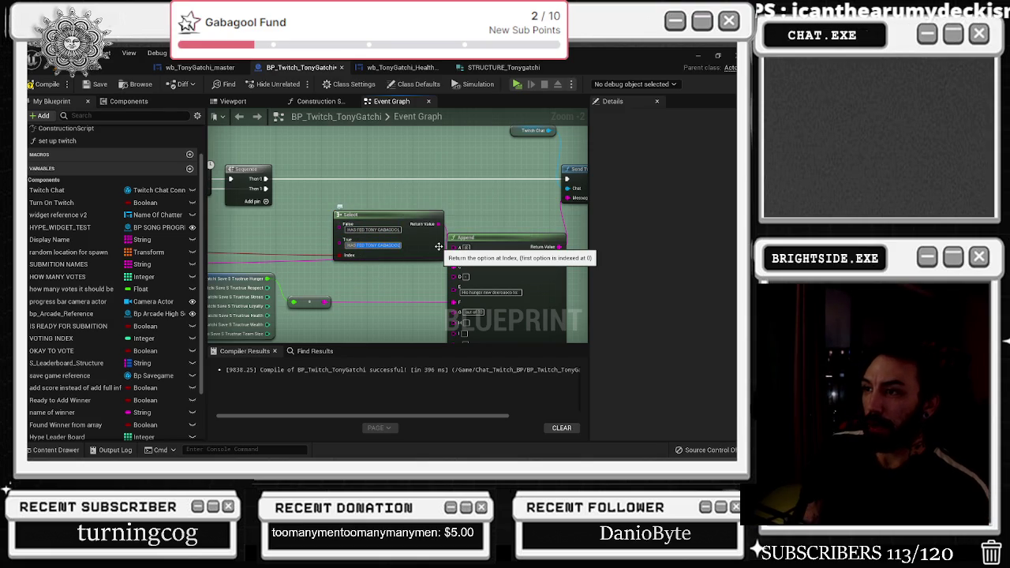
type("HAS")
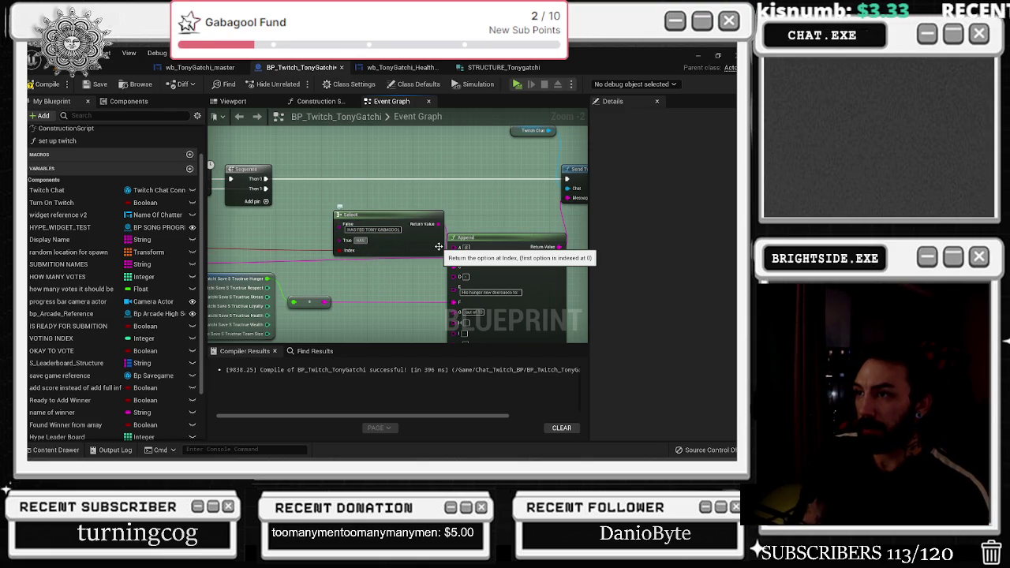
type(" BOUGHT TONY A DRINK OF MILK")
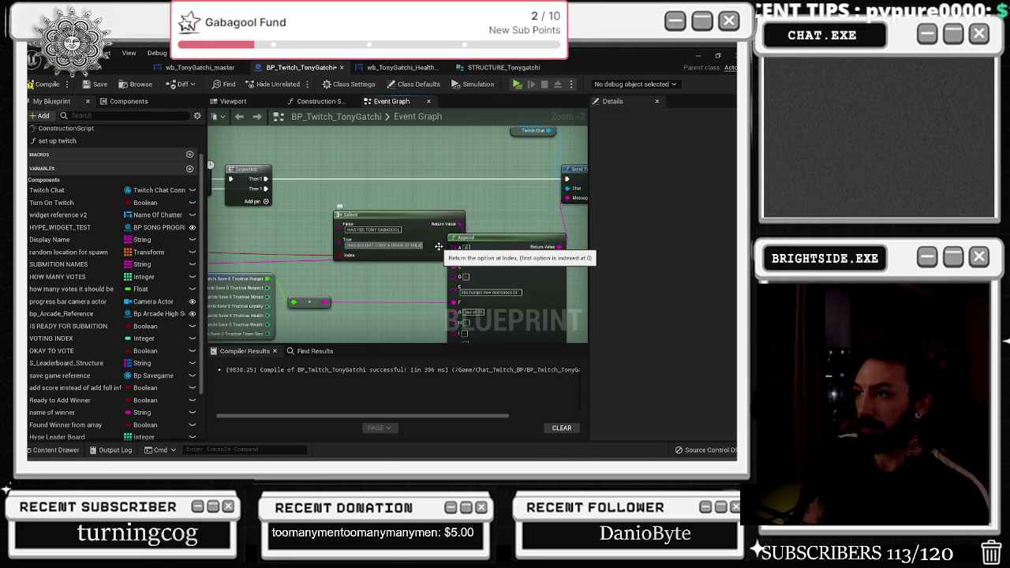
left_click_drag(439, 247, 397, 229)
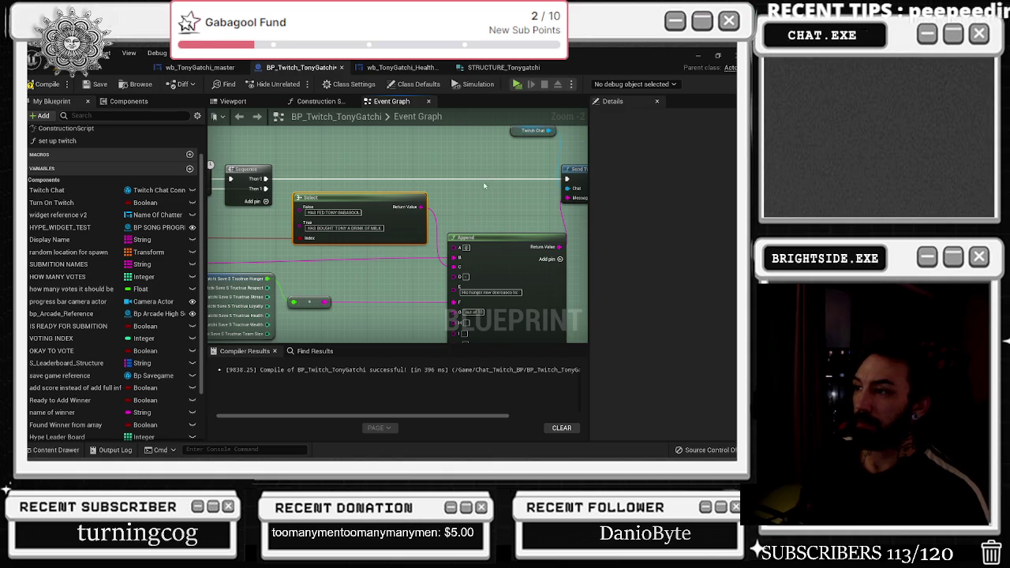
scroll(485, 182, "down", 2)
left_click(38, 87)
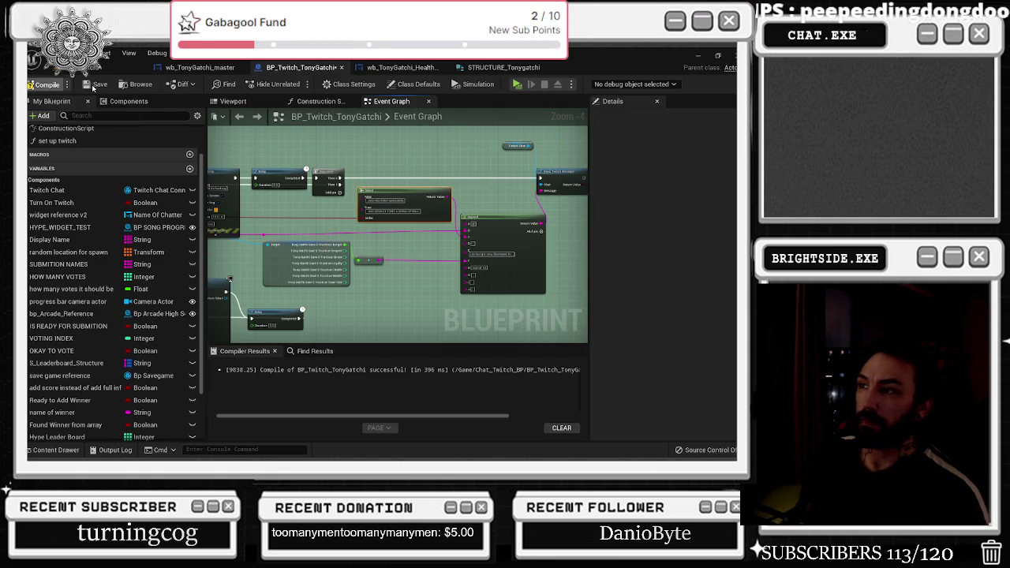
- Zoom out the BP_Twitch_TonyGatchi event graph and compile it again
scroll(373, 221, "up", 3)
scroll(373, 221, "down", 2)
scroll(374, 221, "down", 2)
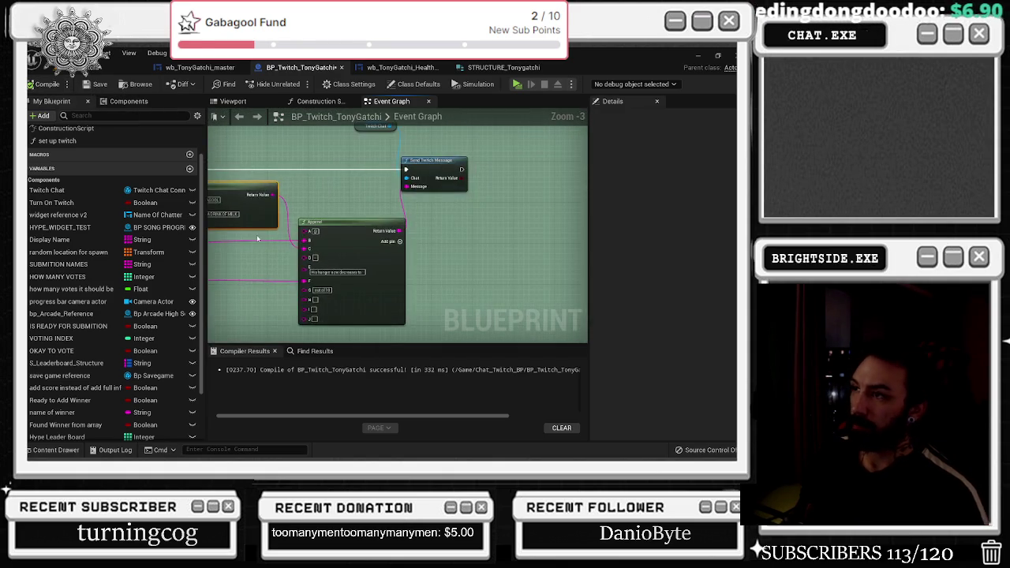
scroll(446, 176, "down", 3)
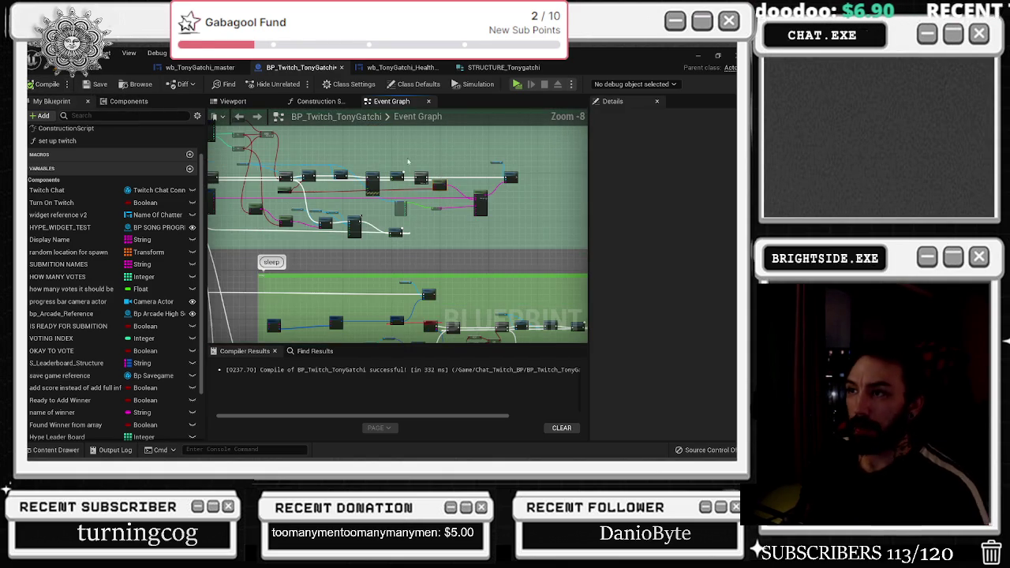
left_click(38, 84)
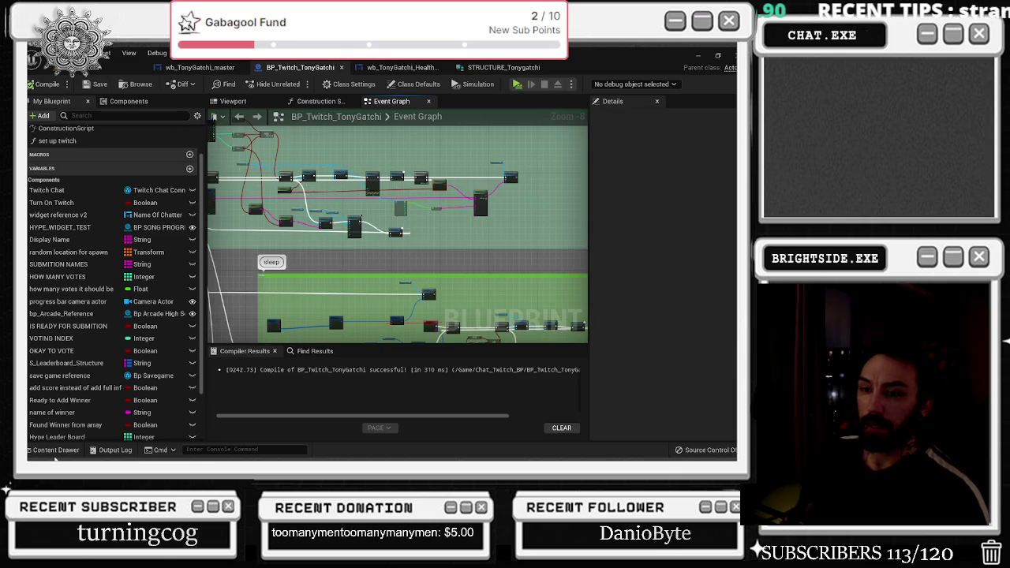
scroll(400, 197, "down", 2)
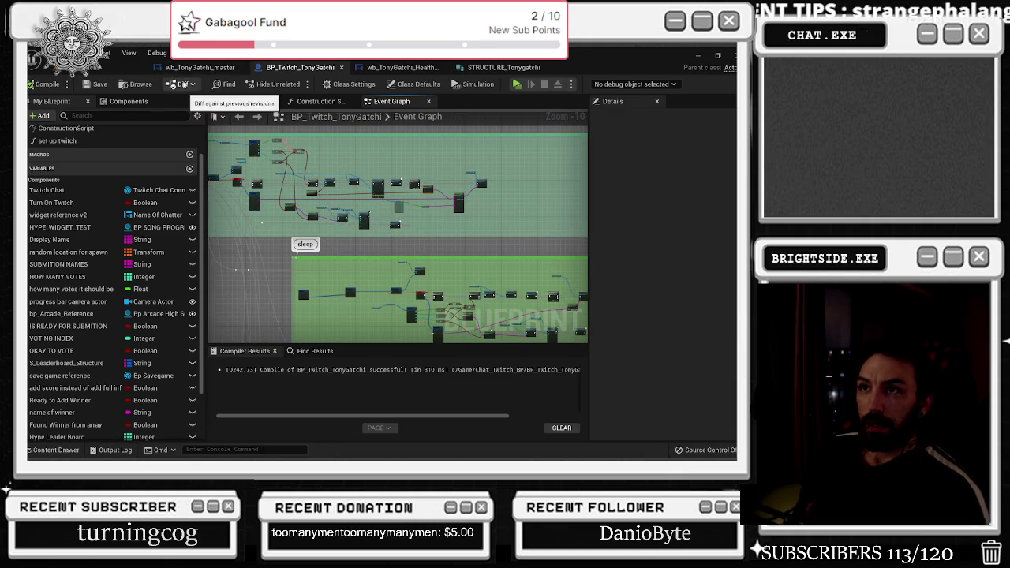
- Switch to wb_TonyGatchi_master's Food/Sleep graph and locate the Set Brush sprite image
left_click(213, 69)
scroll(305, 240, "up", 5)
left_click(305, 236)
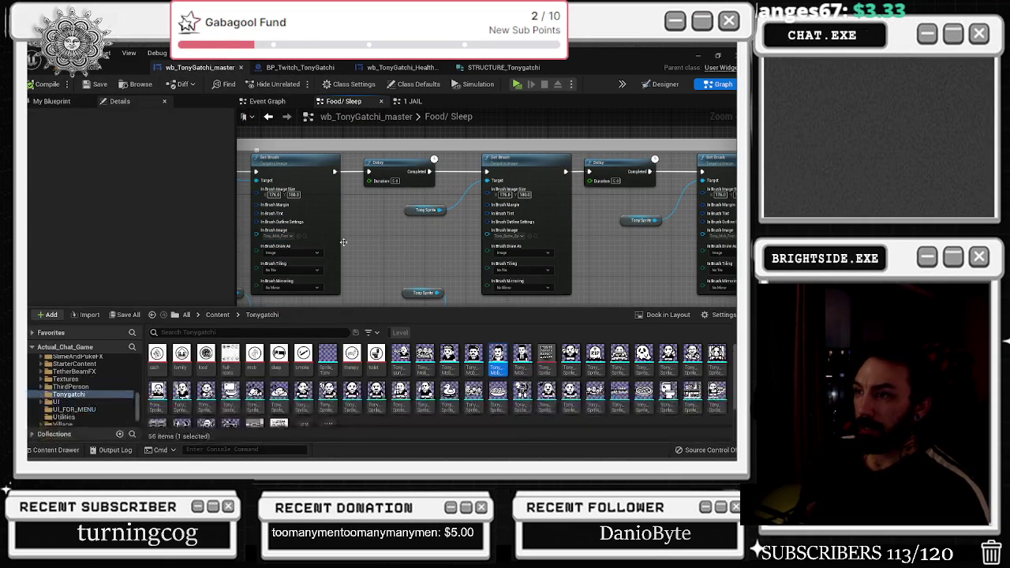
scroll(336, 210, "down", 8)
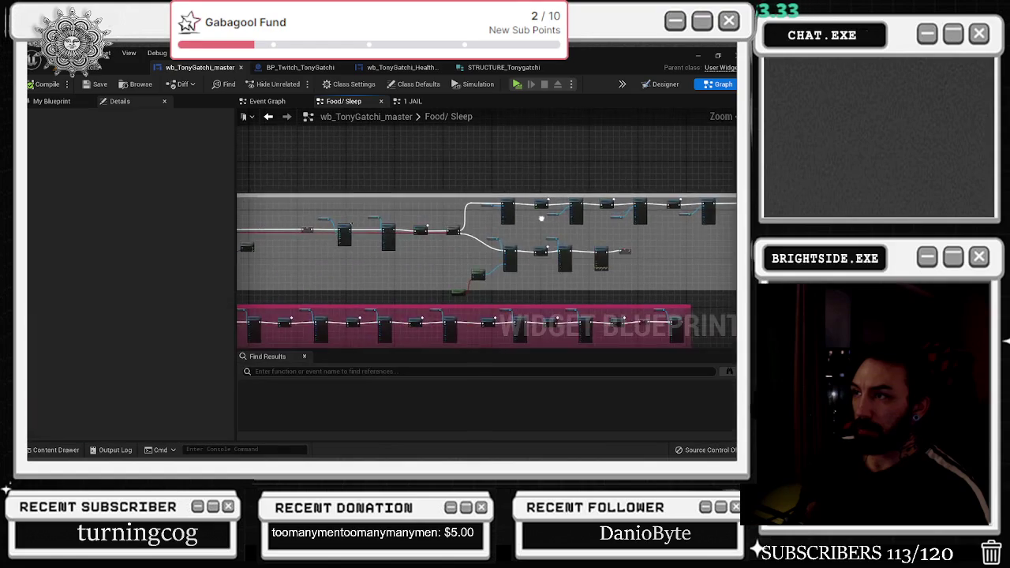
- Assign Tony_Mob_Fire as the brush image on the first Set Brush node
scroll(423, 214, "up", 7)
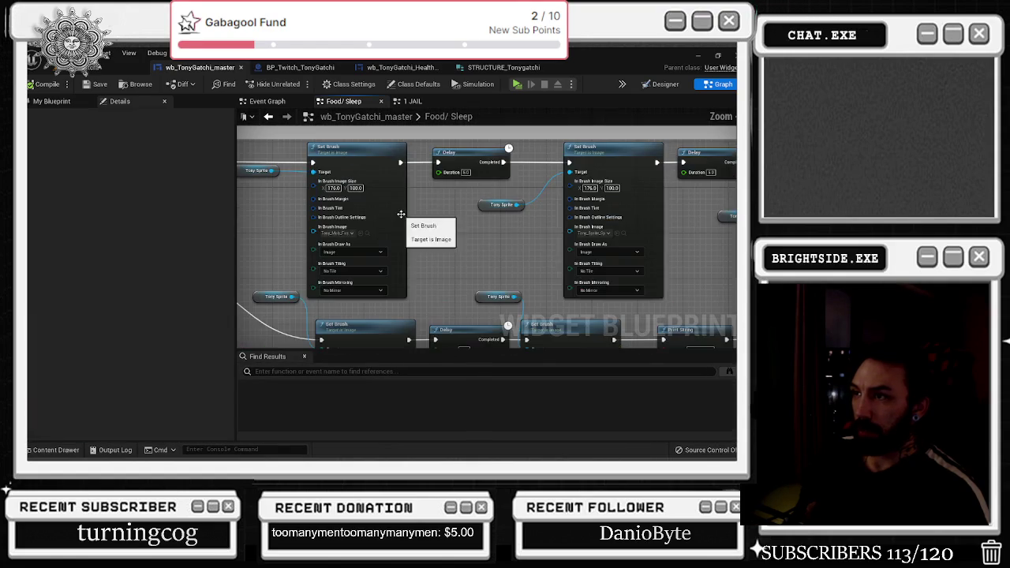
left_click(367, 234)
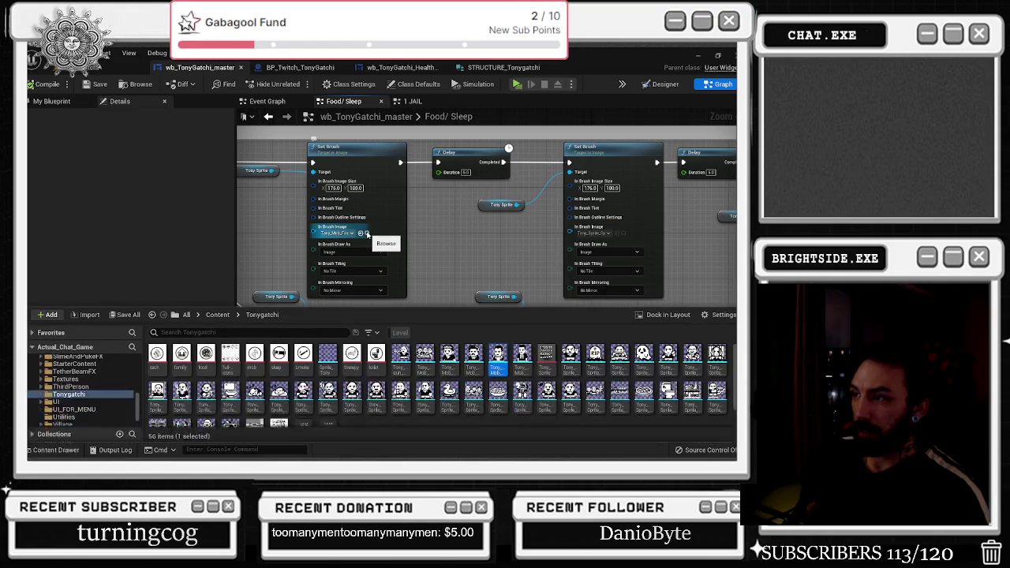
left_click(624, 234)
left_click(624, 234)
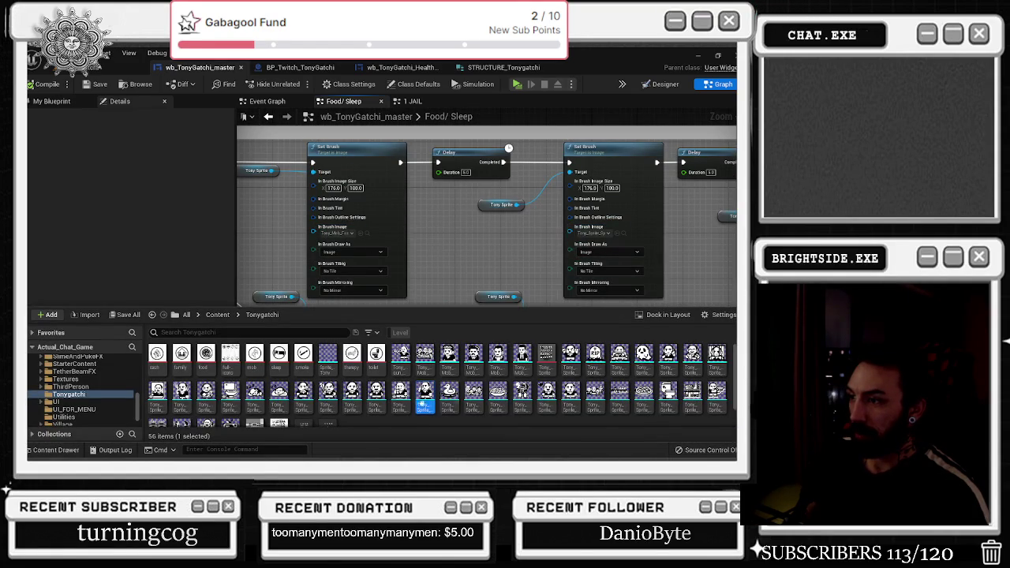
left_click(360, 233)
left_click_drag(364, 233, 451, 246)
left_click(435, 250)
left_click(429, 249)
- Swap the remaining Set Brush nodes' brush images to Tony_Sprite assets along the chain
left_click(452, 247)
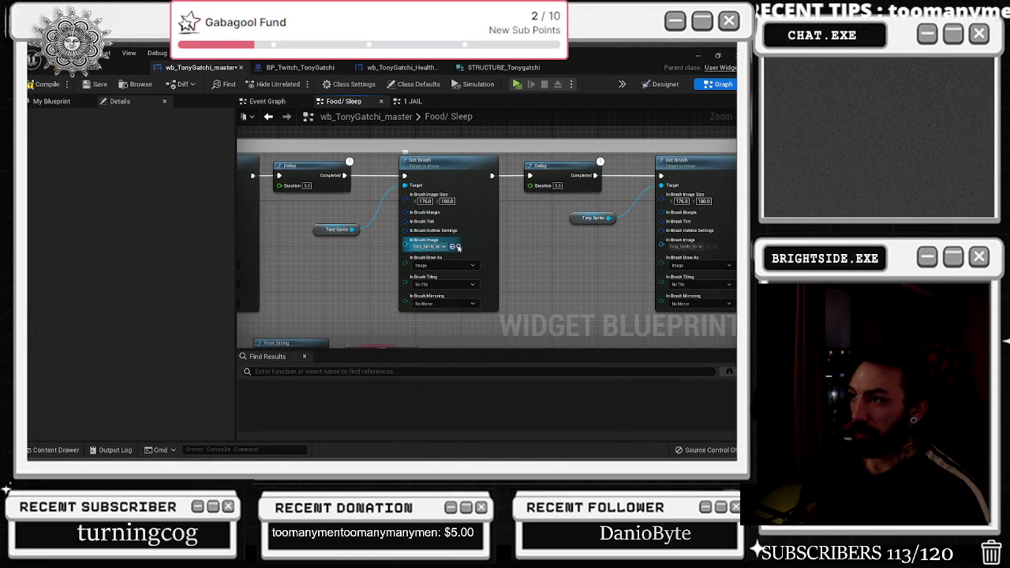
left_click(458, 247)
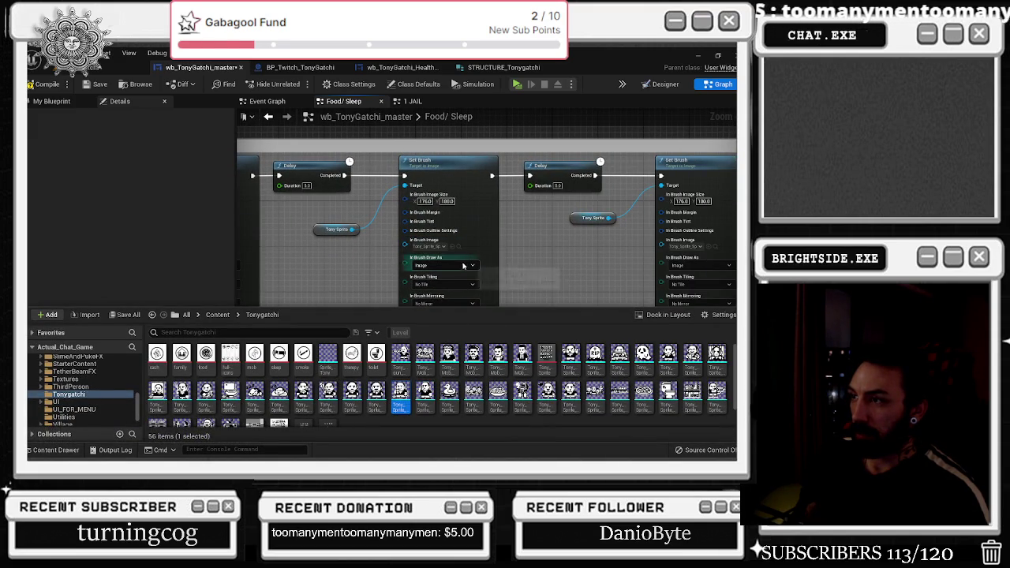
left_click(452, 247)
left_click_drag(533, 246, 329, 239)
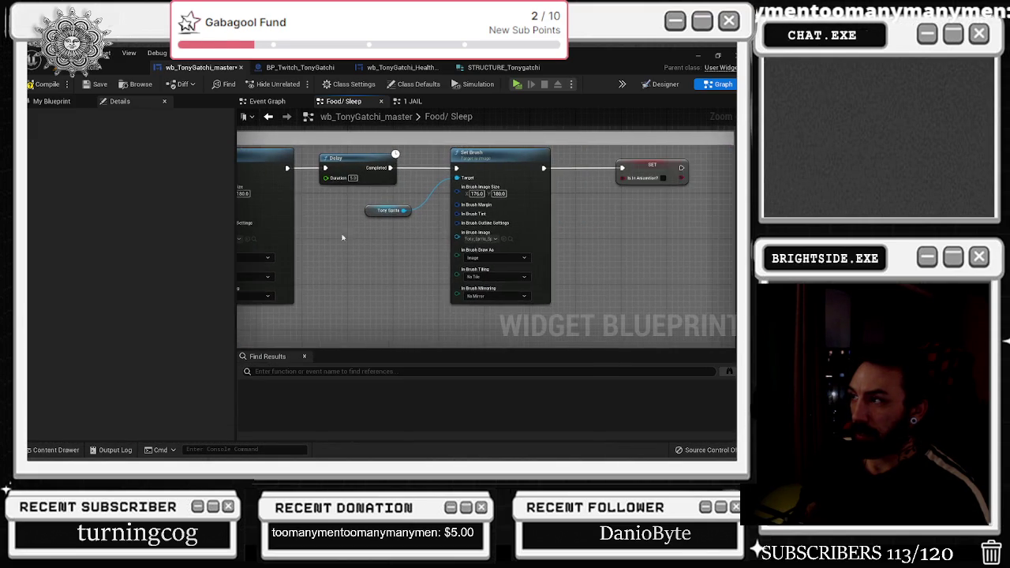
left_click(510, 239)
left_click(403, 246)
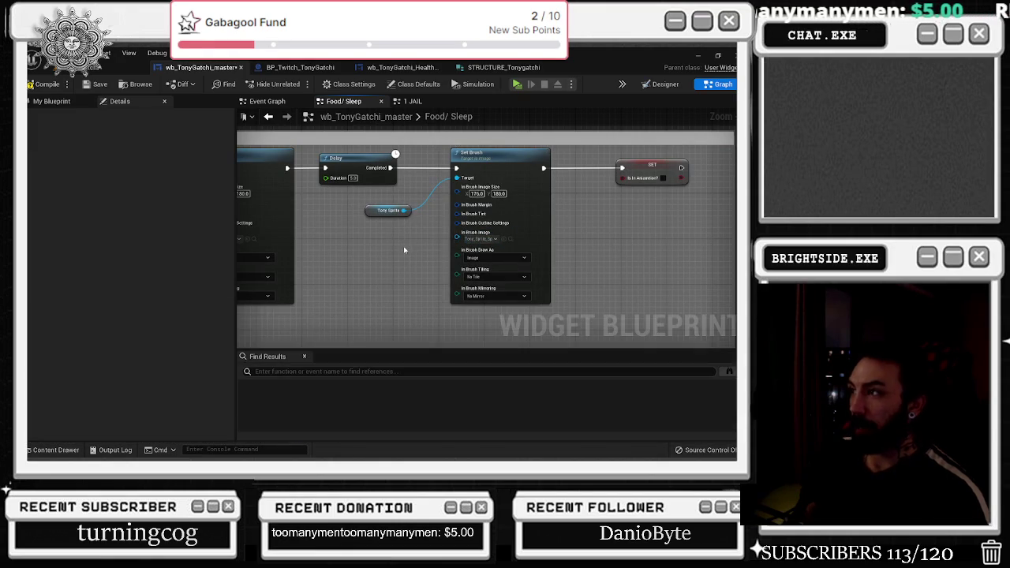
scroll(399, 246, "down", 5)
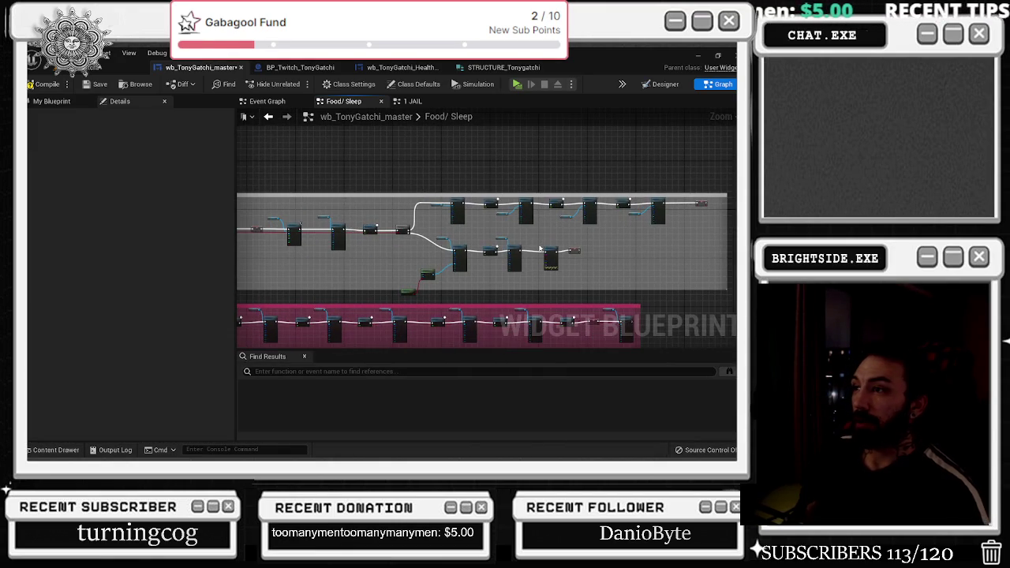
- Wrap the lower node chain in a comment box and stretch its top edge
scroll(497, 217, "up", 1)
left_click_drag(383, 302, 396, 292)
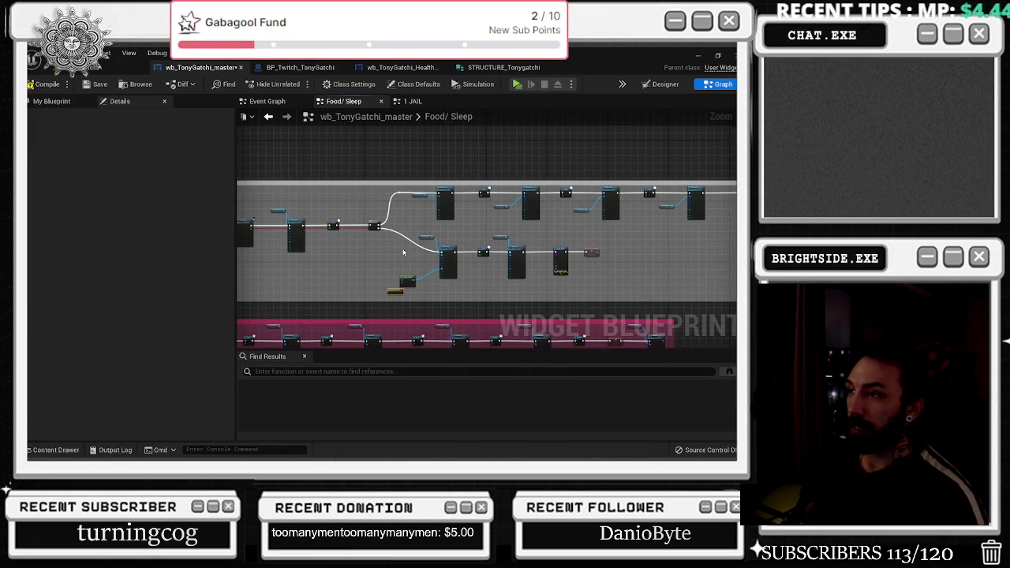
left_click_drag(521, 277, 622, 298)
key("c")
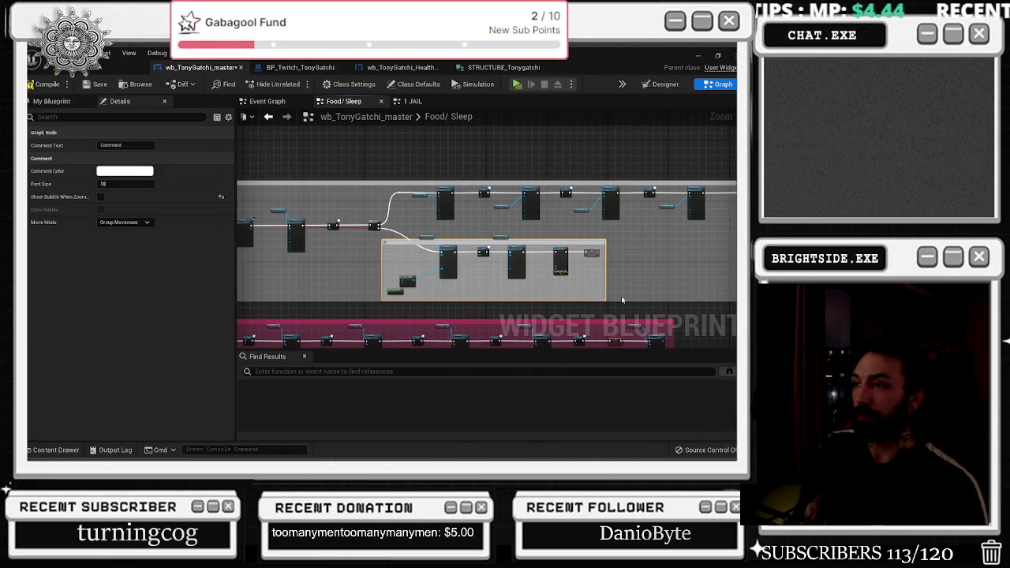
left_click(621, 296)
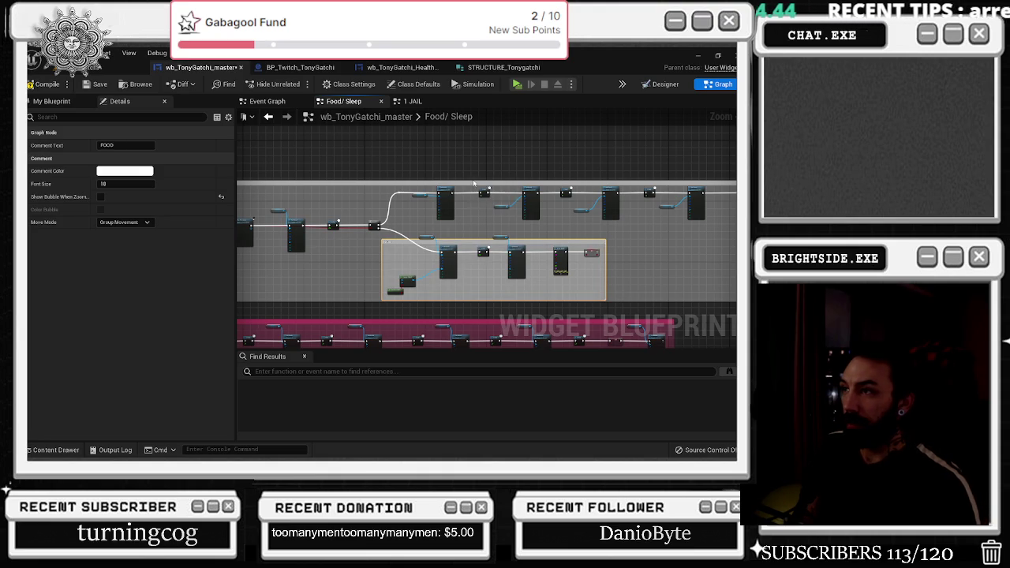
mouse_move(474, 180)
left_mouse_down()
mouse_move(481, 151)
mouse_move(356, 184)
mouse_move(666, 232)
left_mouse_up()
- Comment the upper chain as DRINK and enable title bubbles on DRINK and FOOD
key("c")
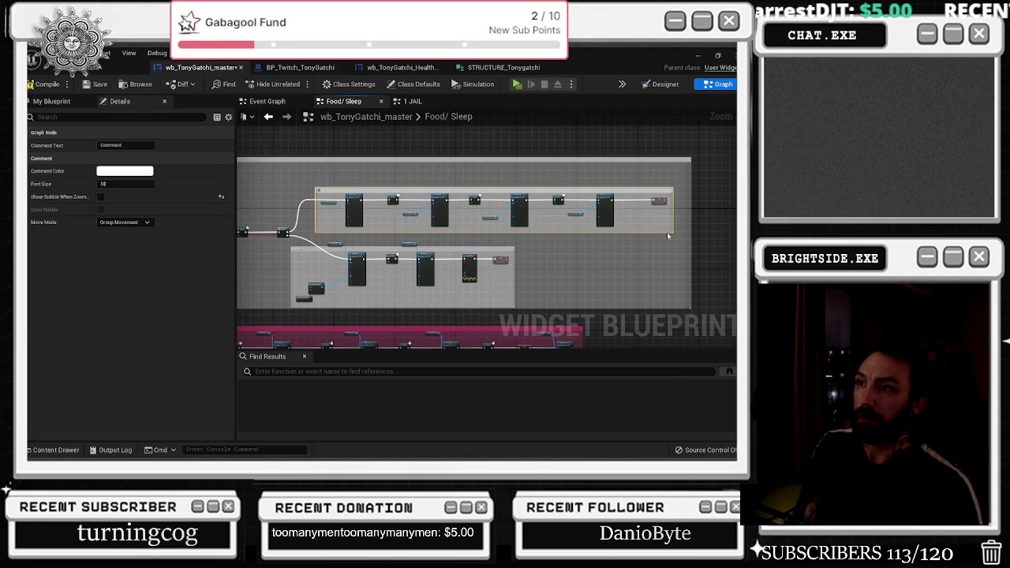
type("DRINK")
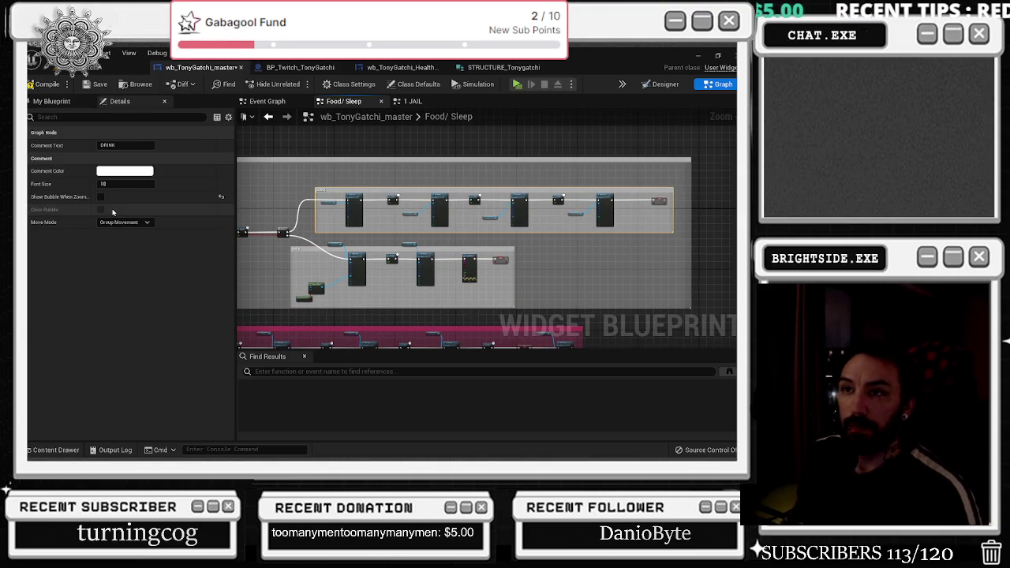
left_click(100, 197)
left_click(316, 249)
left_click(101, 196)
- Nudge the FOOD comment box into place and compile the widget blueprint
left_click_drag(372, 249, 395, 251)
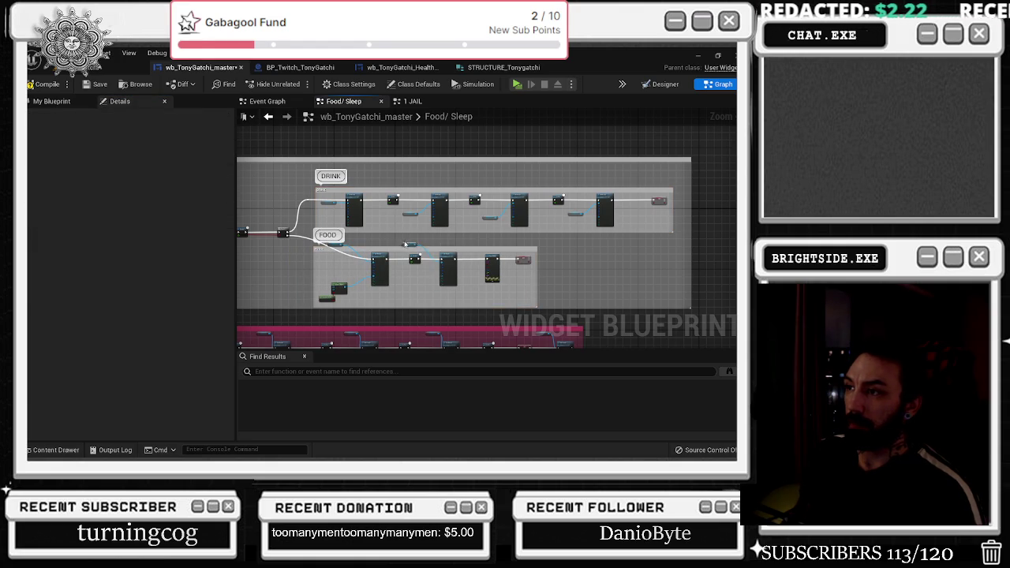
left_click(409, 244)
left_click(324, 249)
left_click_drag(324, 250, 325, 244)
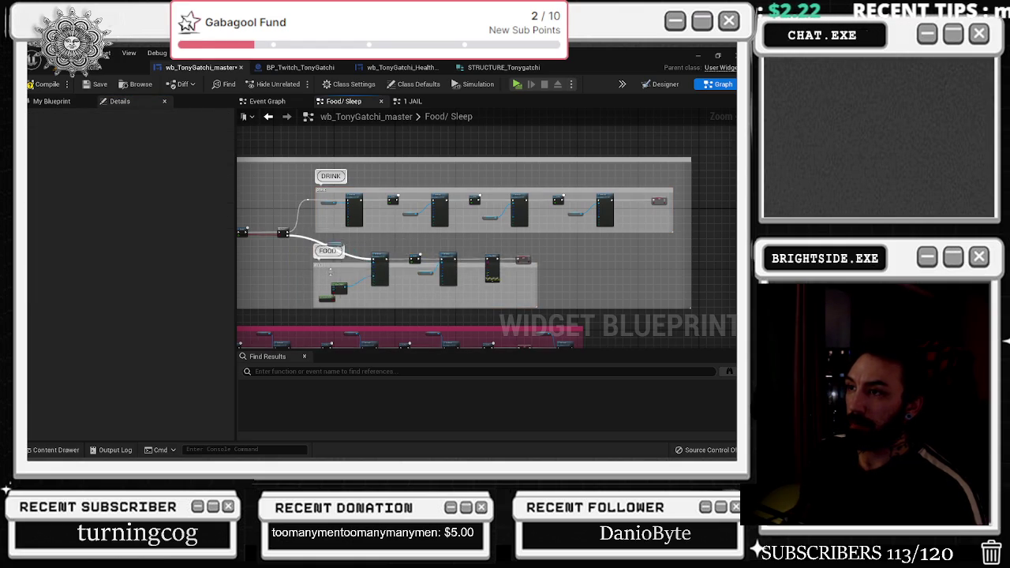
left_click(331, 261)
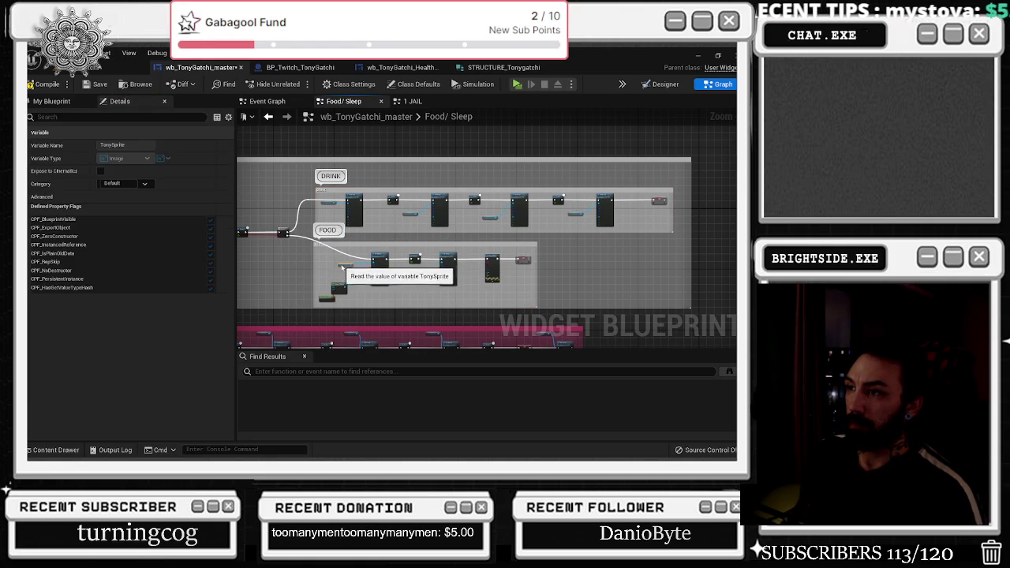
left_click(242, 196)
left_click(52, 87)
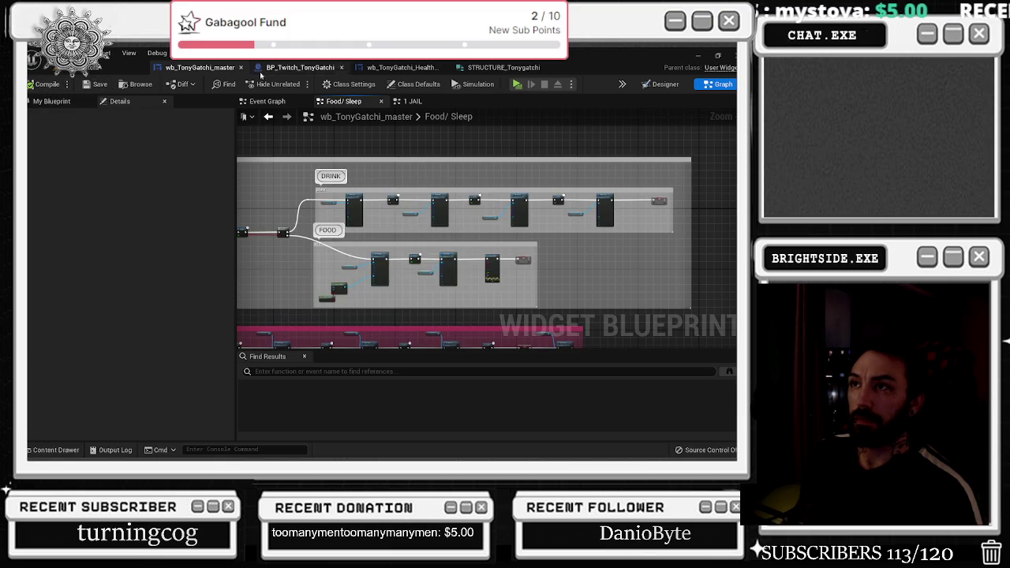
- Cycle through the Health Bars, STRUCTURE_Tonygatchi, master widget and level tabs, ending on BP_Twitch_TonyGatchi
left_click(294, 73)
left_click(400, 67)
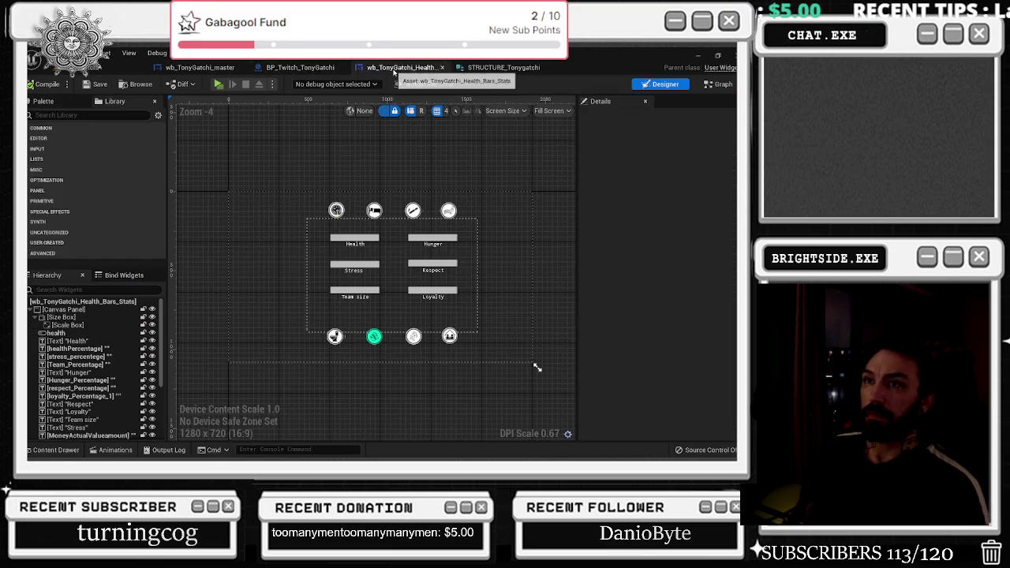
left_click(494, 67)
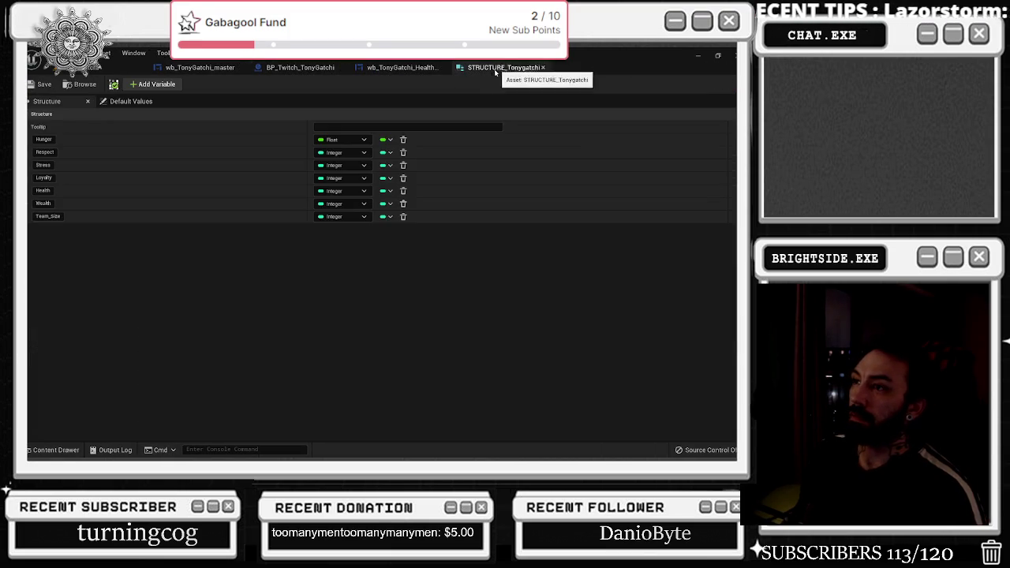
left_click(199, 67)
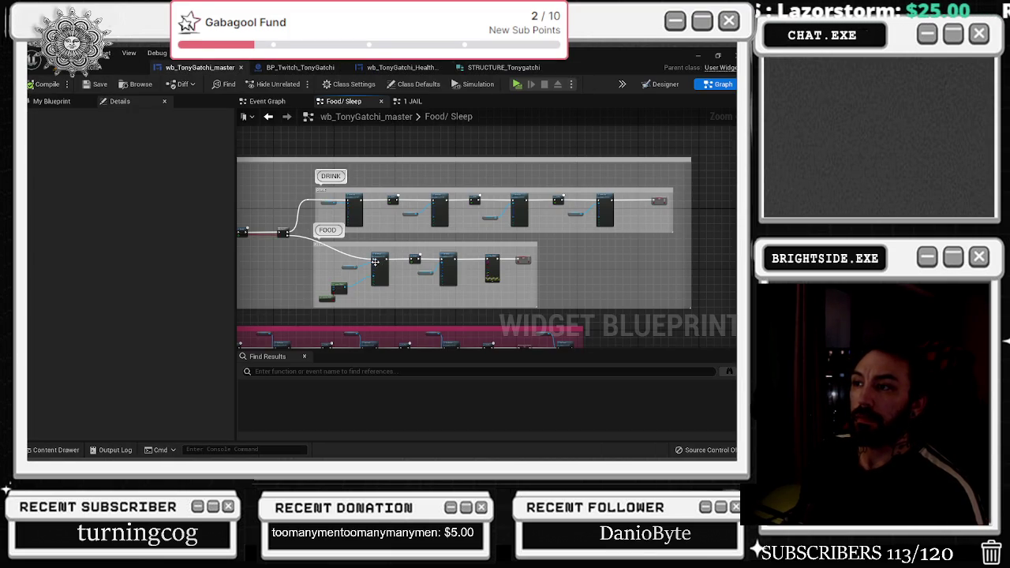
left_click(122, 66)
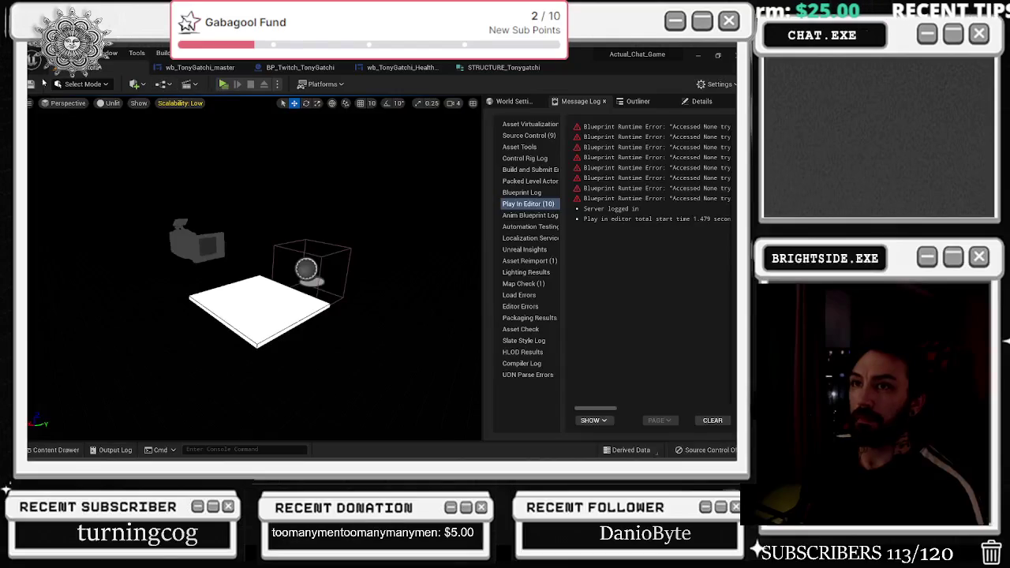
left_click(200, 67)
left_click(300, 68)
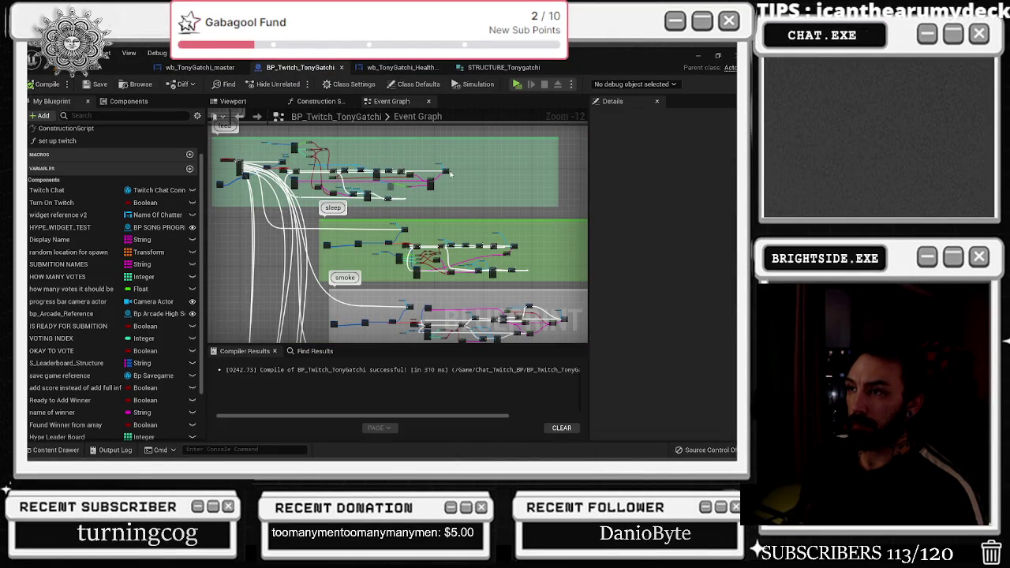
- Browse Tony sprite assets in the Content Drawer, then return to wb_TonyGatchi_master's Food/ Sleep graph
scroll(407, 172, "down", 5)
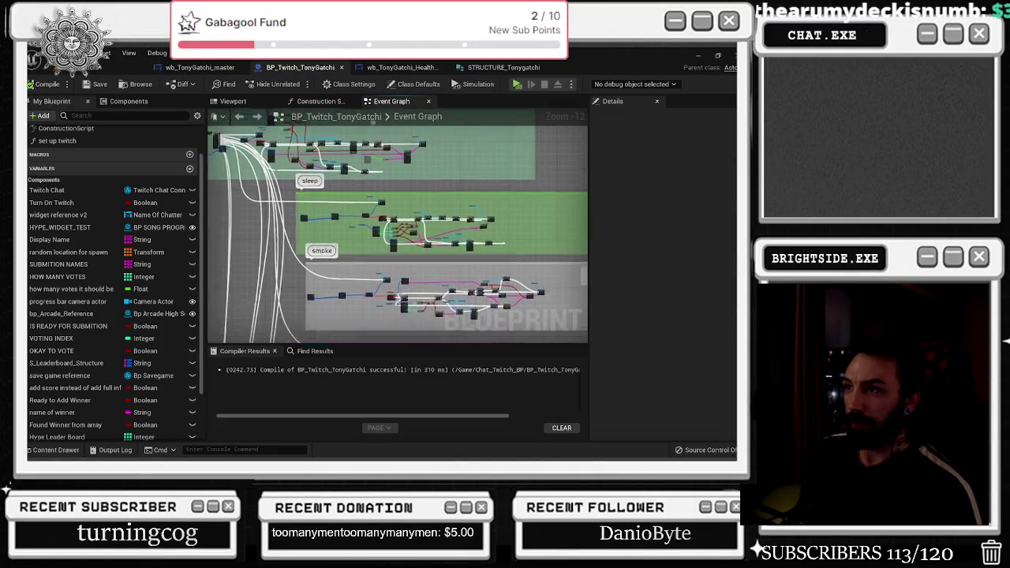
scroll(347, 151, "down", 3)
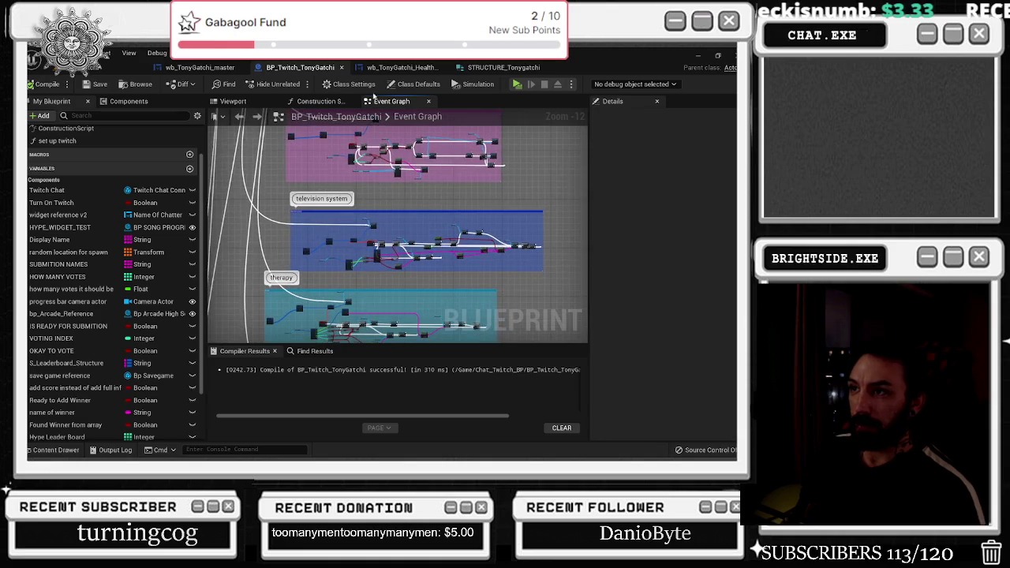
scroll(395, 213, "down", 4)
scroll(422, 179, "down", 2)
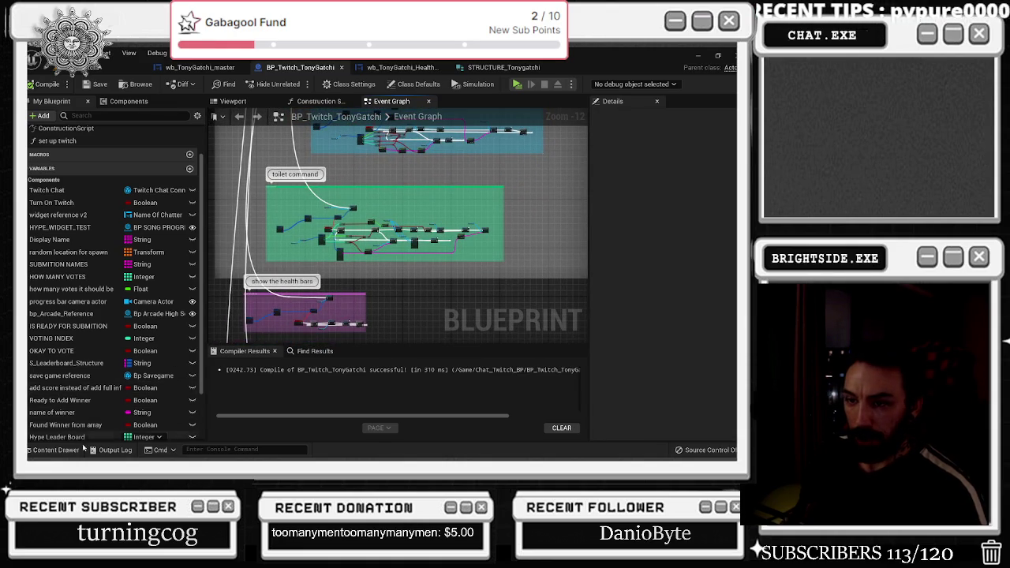
left_click(55, 450)
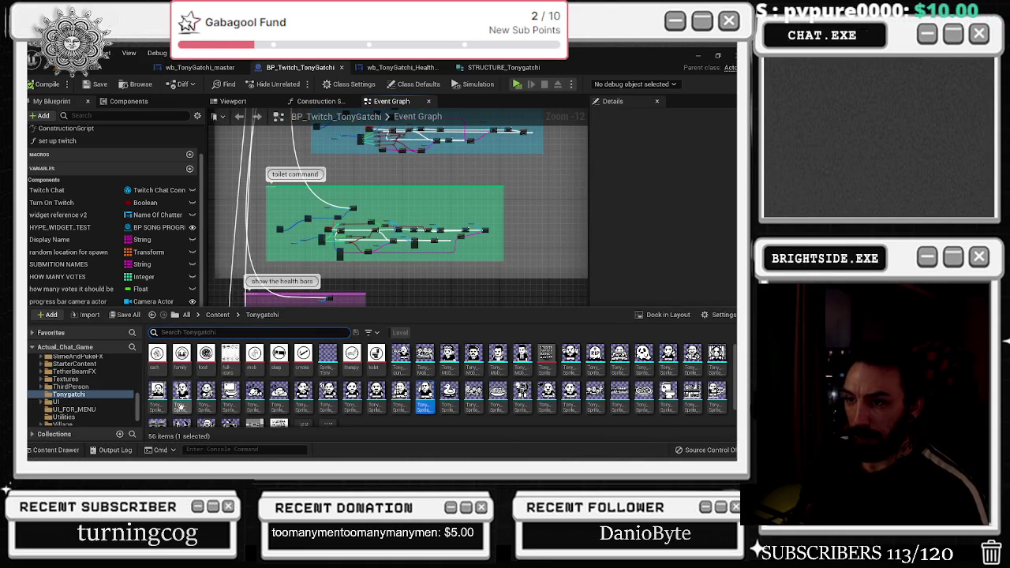
left_click(181, 392)
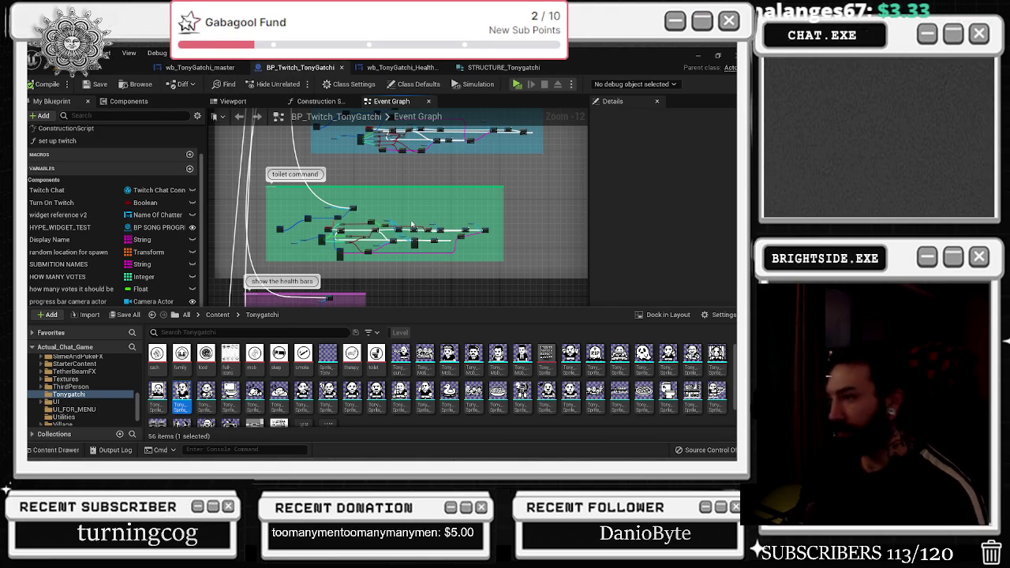
left_click(521, 391)
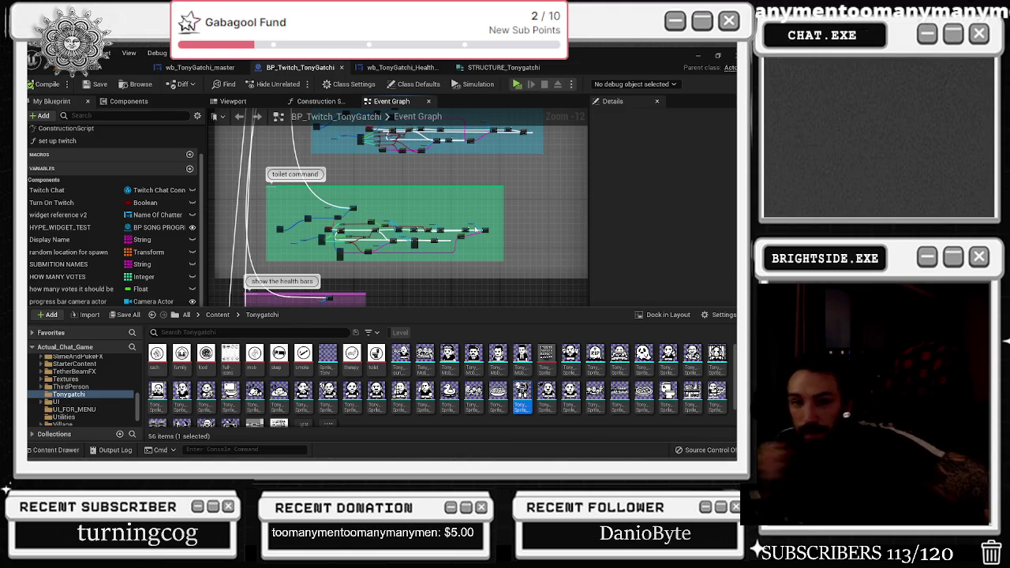
left_click(178, 68)
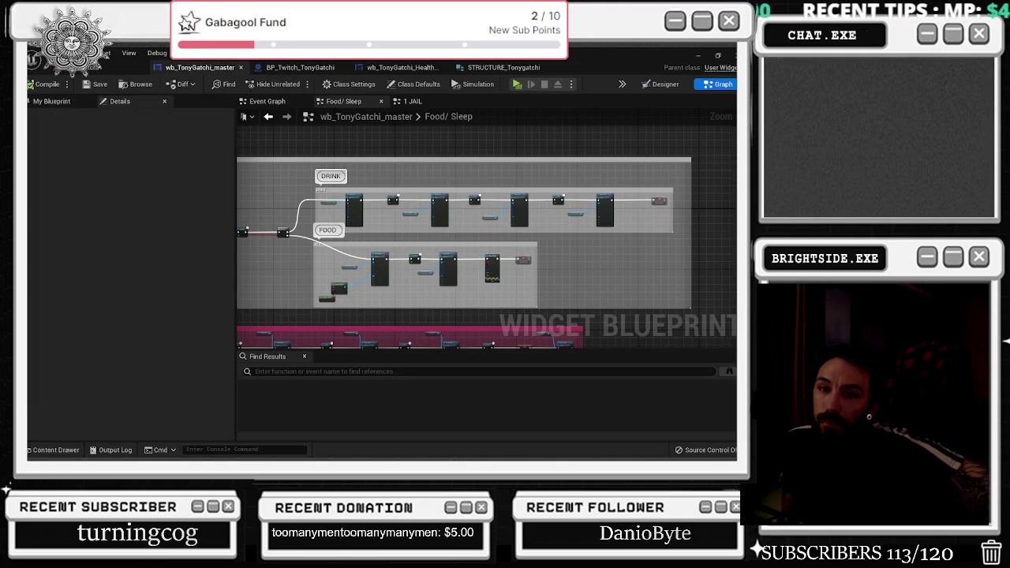
- Inspect the master widget's Designer layout, checking the pizza icon and the Tony sprite's scale box
left_click(301, 68)
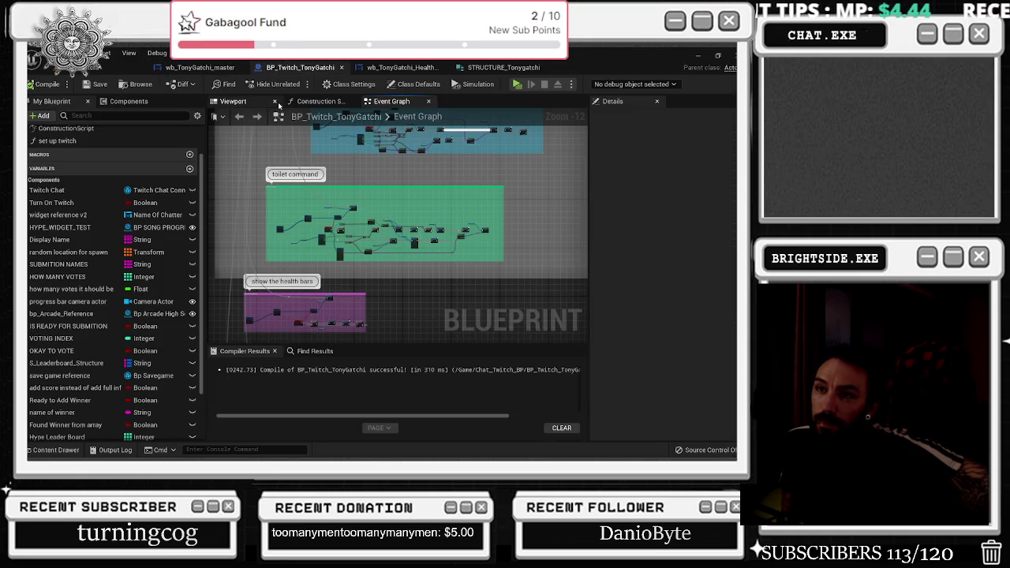
left_click(401, 68)
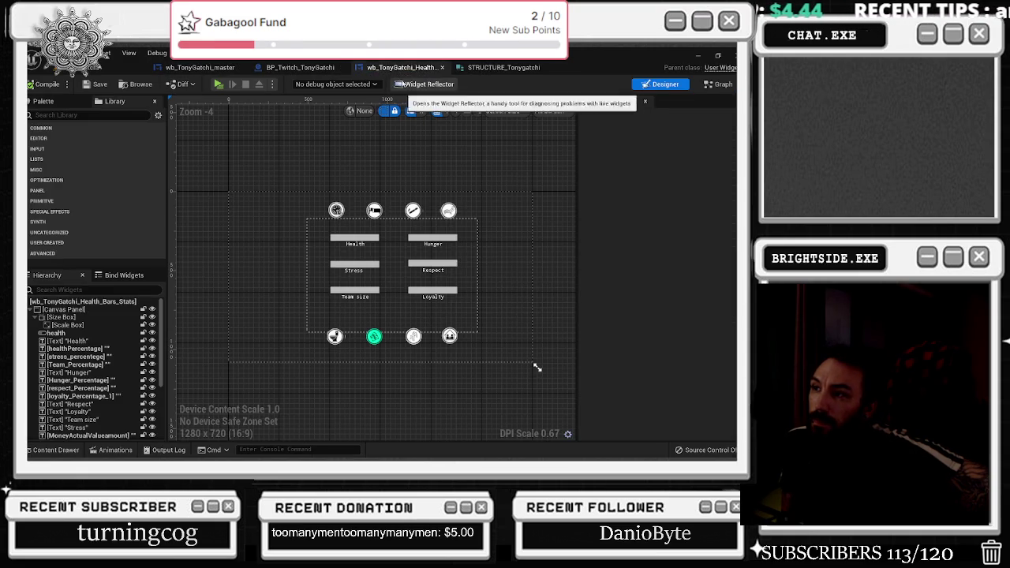
left_click(302, 68)
left_click(200, 68)
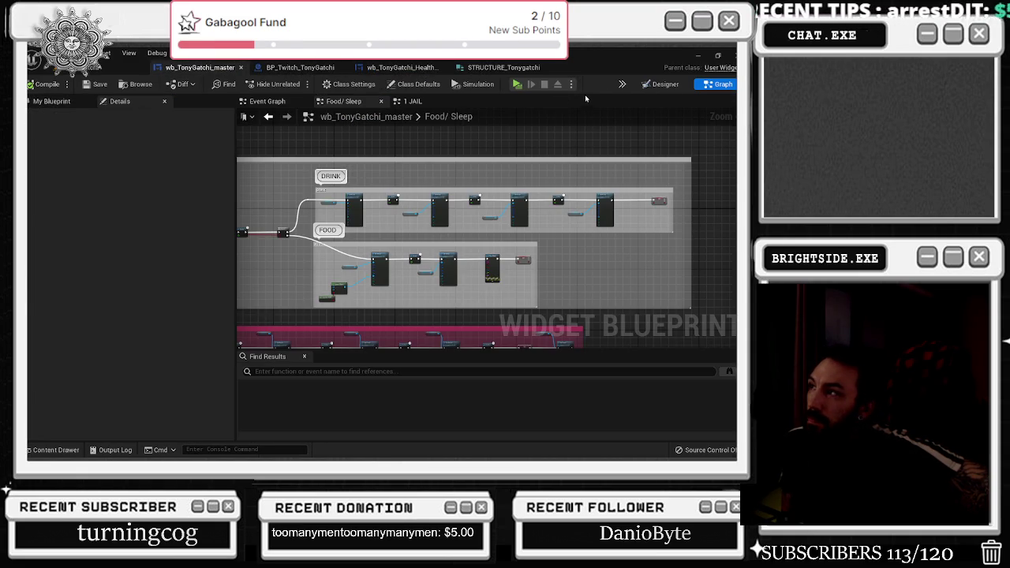
left_click(663, 84)
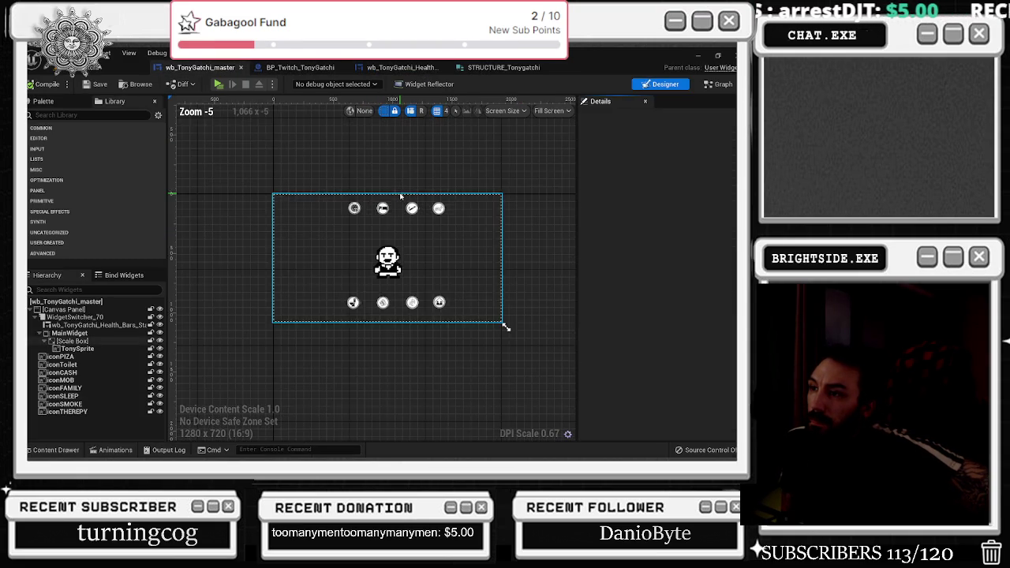
left_click(345, 202)
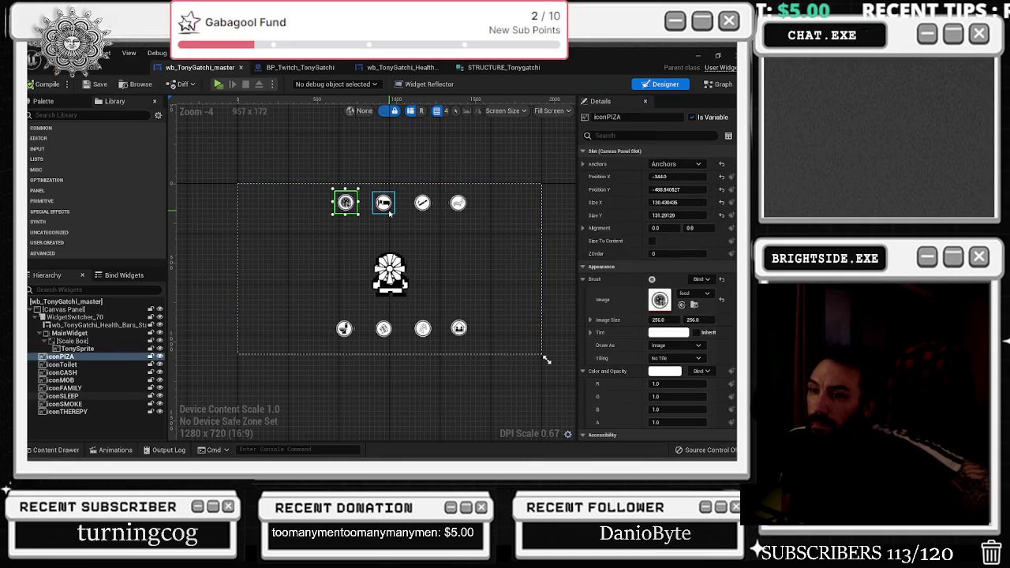
left_click(441, 231)
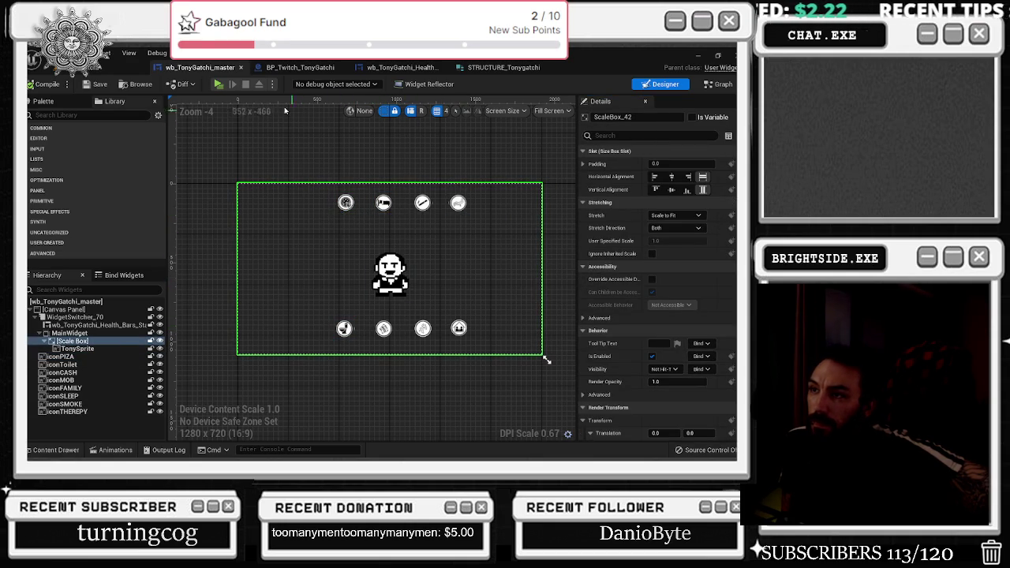
- Survey the feed, sleep, smoke, motel, television and toilet groups in BP_Twitch_TonyGatchi's Event Graph
left_click(300, 68)
mouse_move(295, 130)
left_mouse_down()
mouse_move(293, 270)
mouse_move(298, 116)
left_mouse_up()
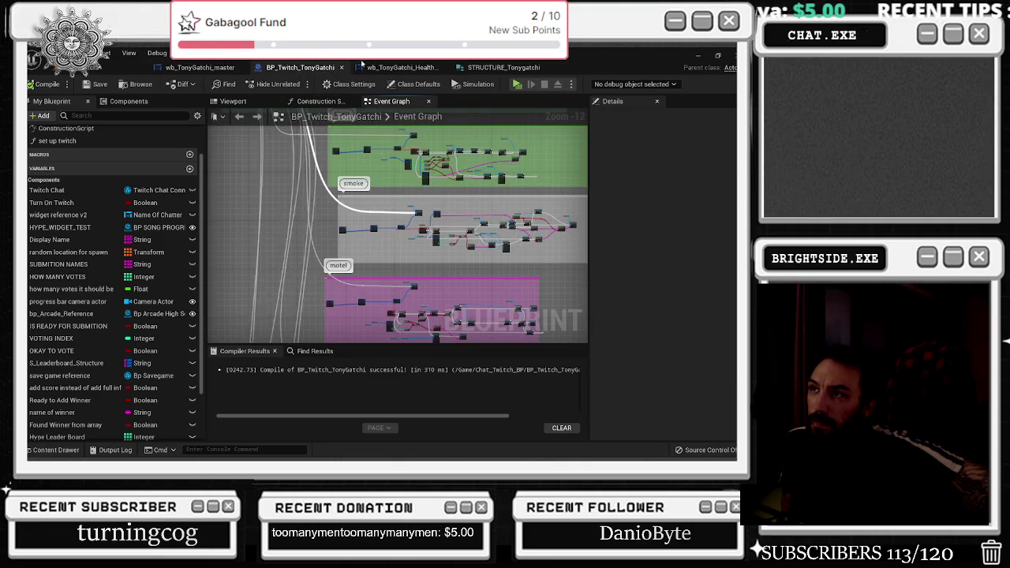
left_click(388, 68)
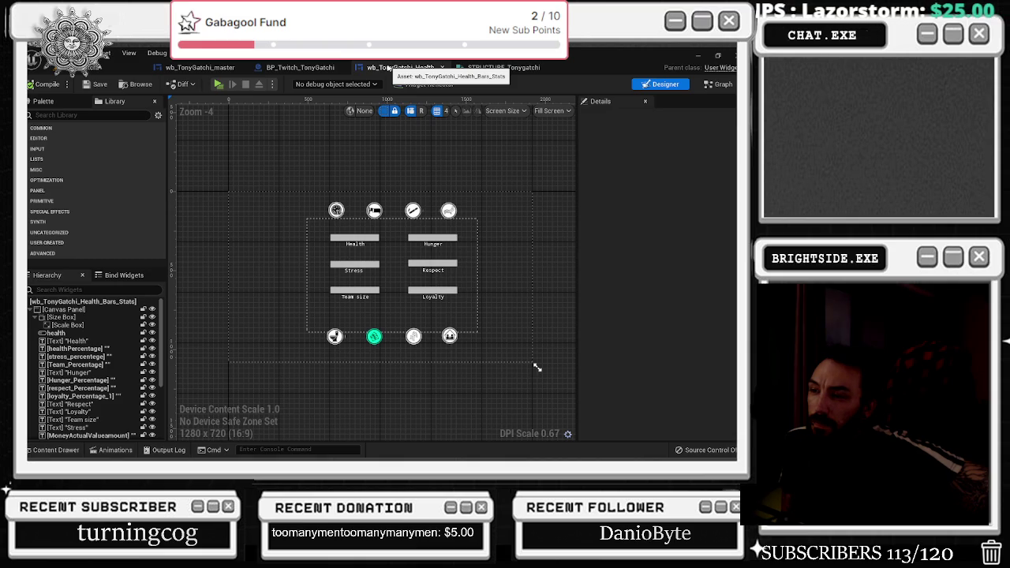
left_click(299, 68)
mouse_move(377, 260)
left_mouse_down()
mouse_move(377, 111)
mouse_move(377, 193)
mouse_move(377, 126)
left_mouse_up()
mouse_move(377, 315)
left_mouse_down()
mouse_move(377, 182)
mouse_move(371, 263)
mouse_move(356, 209)
left_mouse_up()
- Pan on toward the television system and therapy groups and zoom into the Twitch command nodes
left_click(200, 67)
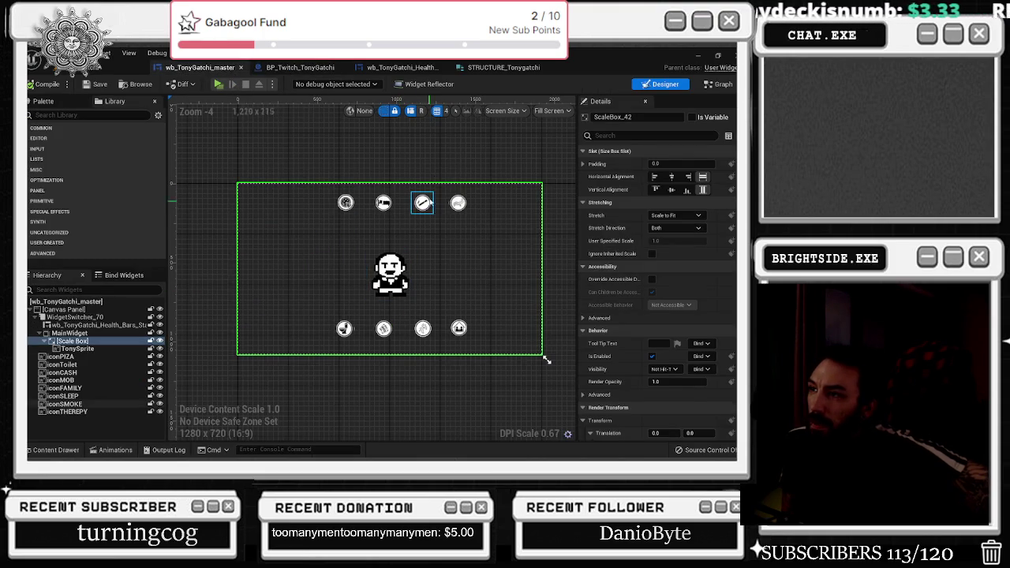
left_click(300, 67)
mouse_move(363, 324)
left_mouse_down()
mouse_move(359, 197)
mouse_move(355, 205)
left_mouse_up()
mouse_move(328, 331)
left_mouse_down()
mouse_move(323, 237)
mouse_move(322, 292)
mouse_move(321, 248)
left_mouse_up()
scroll(319, 236, "up", 5)
scroll(319, 237, "up", 1)
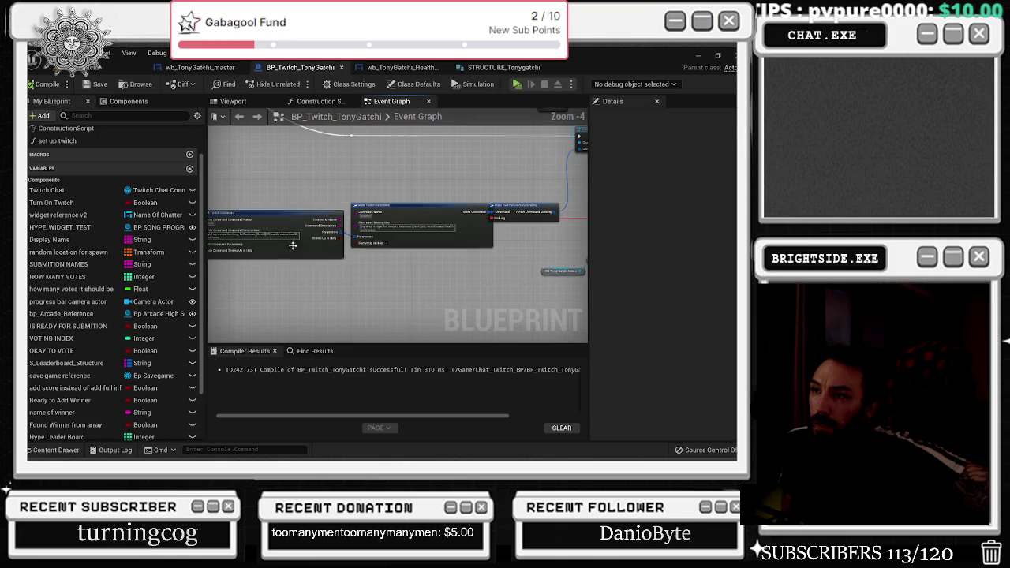
scroll(281, 228, "up", 2)
left_click(316, 238)
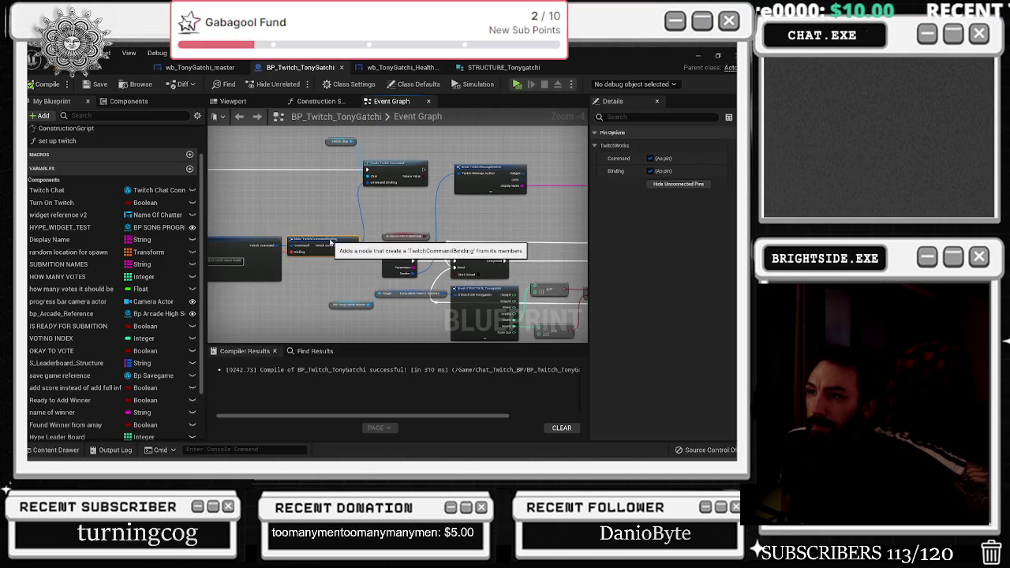
left_click_drag(455, 208, 376, 195)
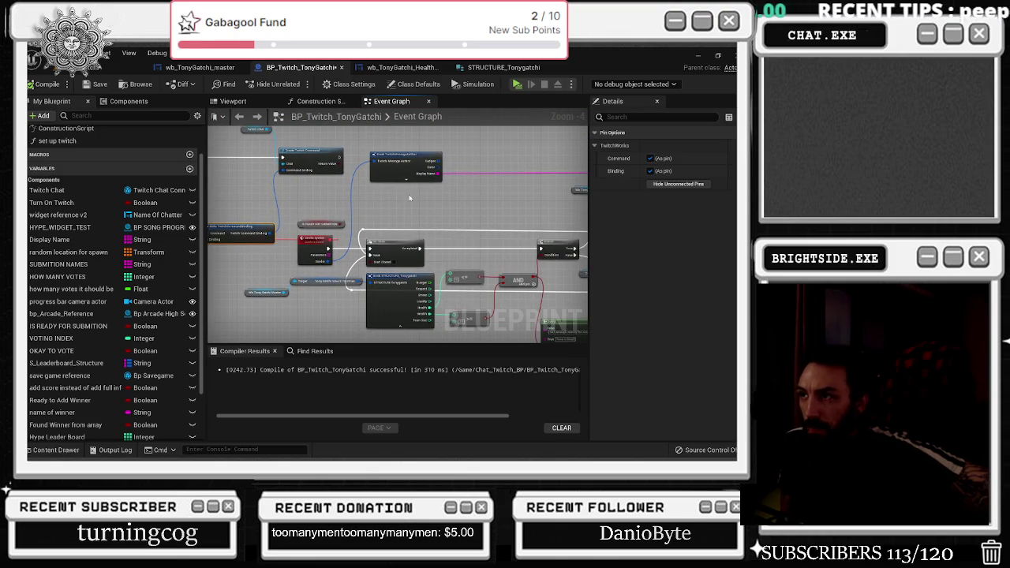
left_click_drag(398, 273, 301, 221)
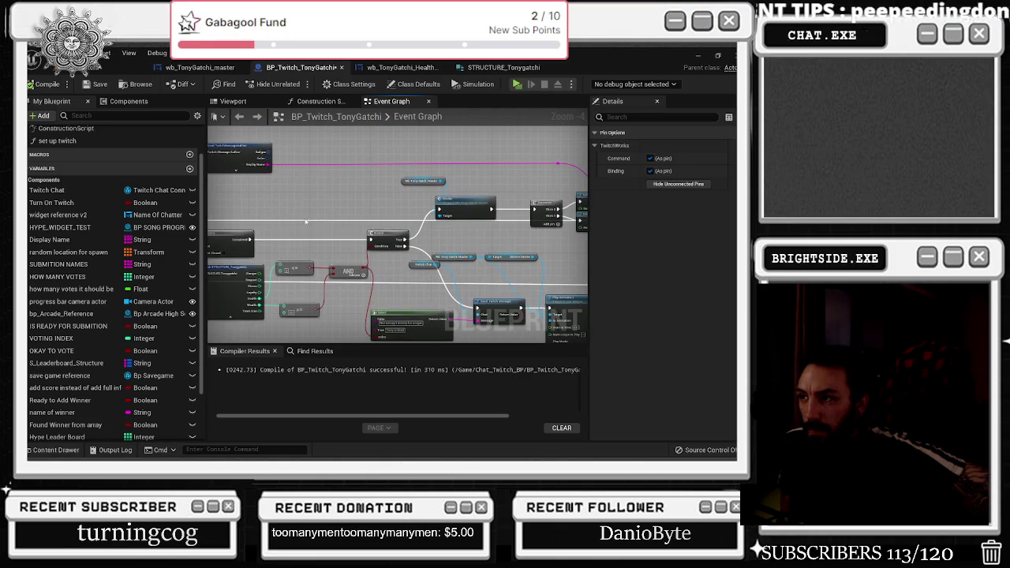
left_click_drag(375, 218, 336, 176)
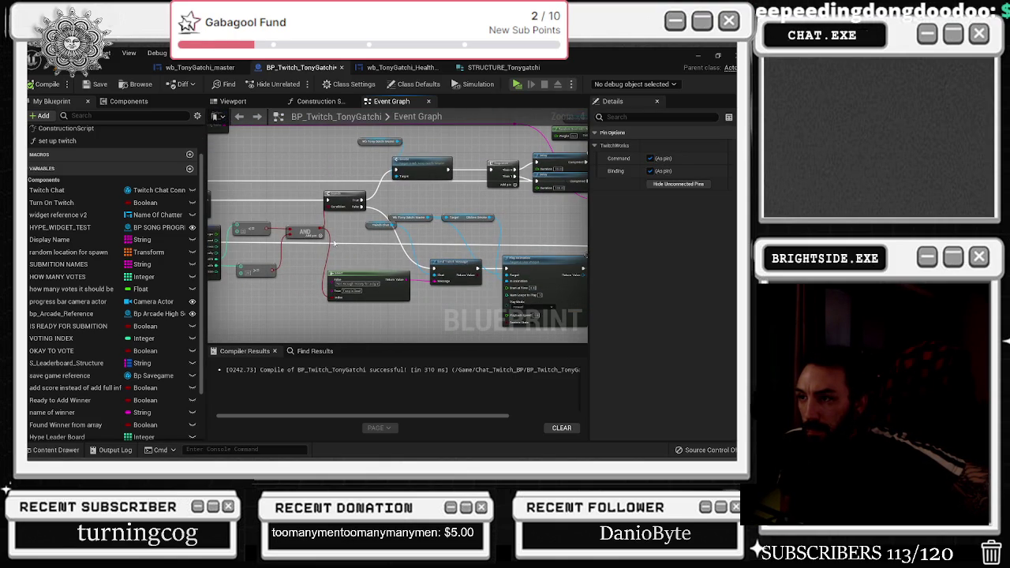
scroll(359, 238, "up", 2)
left_click(359, 239)
mouse_move(363, 206)
left_mouse_down()
mouse_move(328, 234)
mouse_move(292, 231)
left_mouse_up()
left_click_drag(372, 217, 124, 269)
left_click_drag(394, 237, 397, 241)
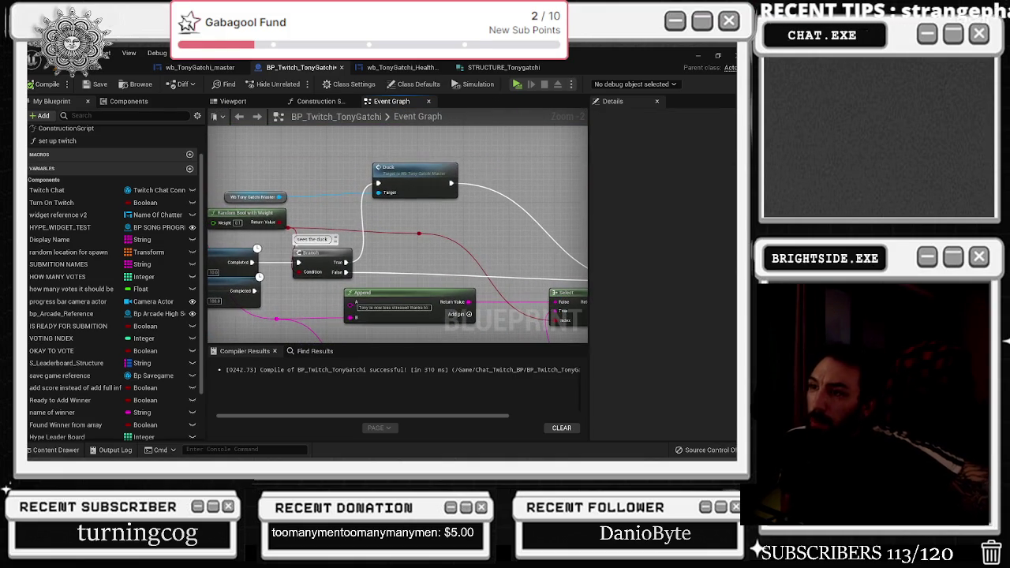
scroll(379, 256, "down", 3)
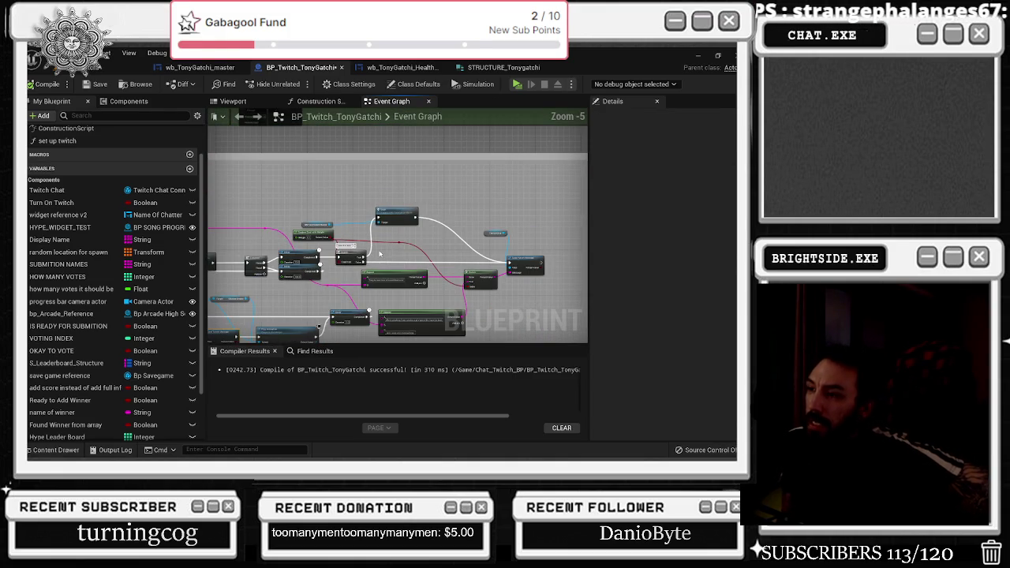
scroll(378, 256, "down", 2)
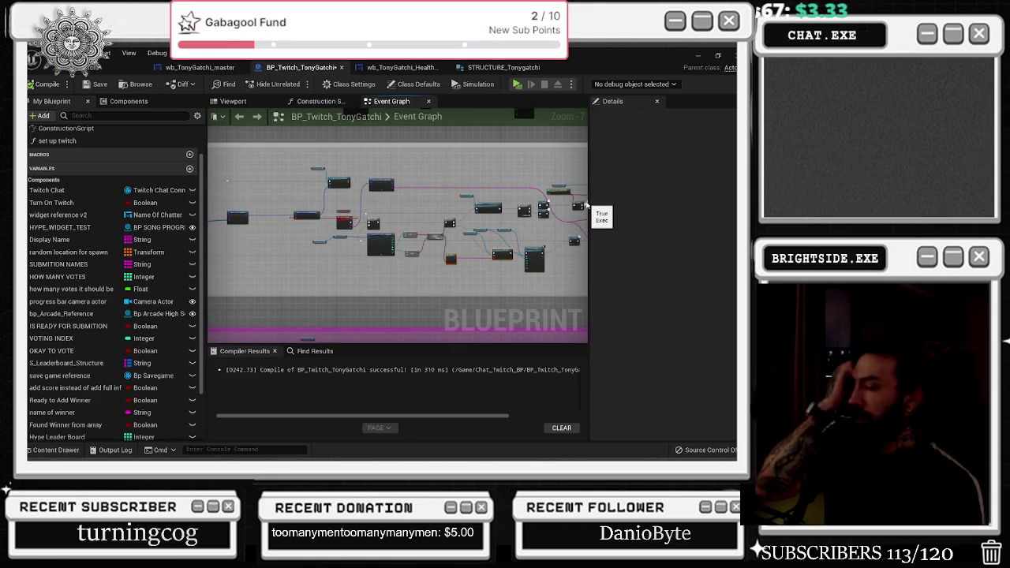
scroll(475, 211, "up", 4)
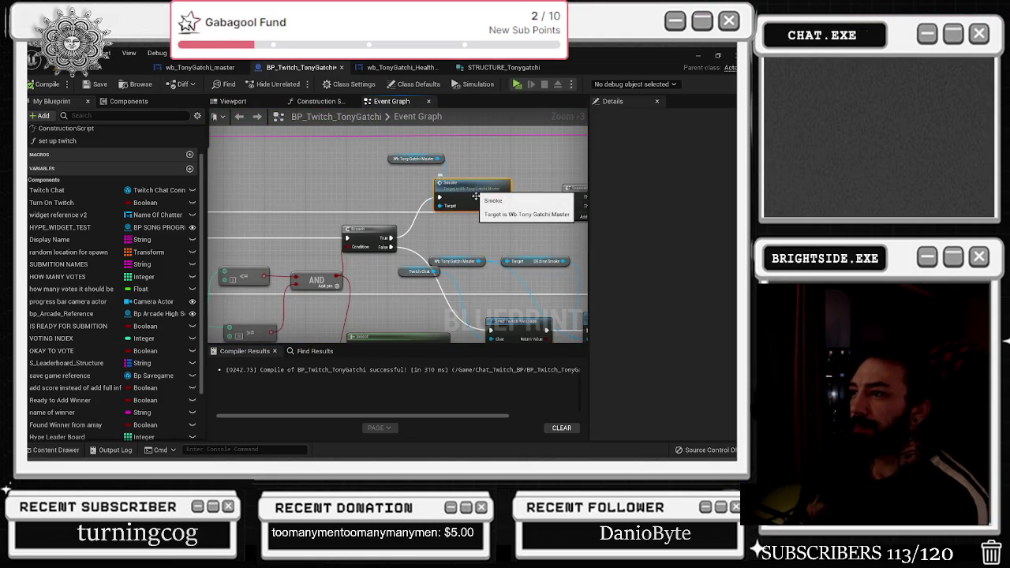
double_click(473, 194)
left_click_drag(454, 243, 268, 213)
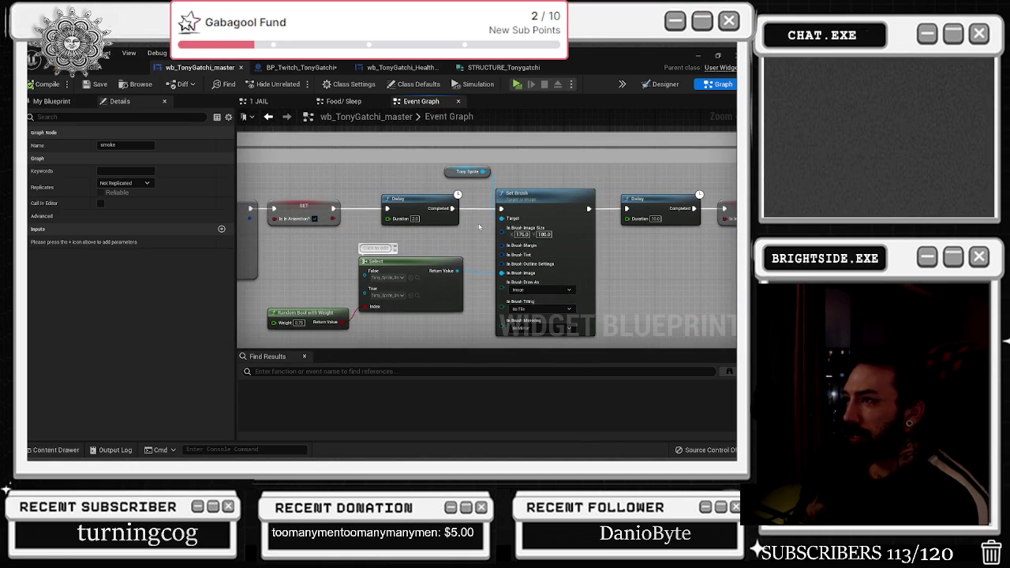
left_click(307, 314)
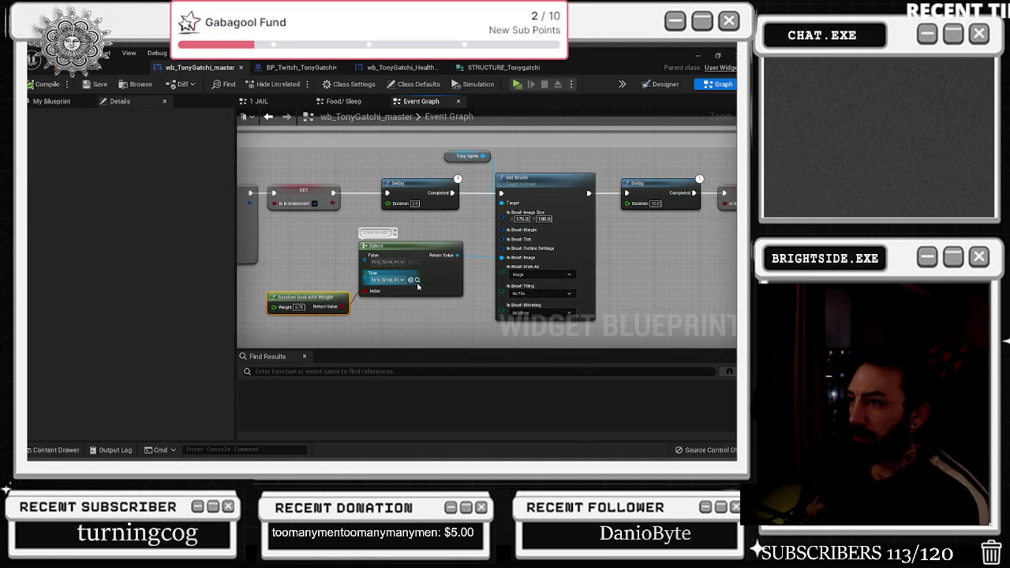
left_click(417, 282)
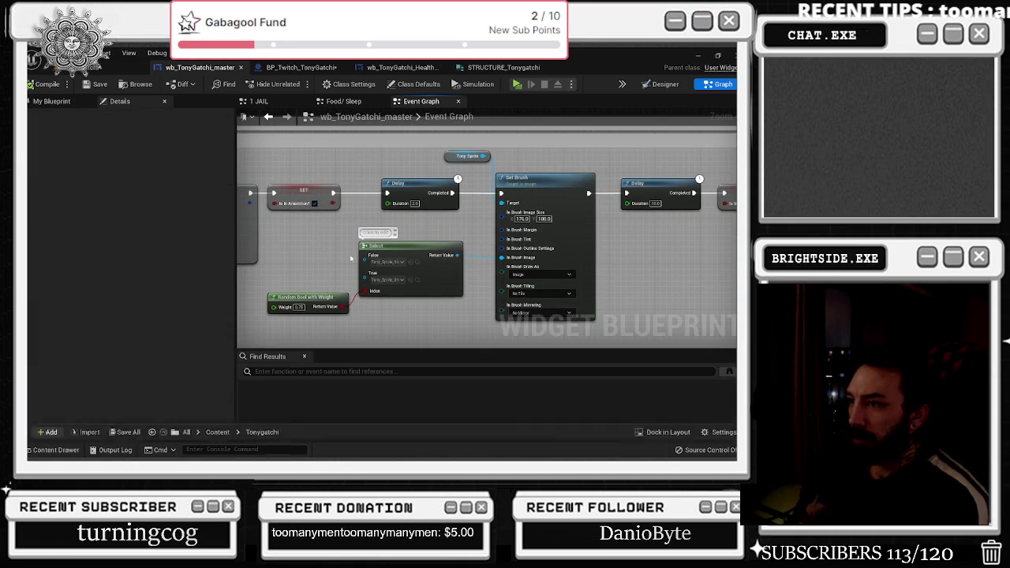
left_click(418, 266)
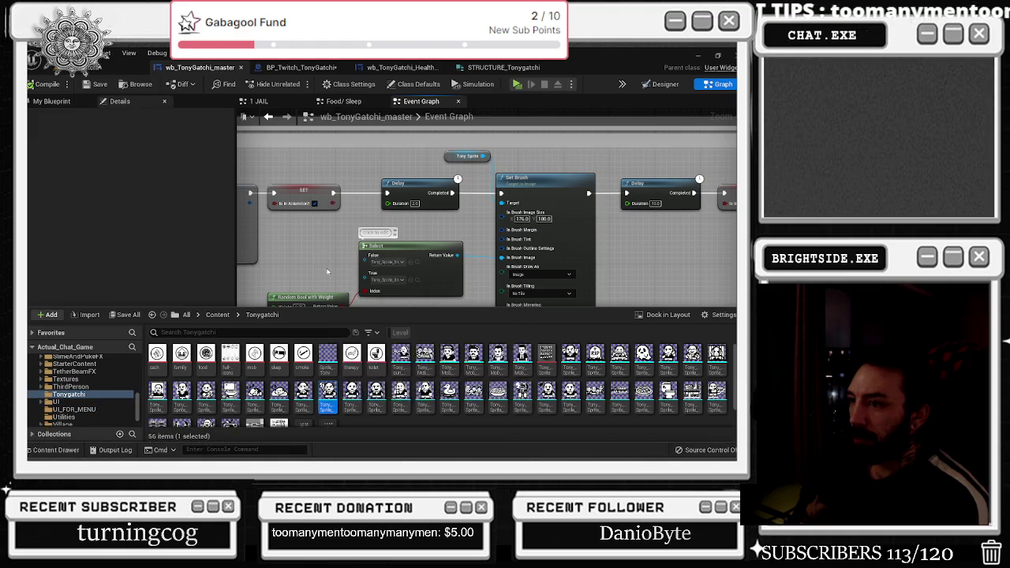
left_click_drag(377, 269, 285, 289)
left_click_drag(445, 258, 523, 192)
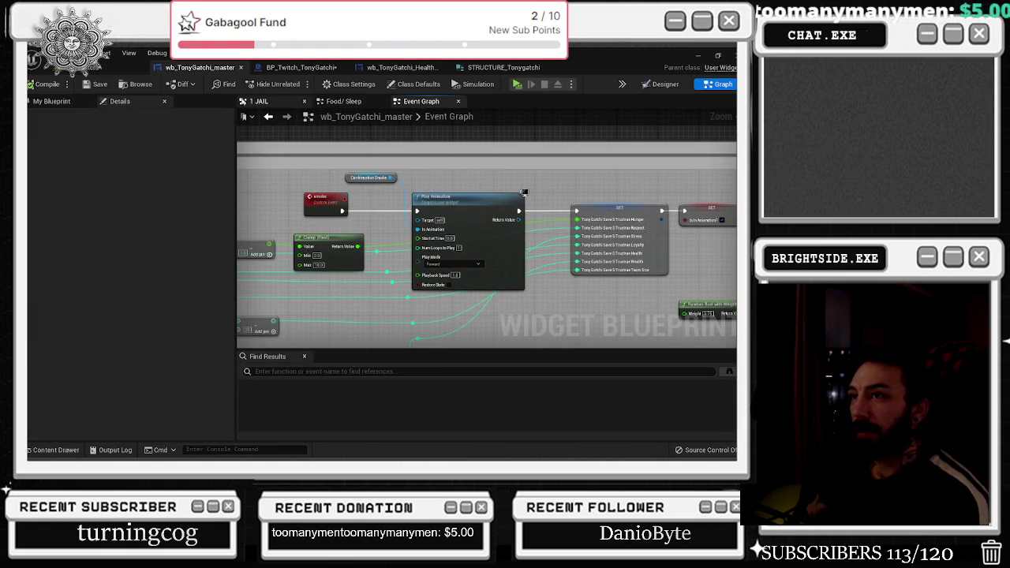
left_click(270, 119)
mouse_move(369, 198)
left_mouse_down()
mouse_move(442, 158)
mouse_move(706, 289)
left_mouse_up()
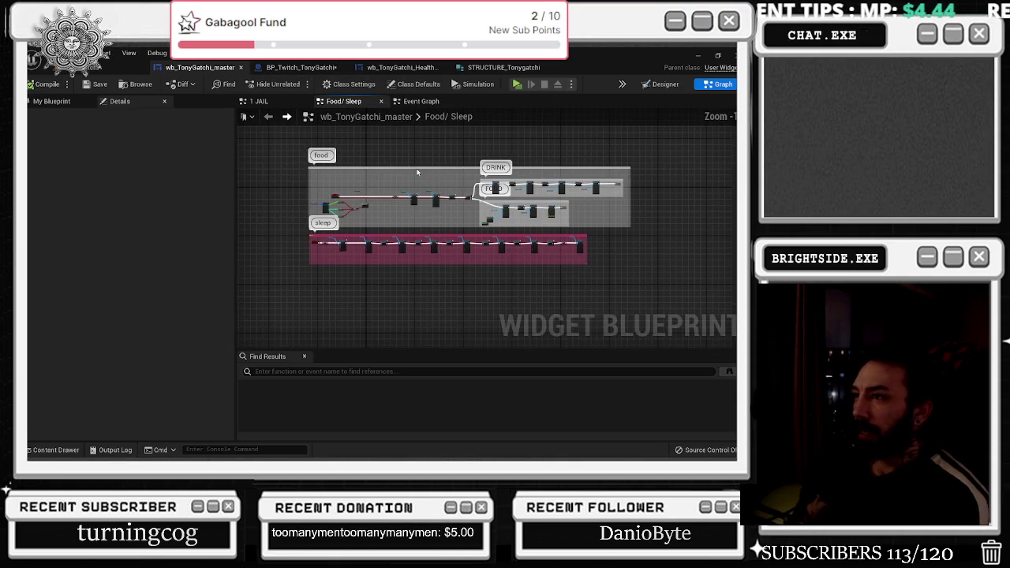
left_click(300, 67)
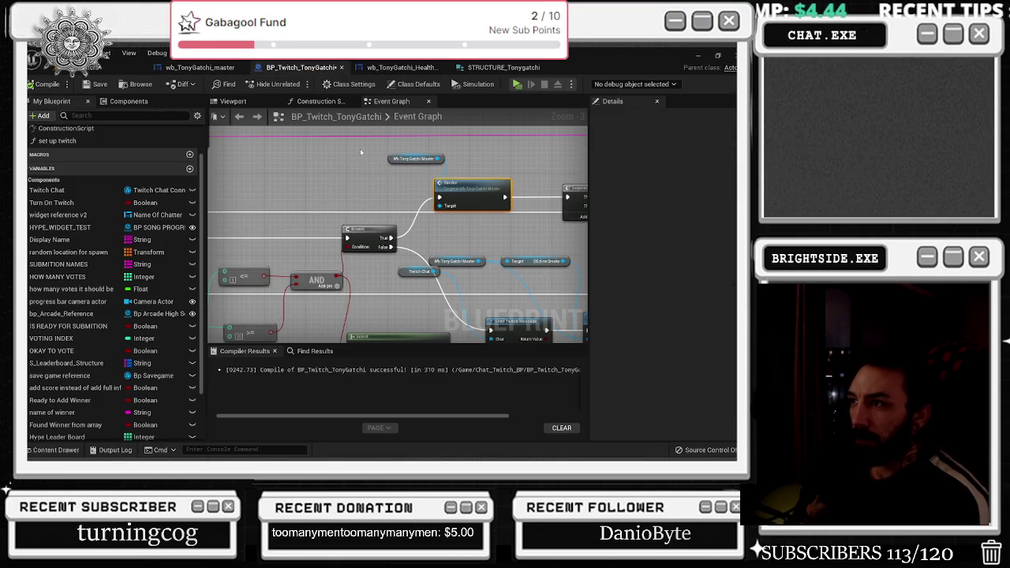
- Move the wb_TonyGatchi_master variable node down and left, then zoom out
scroll(374, 300, "down", 1)
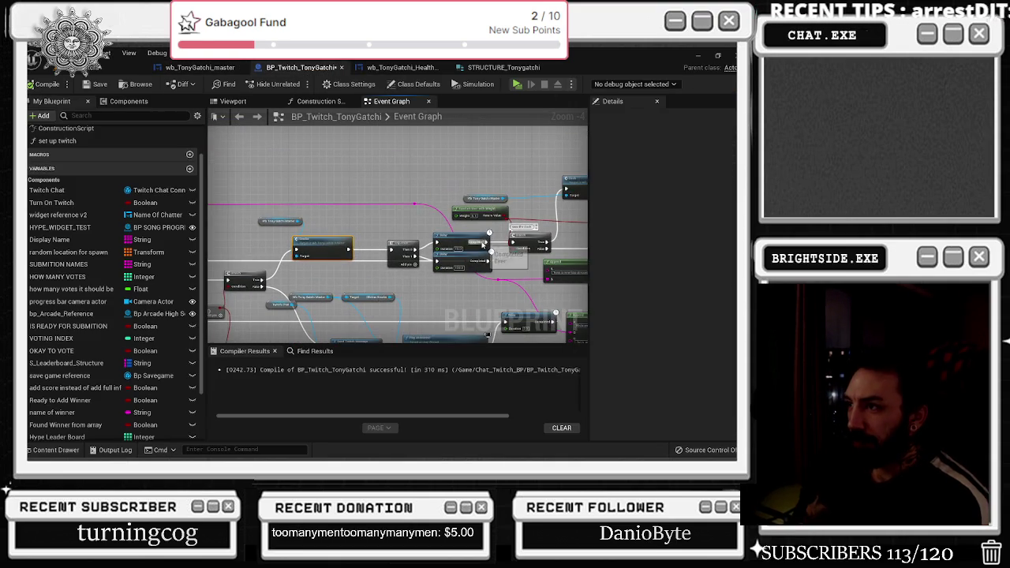
scroll(339, 272, "up", 1)
scroll(307, 247, "down", 1)
mouse_move(264, 219)
left_mouse_down()
mouse_move(261, 197)
mouse_move(249, 193)
mouse_move(245, 231)
left_mouse_up()
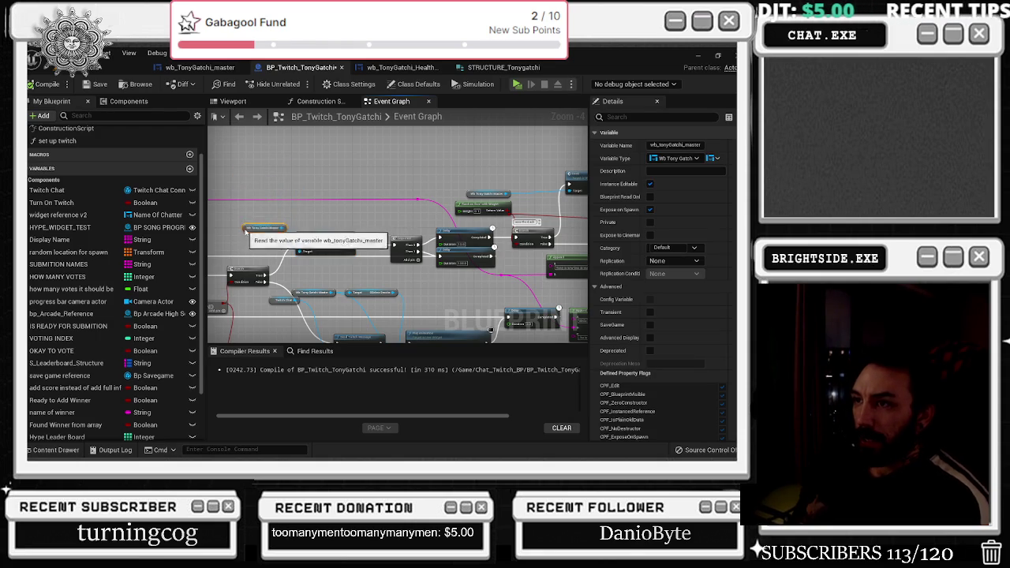
scroll(245, 232, "down", 5)
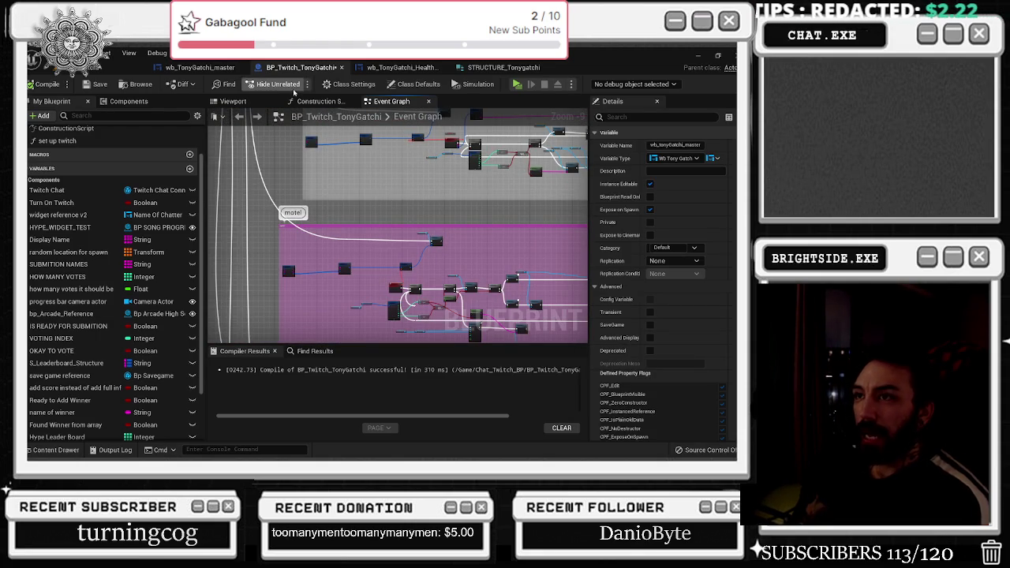
- Show wb_TonyGatchi_master's Designer layout with the Tony sprite among the need icons
left_click(93, 84)
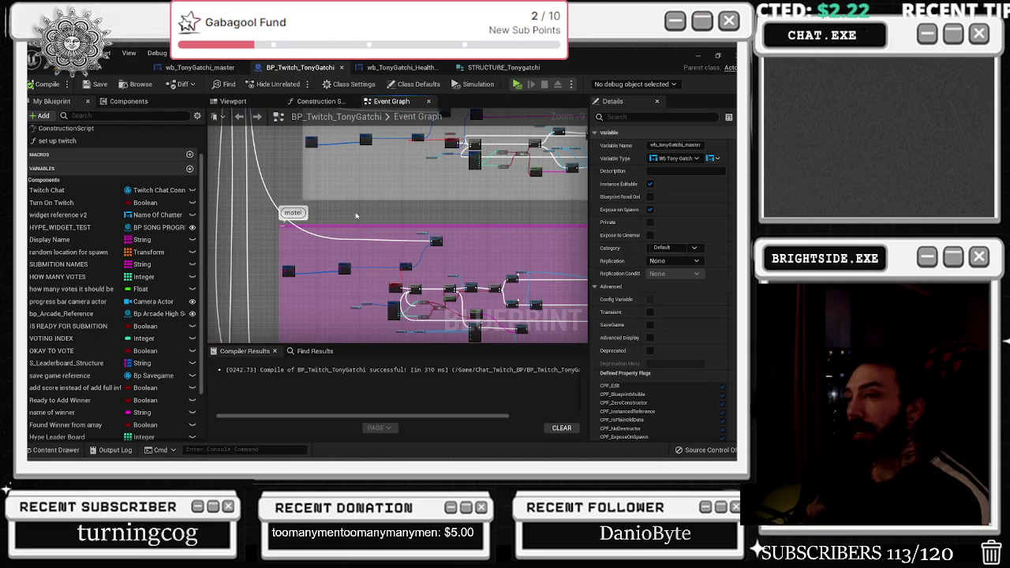
left_click(110, 67)
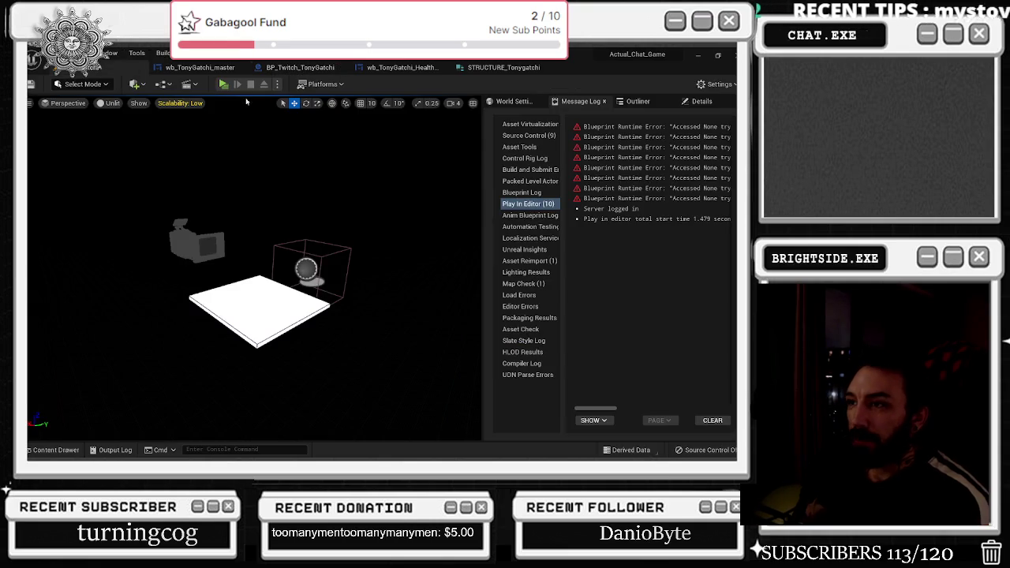
left_click(199, 68)
left_click(299, 67)
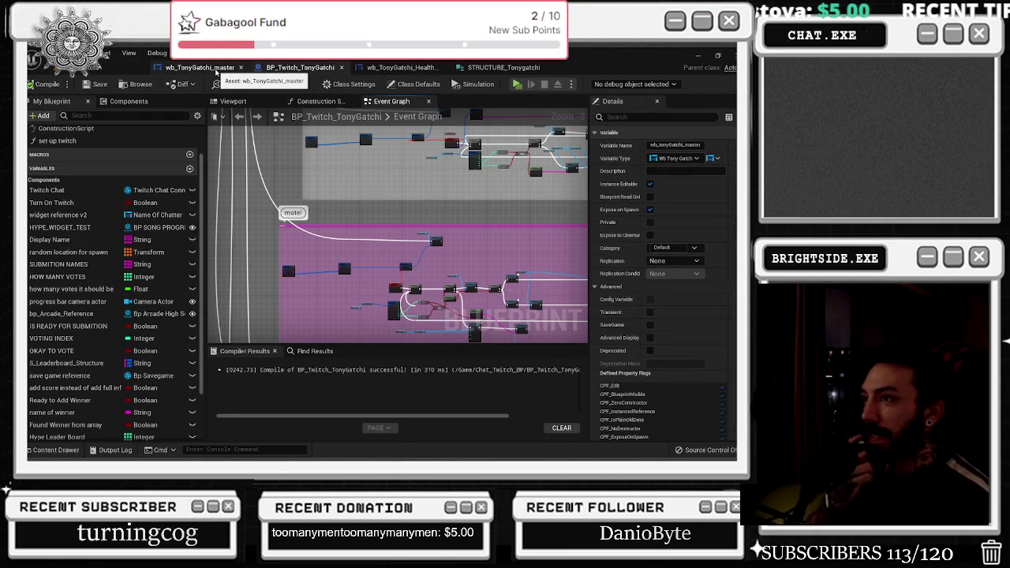
left_click(216, 68)
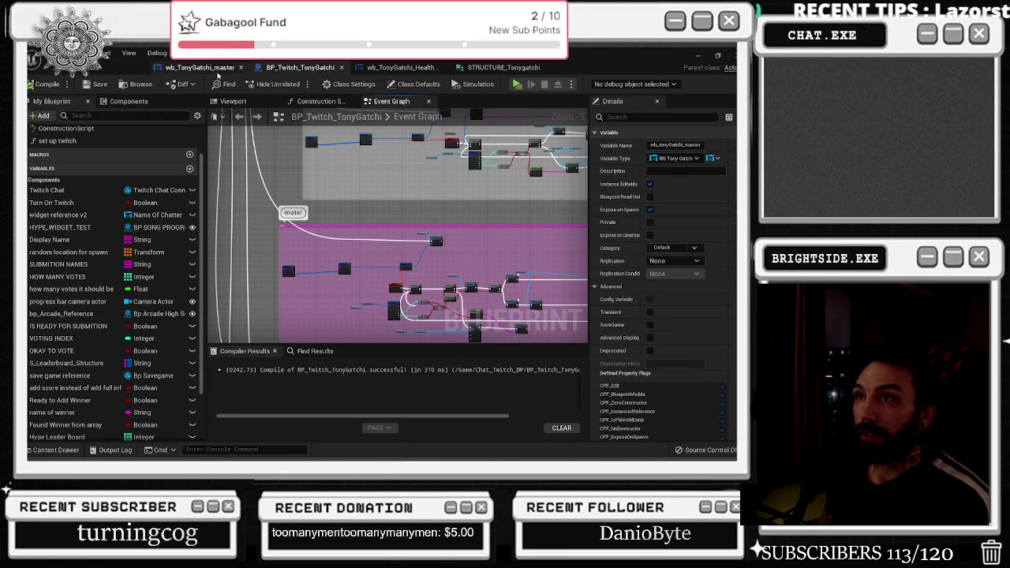
left_click(663, 83)
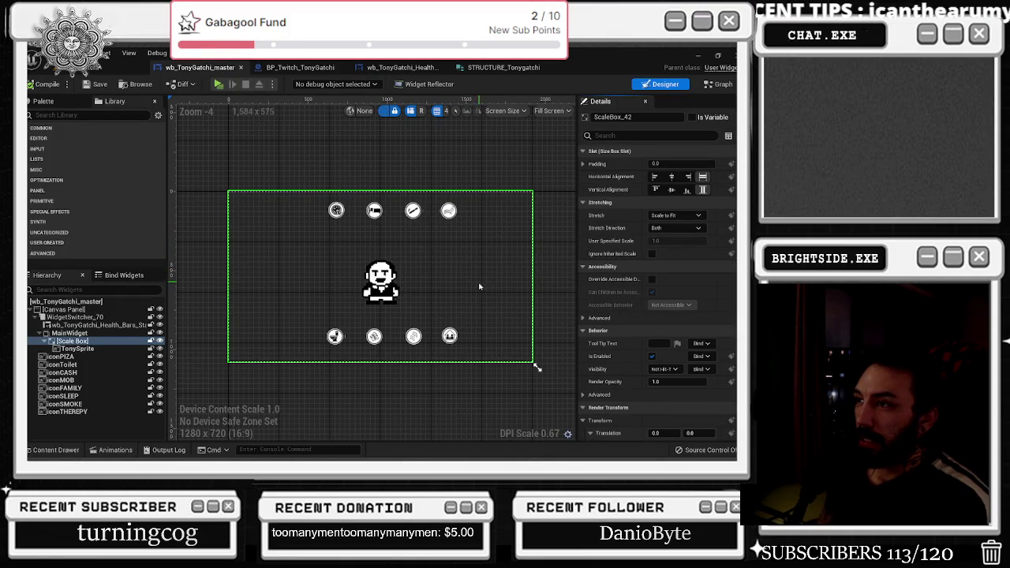
- Zoom into the designer canvas, then go back to BP_Twitch_TonyGatchi's Event Graph
scroll(340, 211, "up", 1)
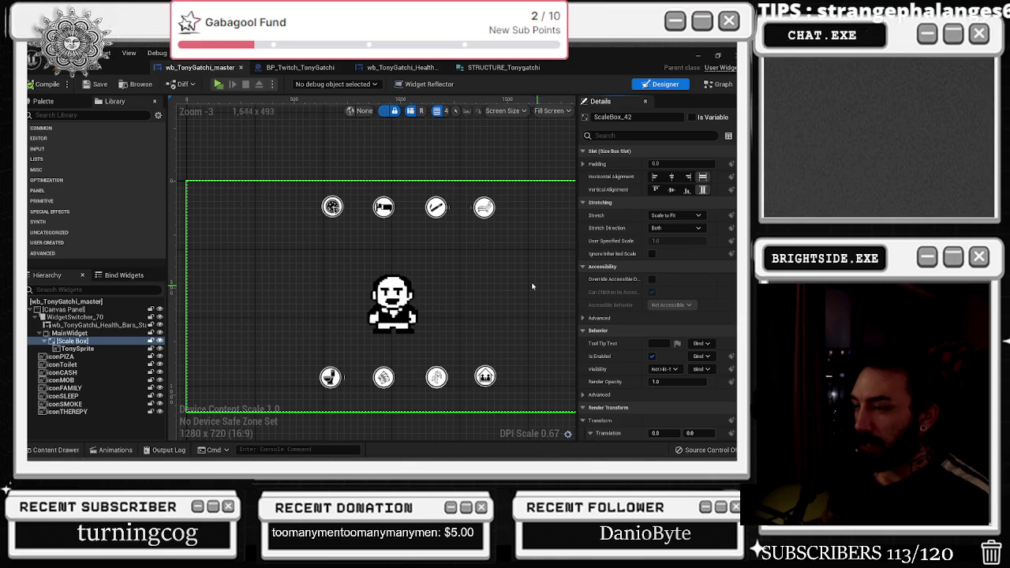
left_click(299, 67)
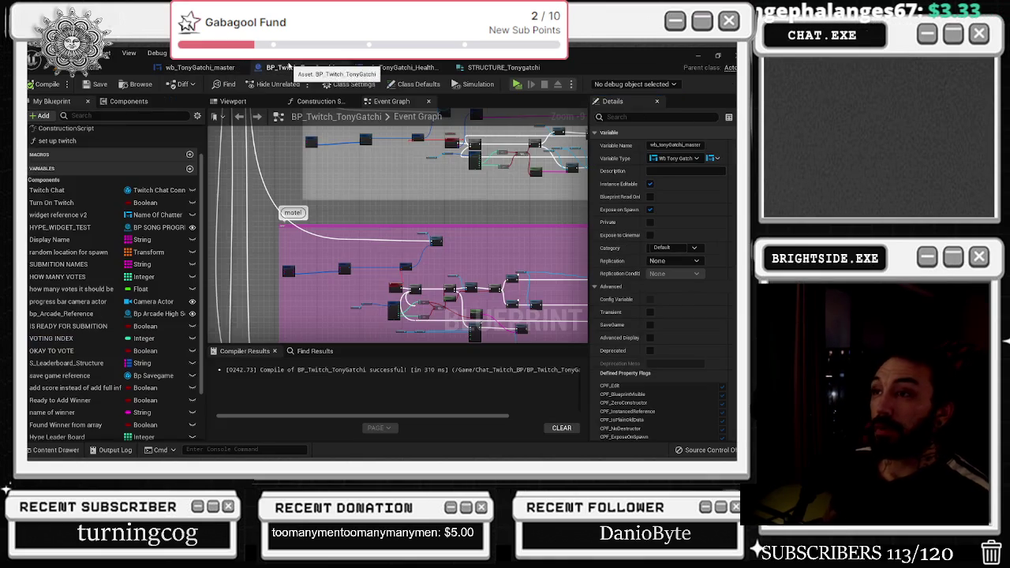
- Glance at the wb_TonyGatchi_master layout and return to BP_Twitch_TonyGatchi's Event Graph
scroll(288, 228, "down", 4)
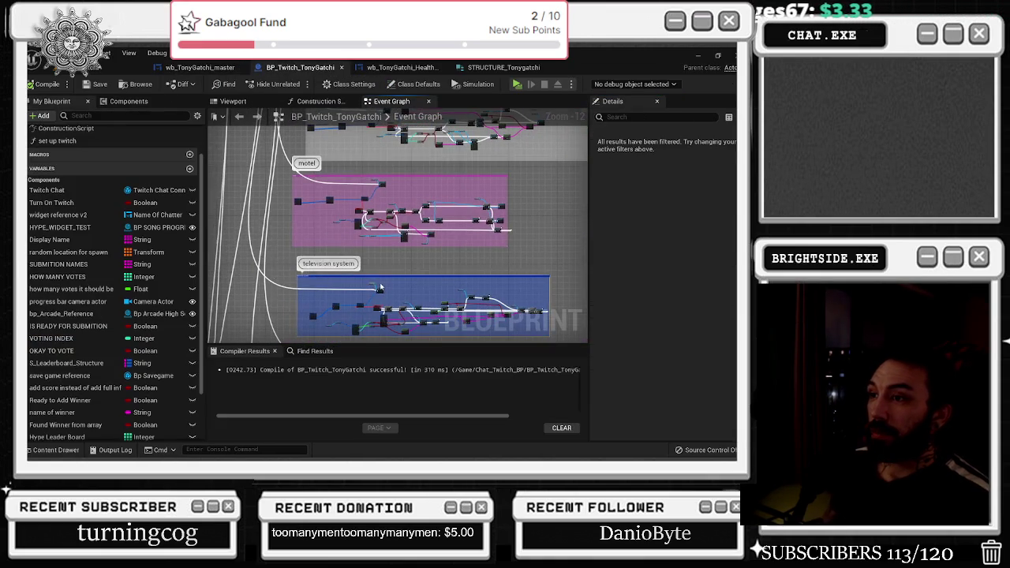
scroll(381, 211, "up", 1)
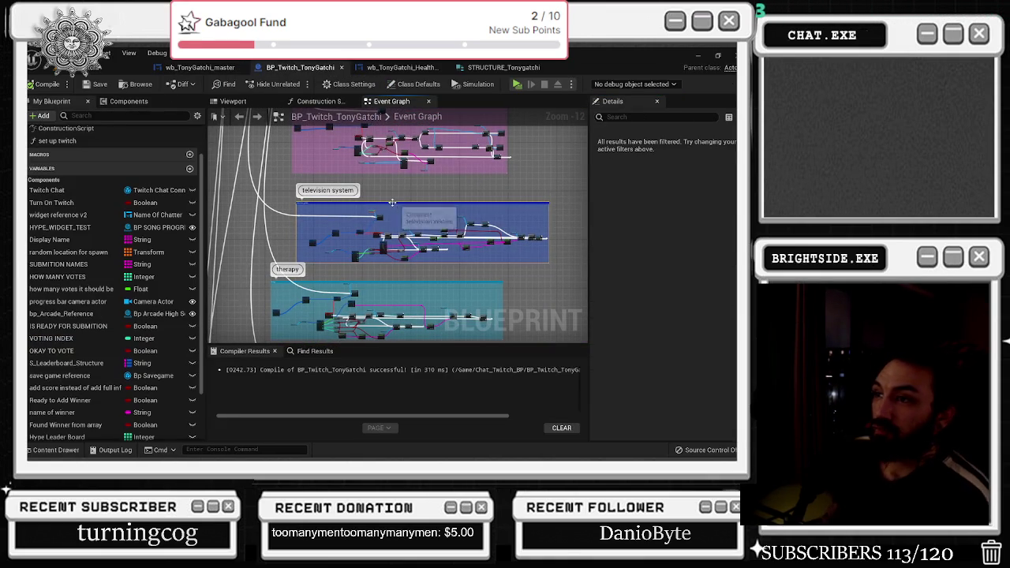
left_click(200, 67)
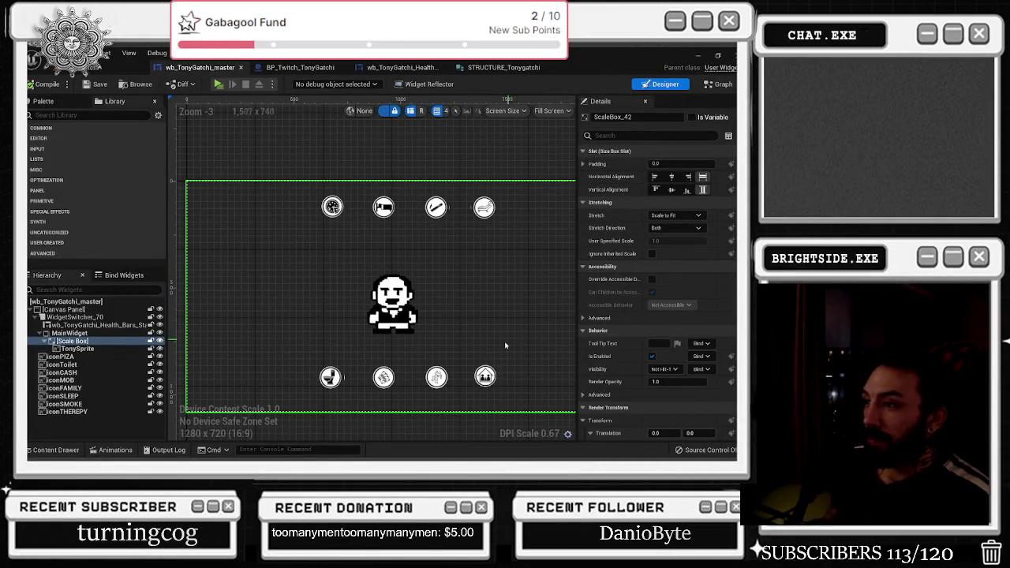
left_click(300, 67)
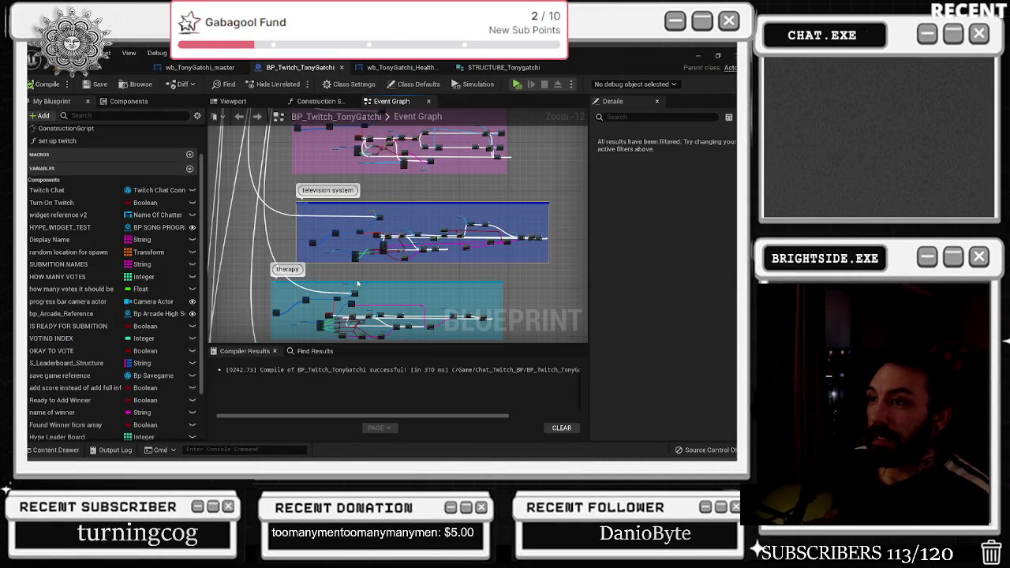
- Pan down to the mob activities and family groups, select family, and list the Tonygatchi sprites
scroll(361, 246, "up", 1)
left_click_drag(338, 271, 333, 183)
left_click_drag(373, 215, 413, 171)
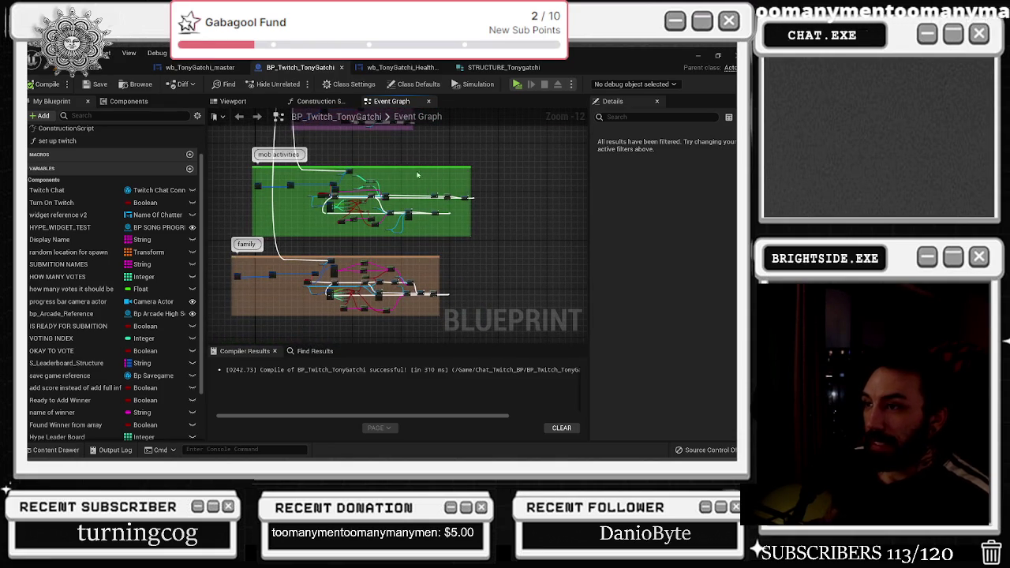
left_click(440, 264)
left_click(67, 450)
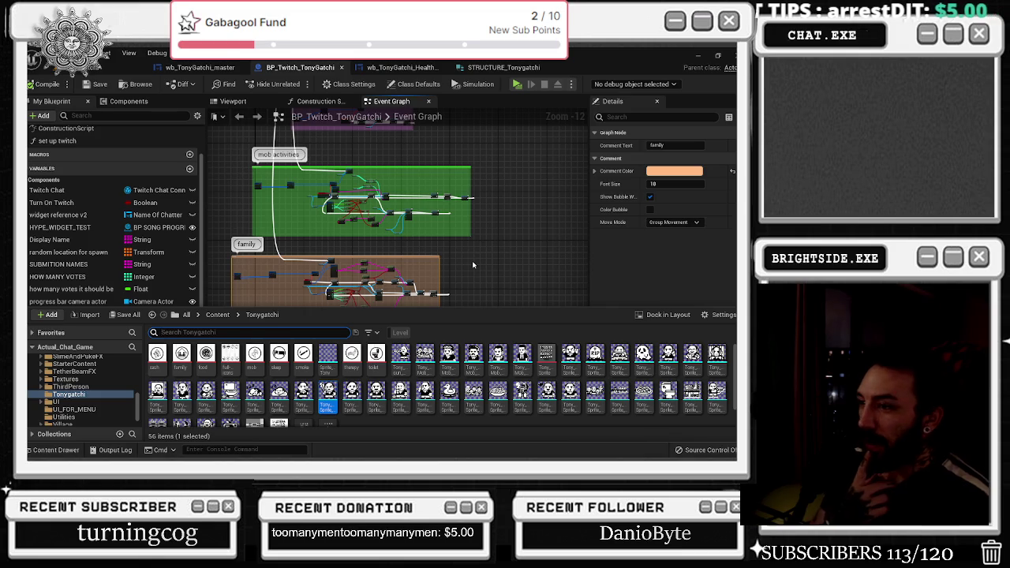
scroll(442, 385, "down", 1)
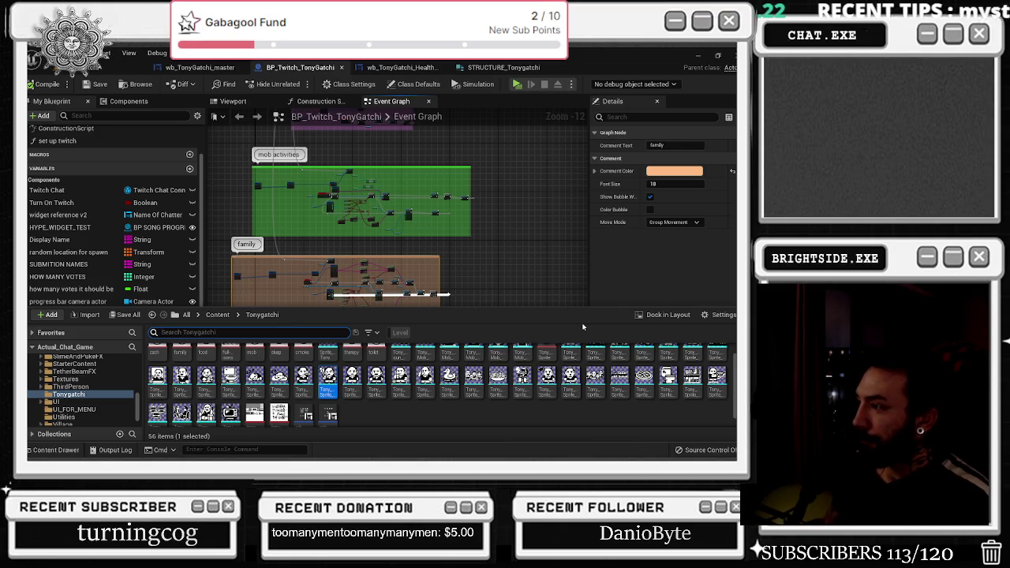
left_click(692, 377)
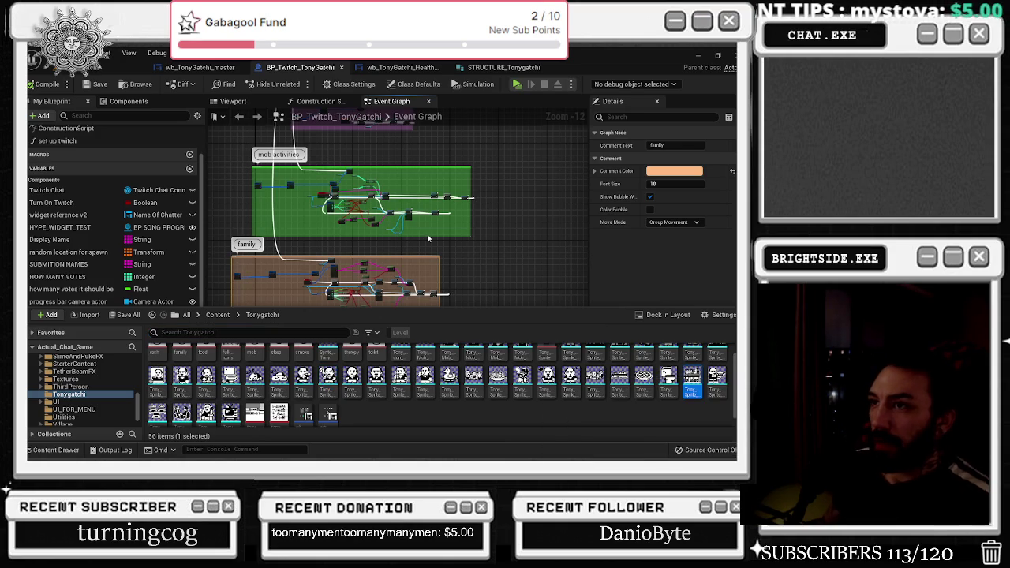
left_click(429, 238)
scroll(428, 238, "down", 5)
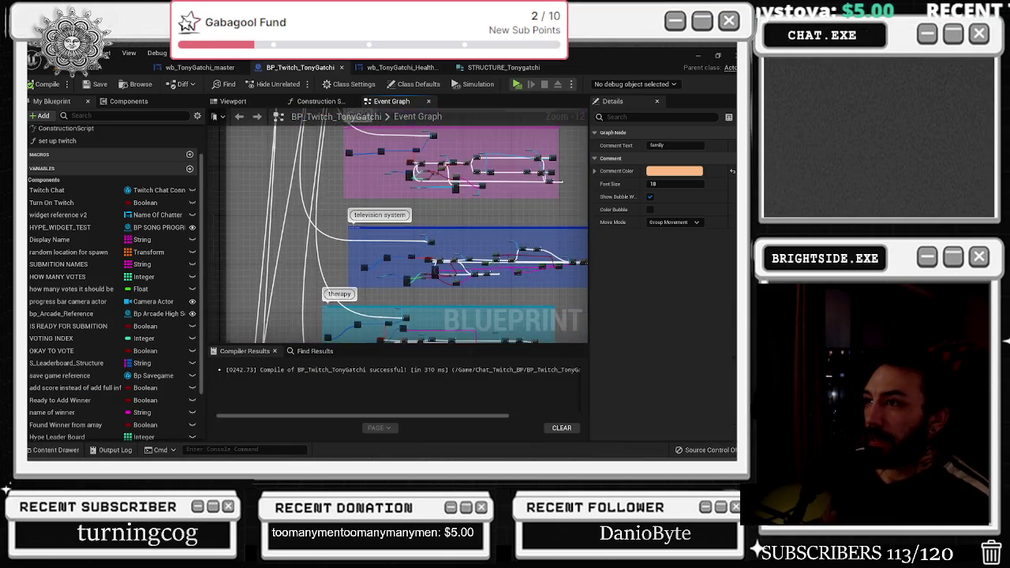
scroll(402, 225, "up", 5)
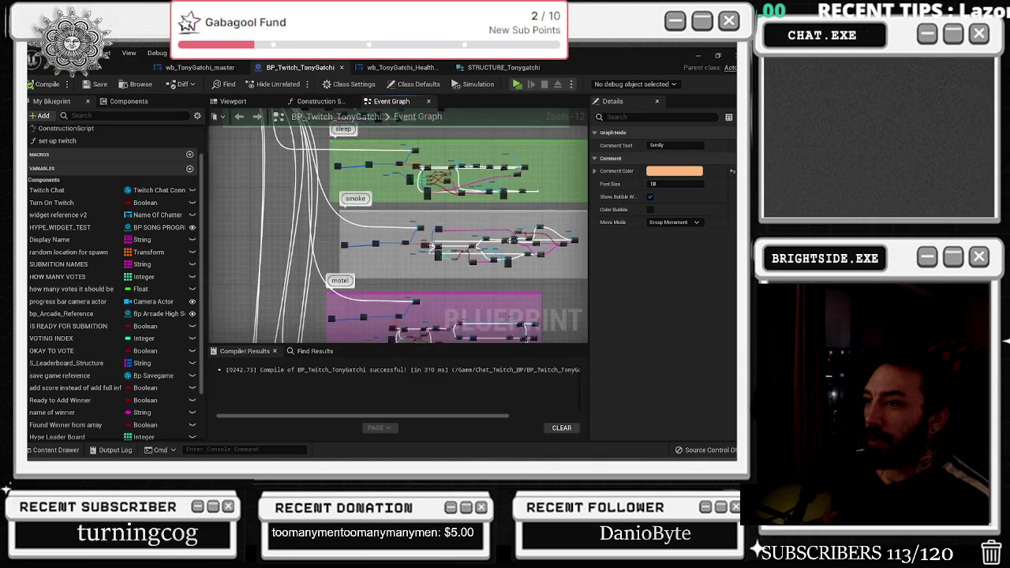
scroll(325, 340, "down", 5)
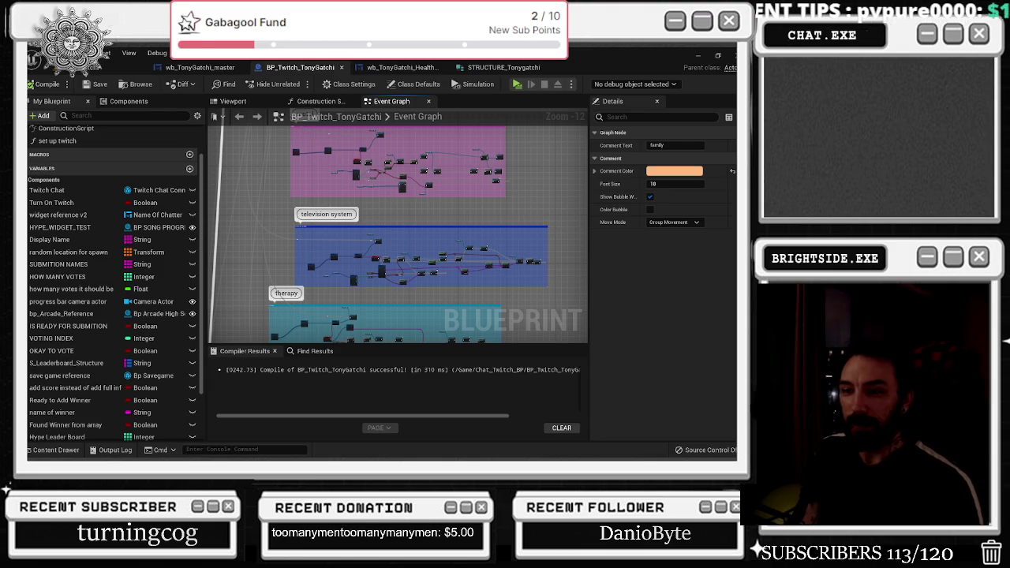
left_click(47, 450)
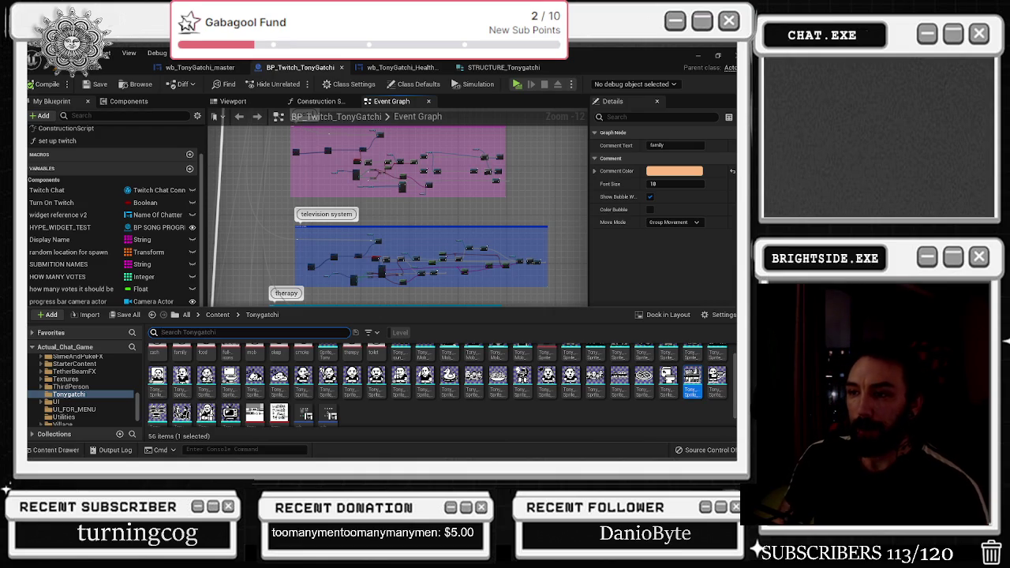
scroll(587, 376, "up", 1)
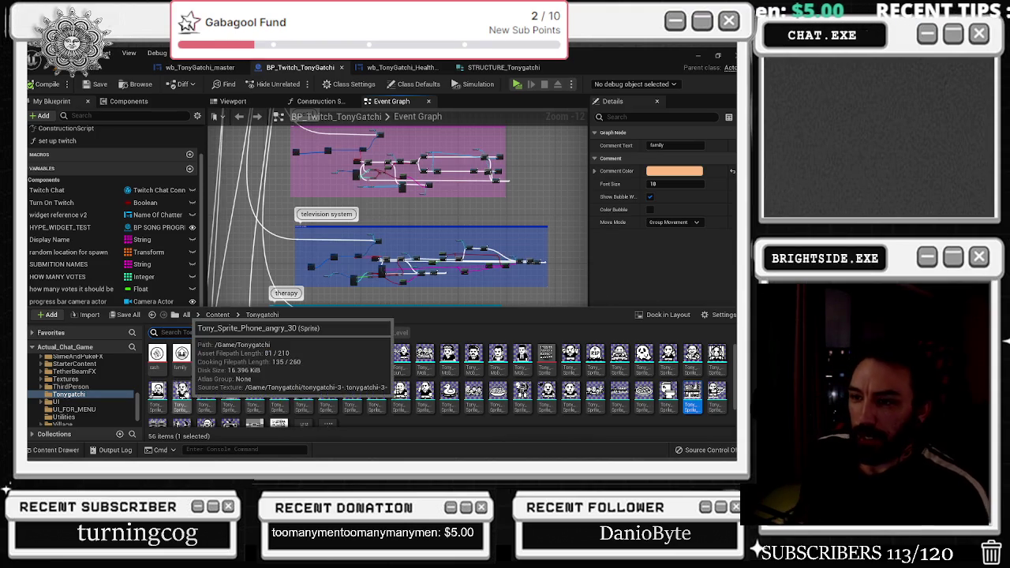
- Open Tony_Sprite_Phone_angry_30 in a docked editor tab, then view wb_TonyGatchi_Health_Bars_State
double_click(206, 391)
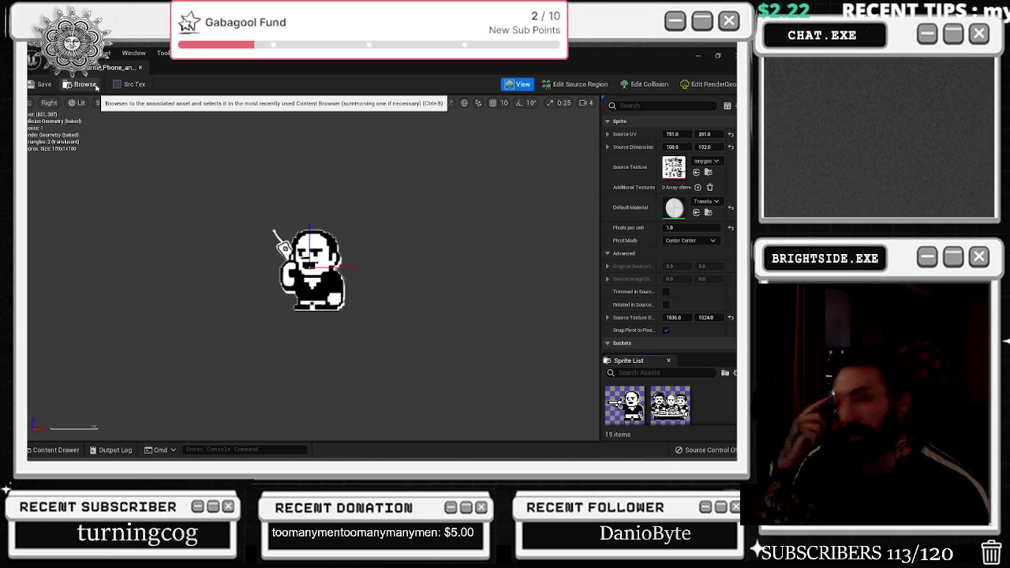
mouse_move(115, 67)
left_mouse_down()
mouse_move(430, 109)
mouse_move(371, 75)
left_mouse_up()
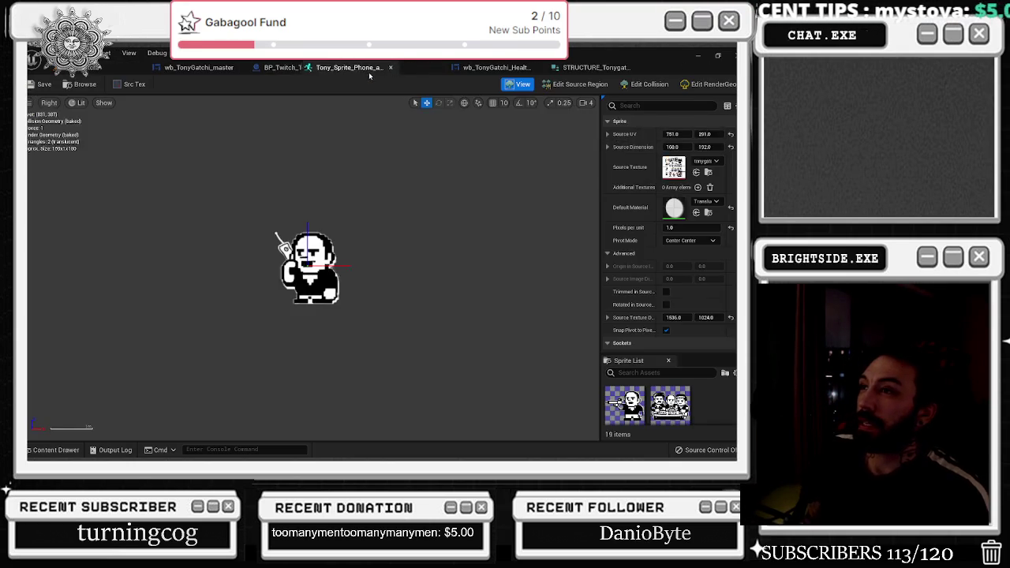
left_click(283, 67)
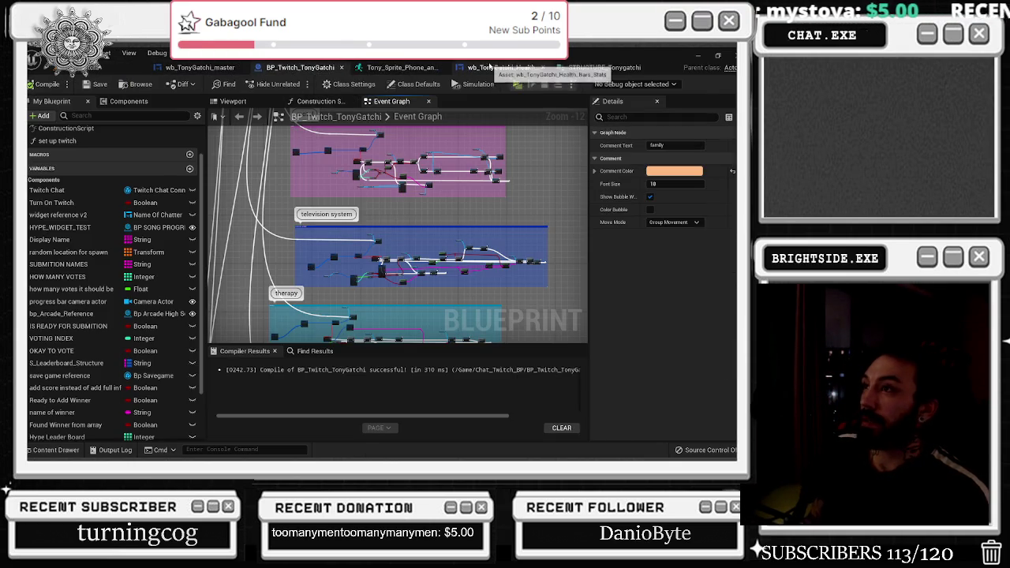
left_click(490, 67)
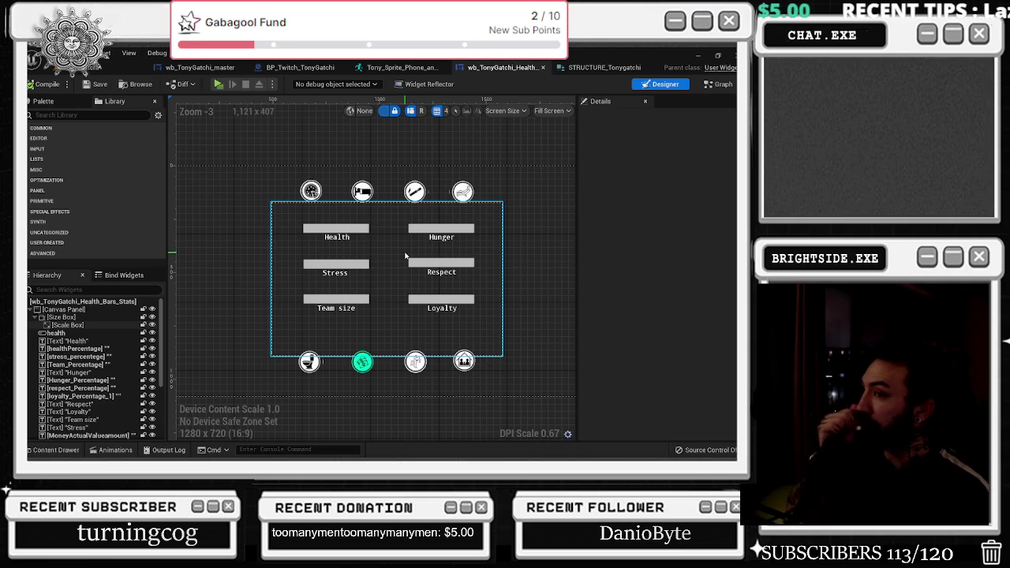
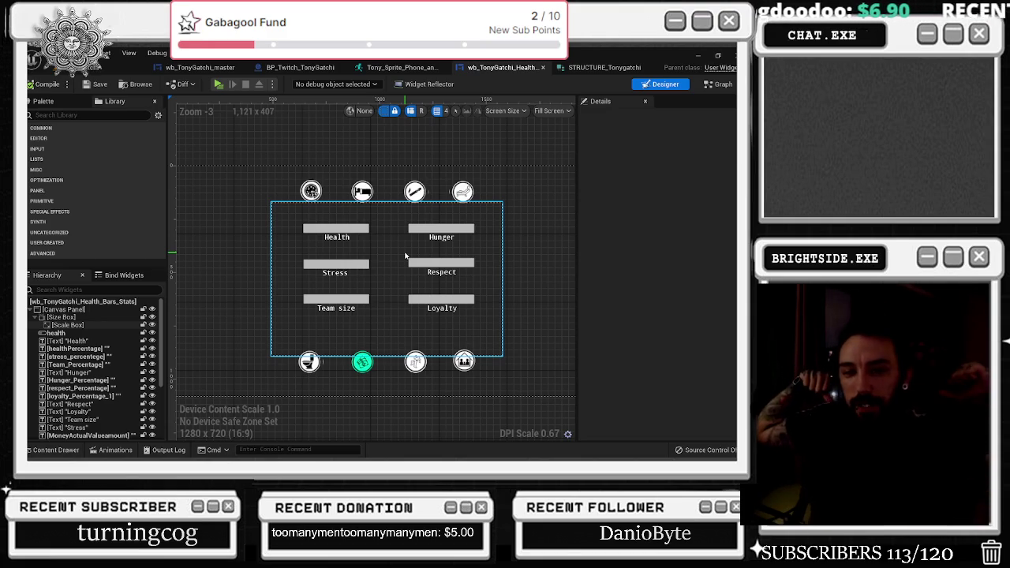
- Deselect the health-bars box and bring a Chrome window with a new tab over the editor
left_click(256, 242)
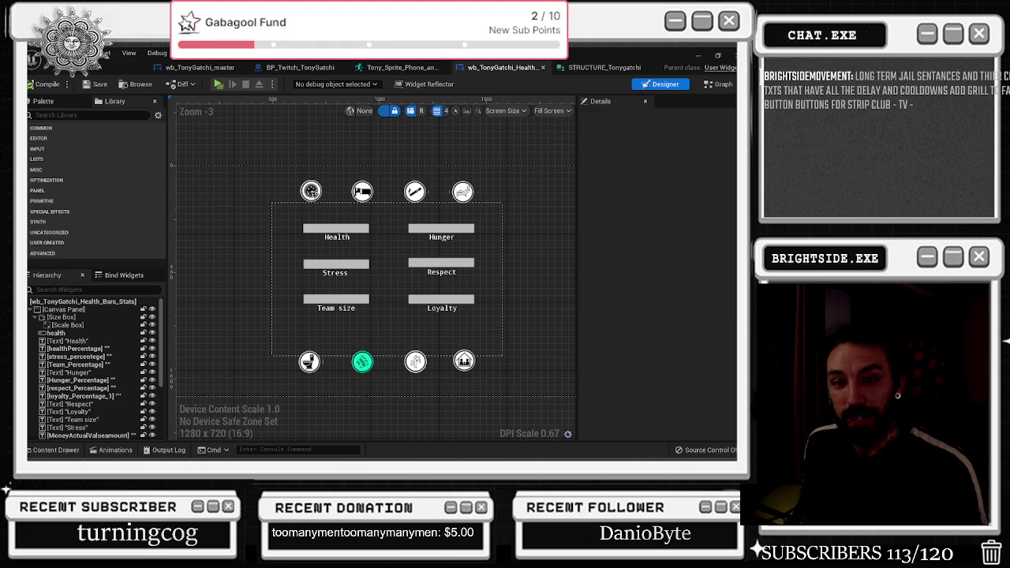
key("alt+Tab")
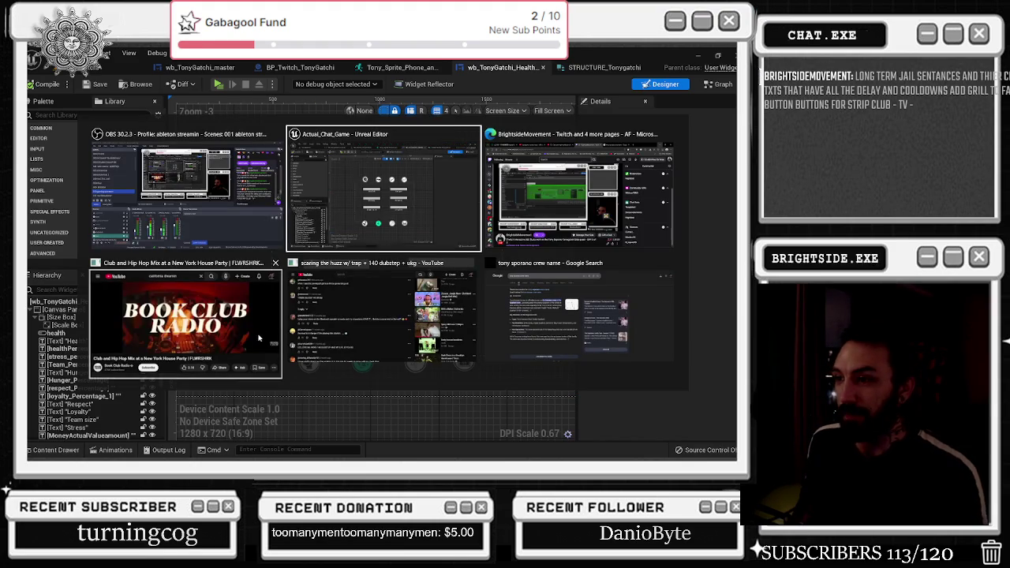
left_click(384, 332)
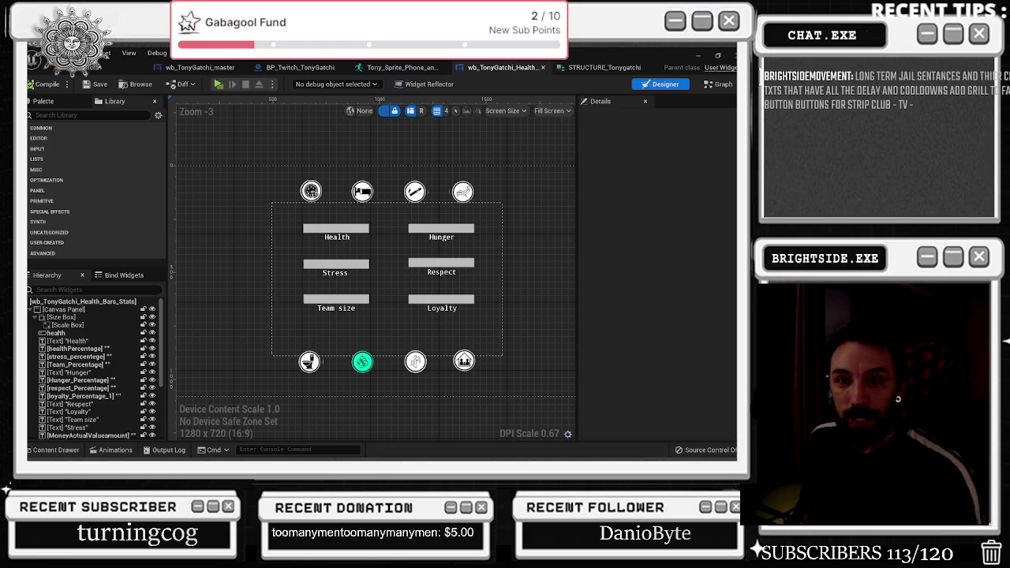
key("alt+Tab")
left_click_drag(669, 211, 586, 131)
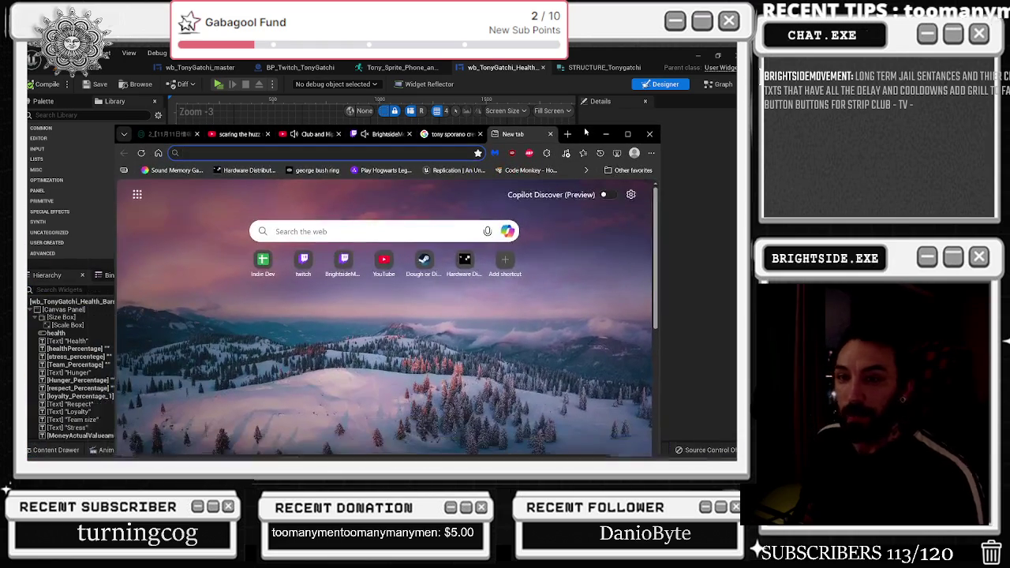
- Search Google for 'MILONO' and open the Milanote site
type("MILONO")
key("Return")
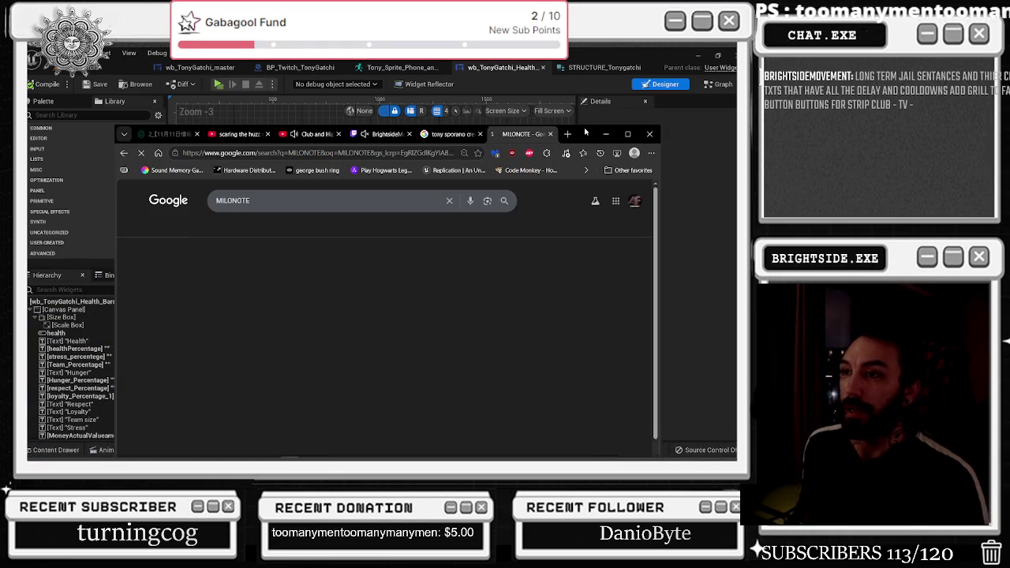
left_click(355, 235)
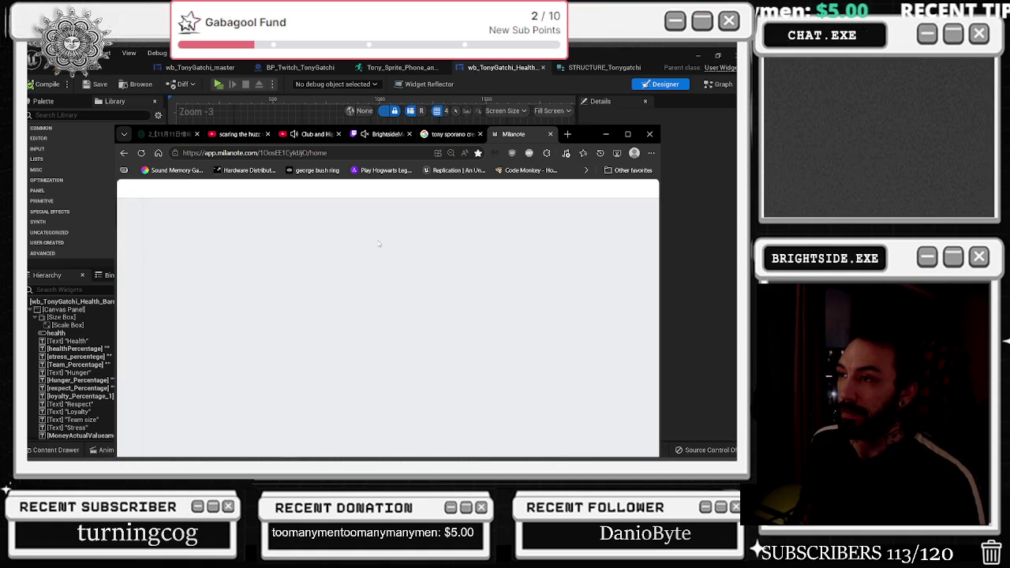
left_click(314, 134)
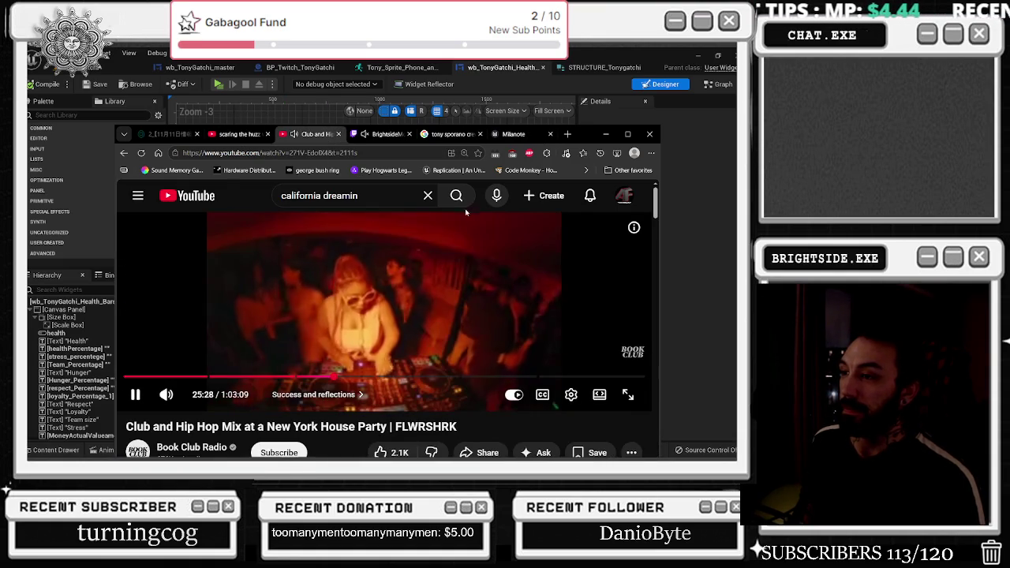
left_click(535, 138)
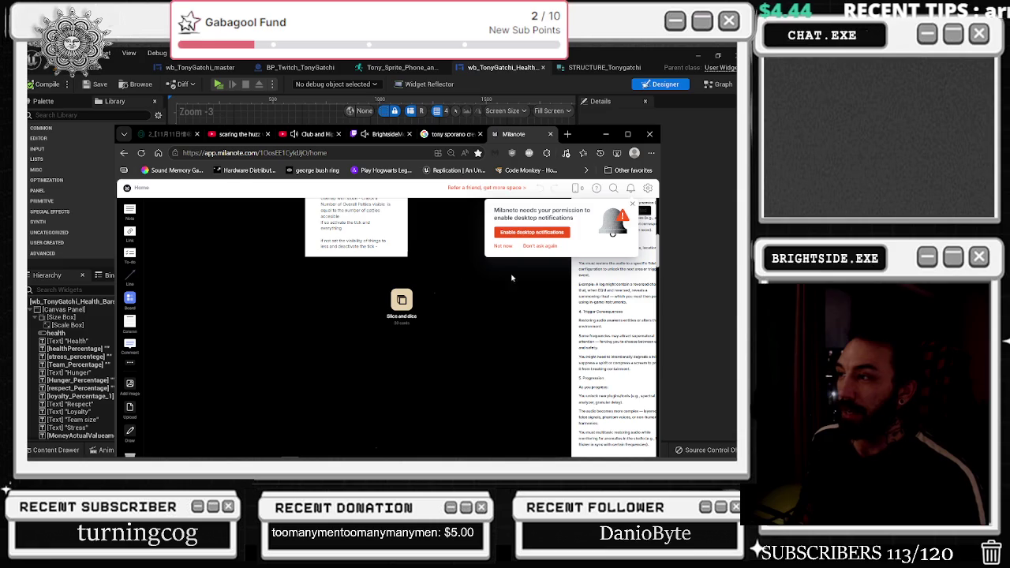
- Look over the Slice and dice board, then add a to-do card on the Home board
left_click(401, 299)
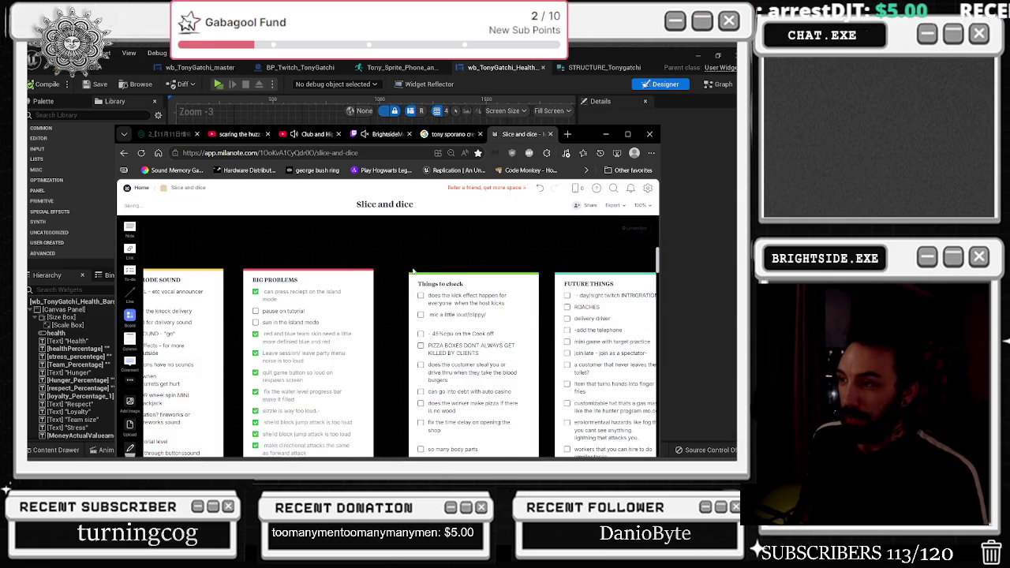
left_click(419, 298)
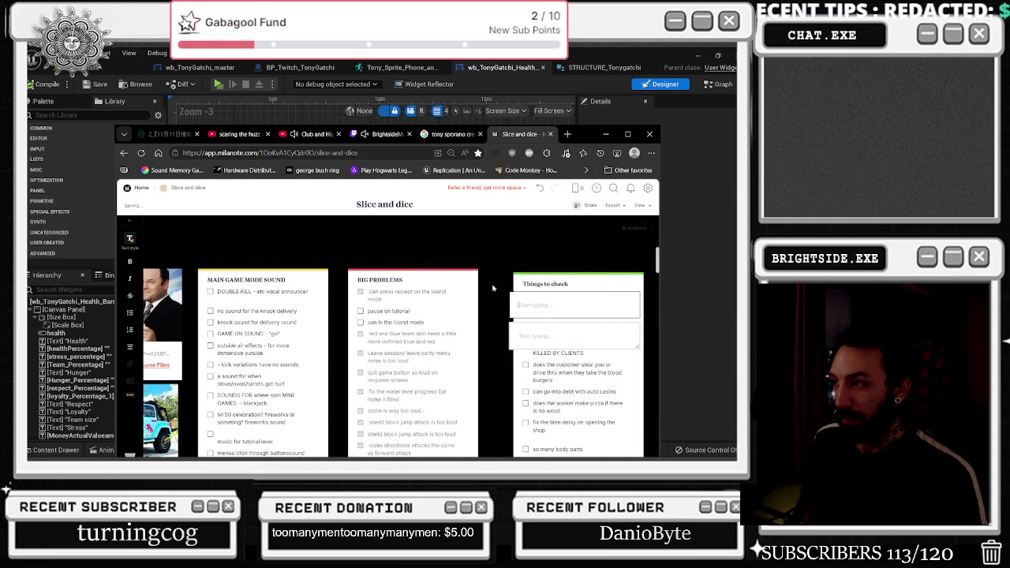
right_click(511, 296)
left_click(556, 276)
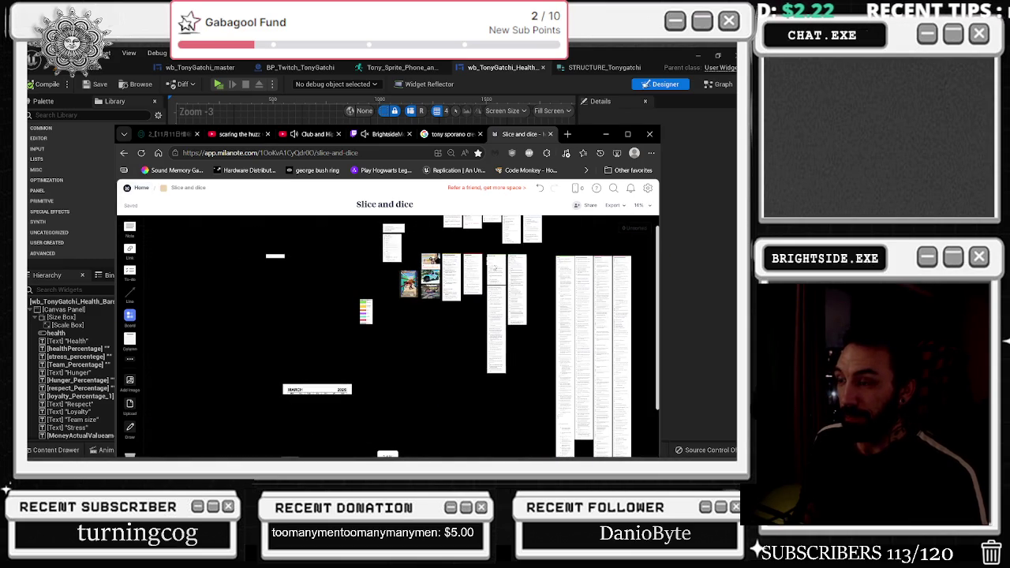
left_click(124, 152)
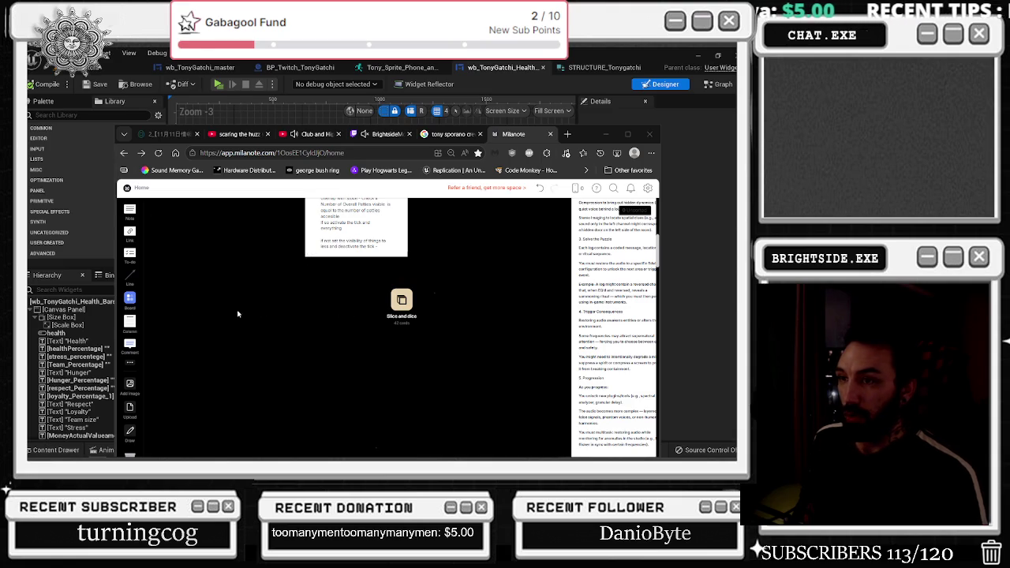
left_click_drag(132, 255, 273, 331)
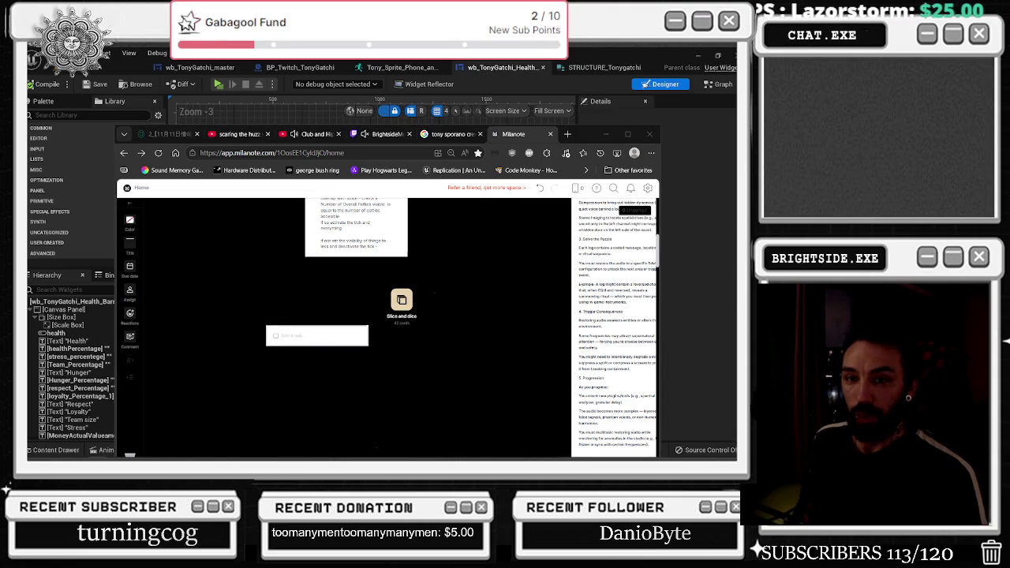
- Paste the game ideas, cod revamp notes and cooldowns/sprites reminder into the to-do card
key("ctrl+v")
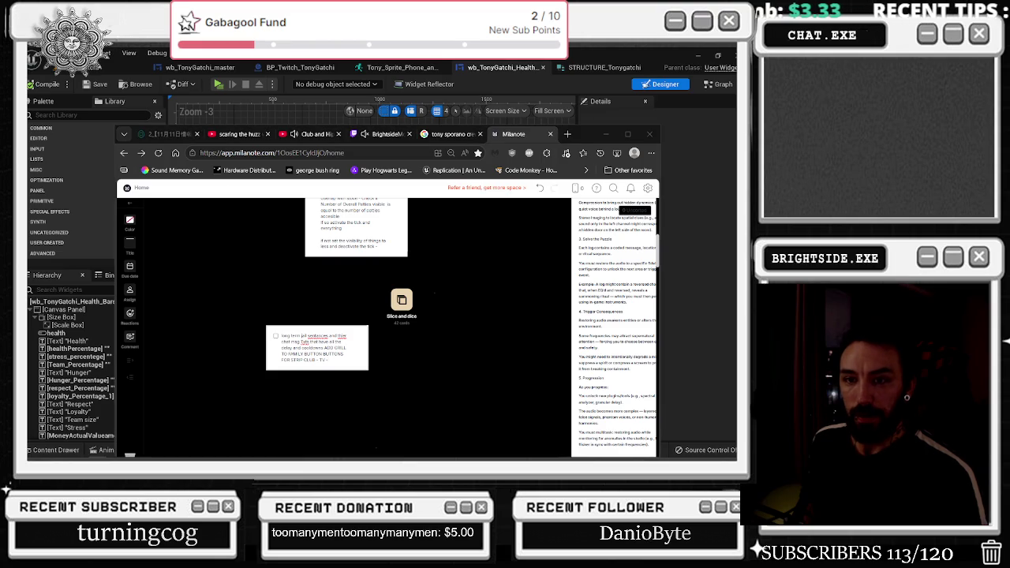
left_click(337, 360)
key("ctrl+v")
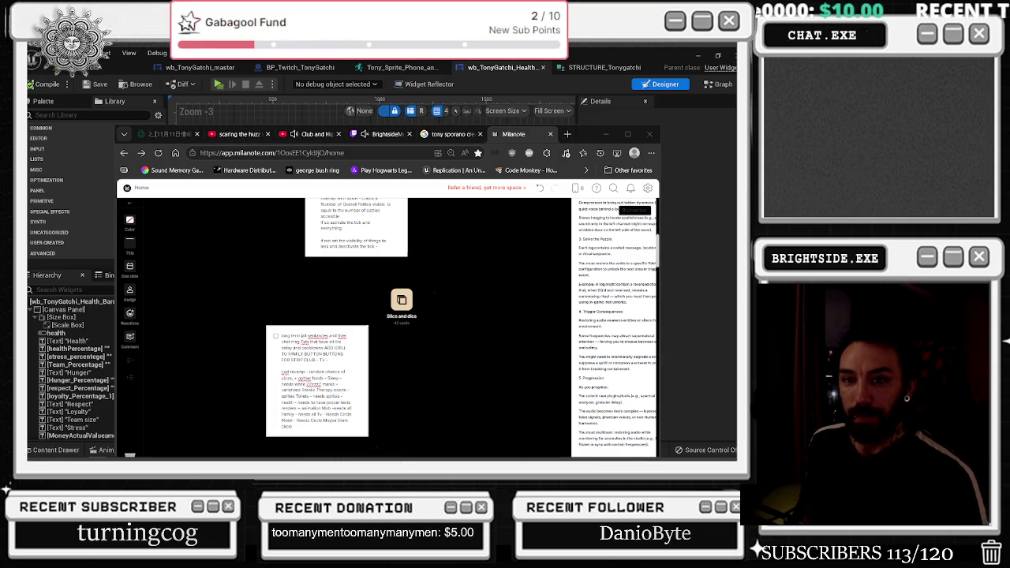
left_click(314, 425)
key("ctrl+v")
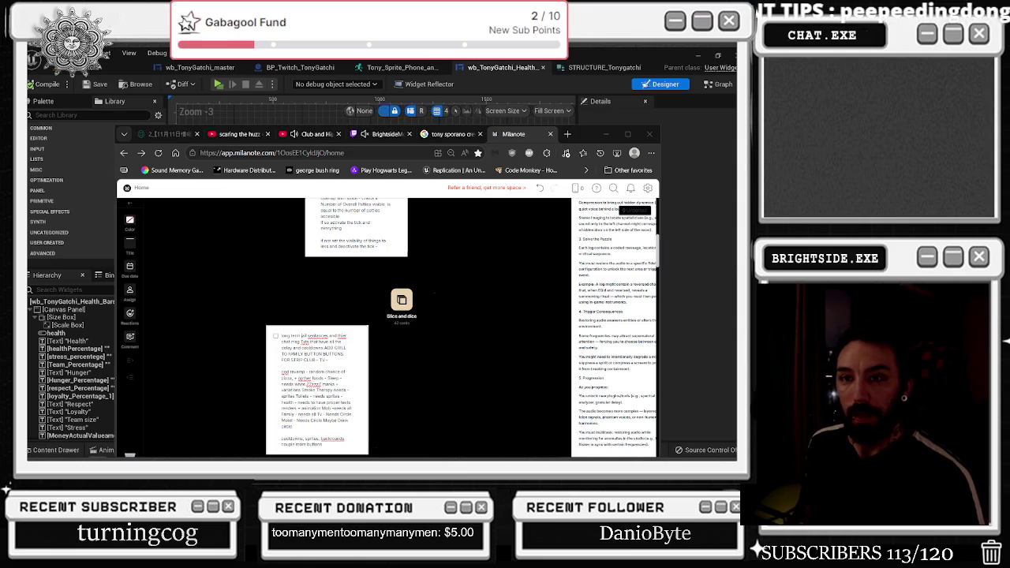
left_click_drag(365, 355, 344, 302)
- Take a Snipping Tool capture of the region around the note card
mouse_move(683, 456)
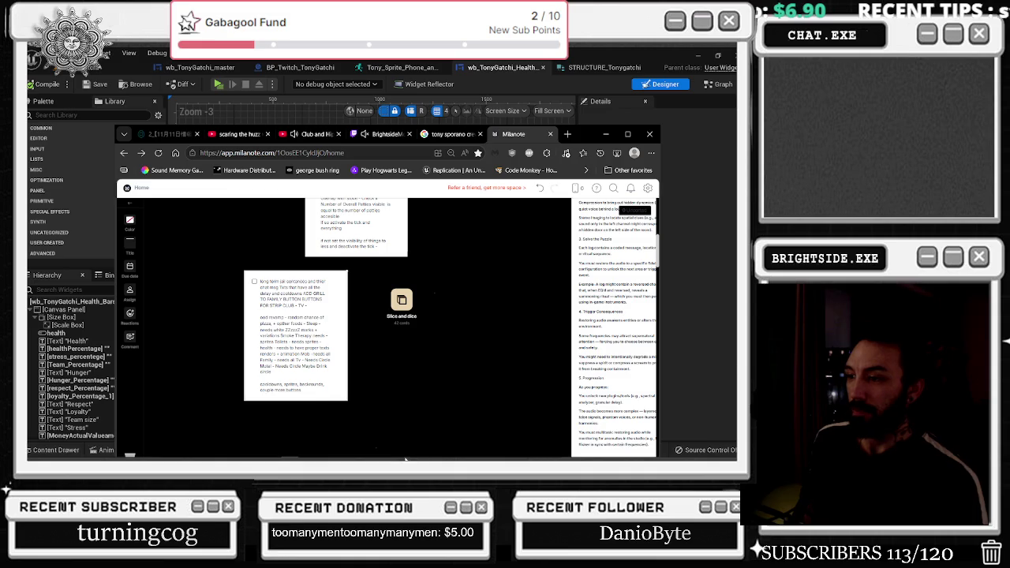
left_click(364, 455)
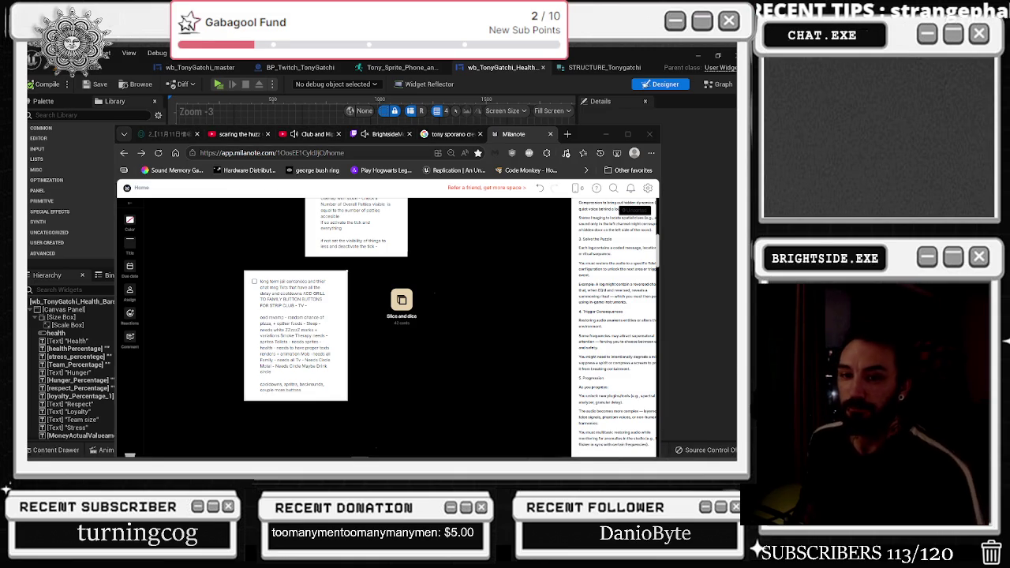
key("super+shift+s")
mouse_move(236, 266)
left_mouse_down()
mouse_move(350, 382)
mouse_move(352, 408)
left_mouse_up()
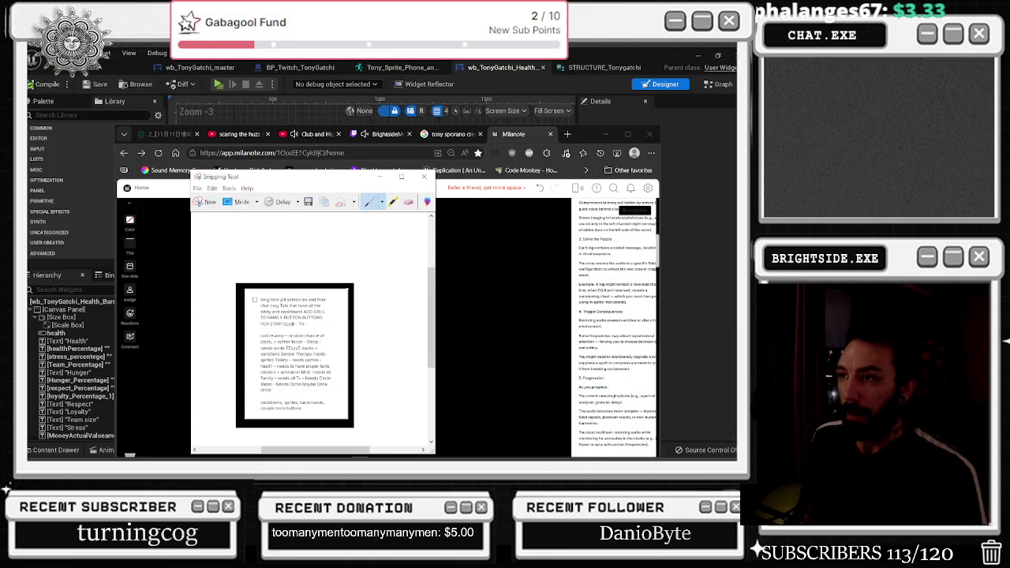
- Close the Milanote and Google tabs, minimize Chrome, and show the BP_Twitch_TonyGatchi event graph
left_click(550, 134)
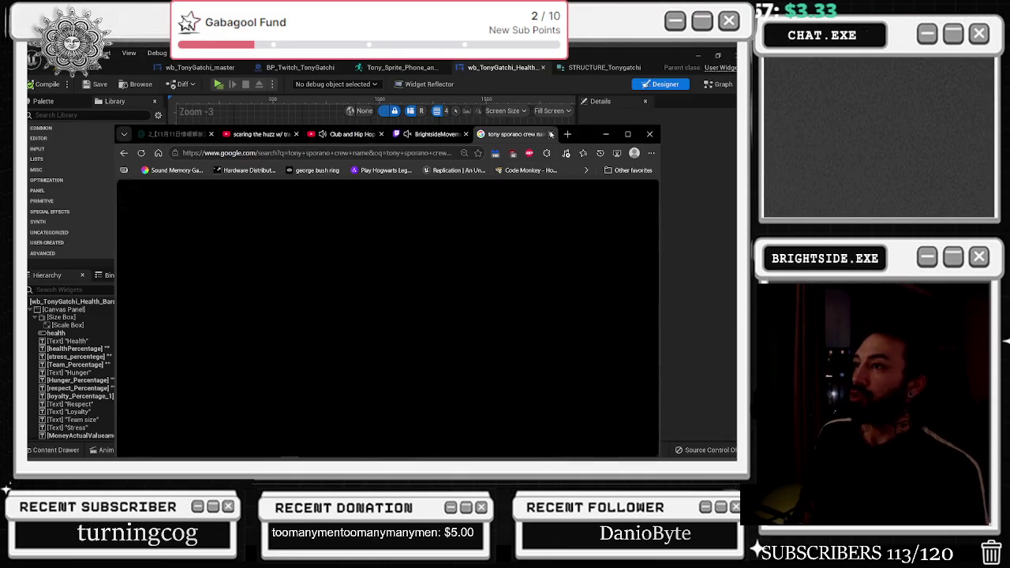
left_click(548, 135)
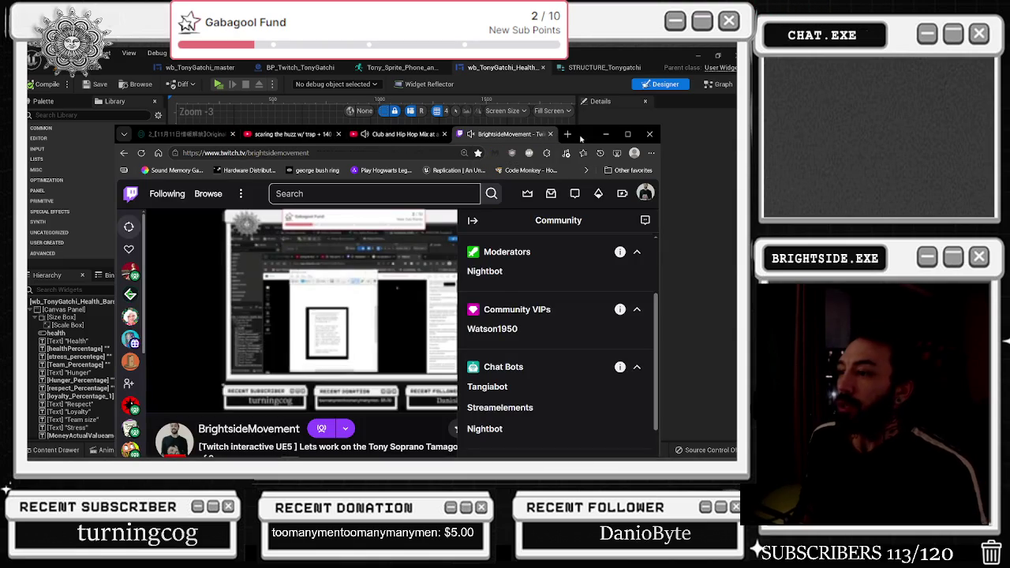
left_click(606, 134)
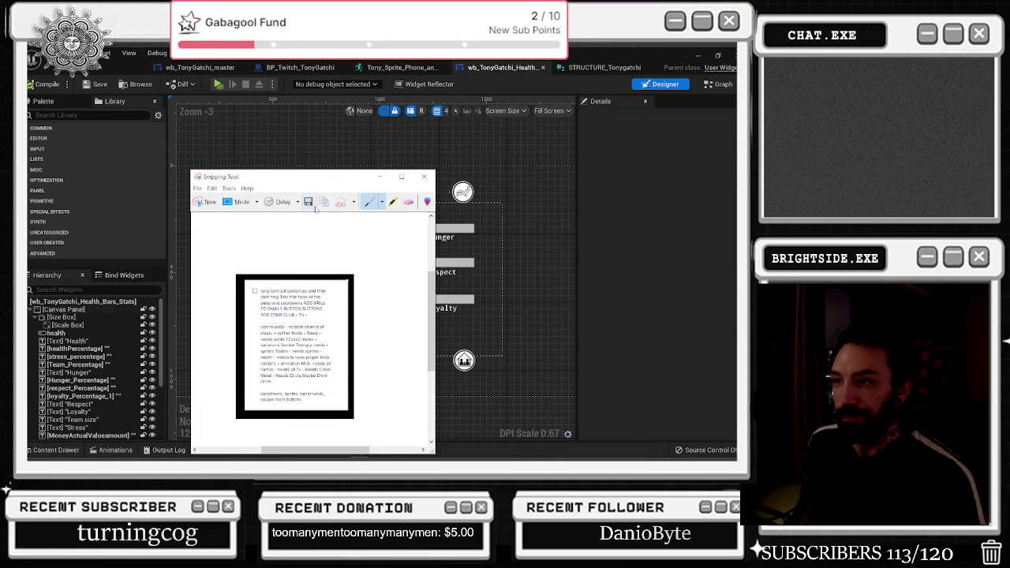
left_click_drag(329, 181, 1, 215)
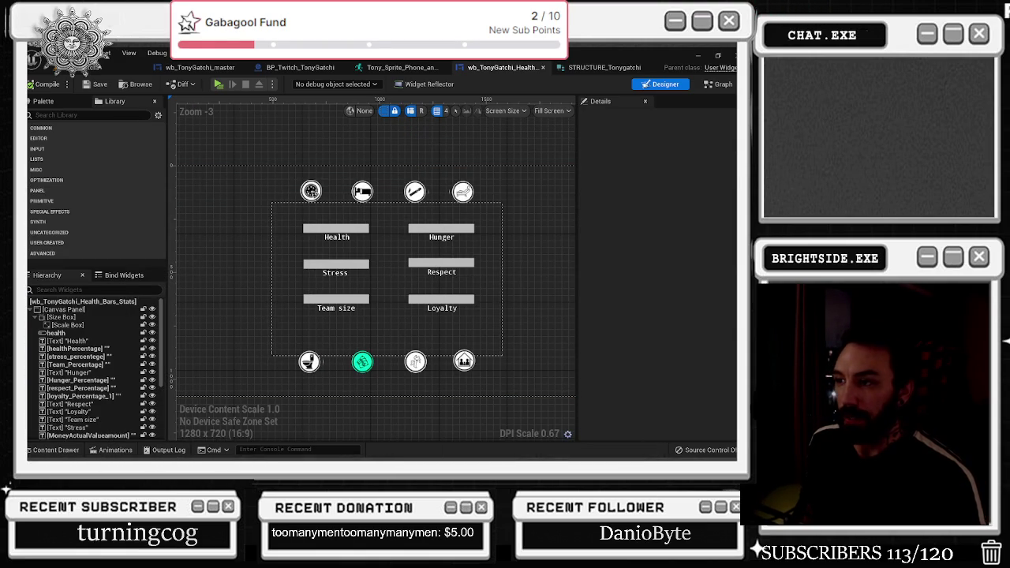
left_click(199, 68)
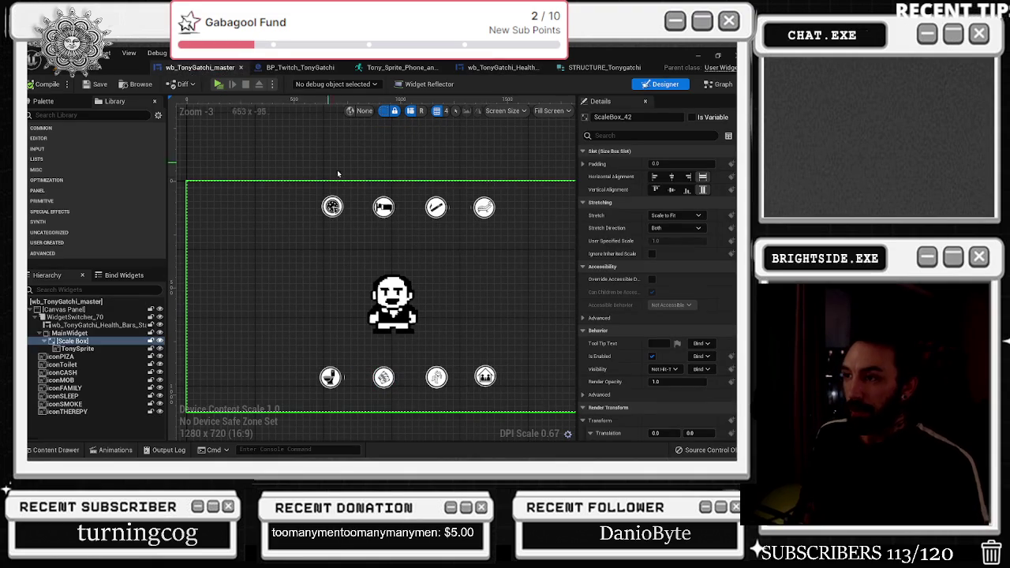
left_click(283, 69)
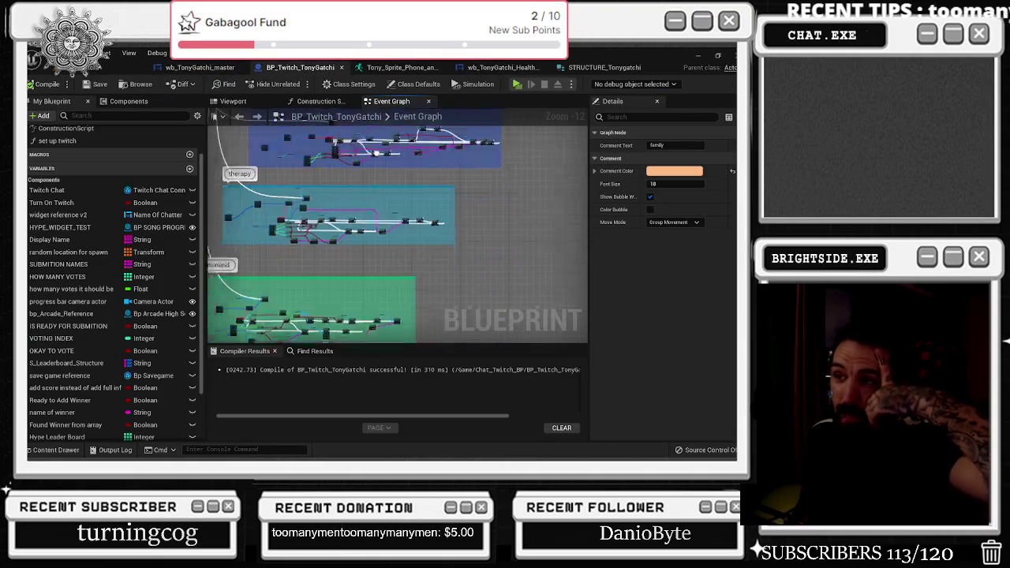
- Inspect the Mob Activities event and its 0 death, 1 JAIL and 2 Crew Death nodes
left_click_drag(479, 229, 421, 179)
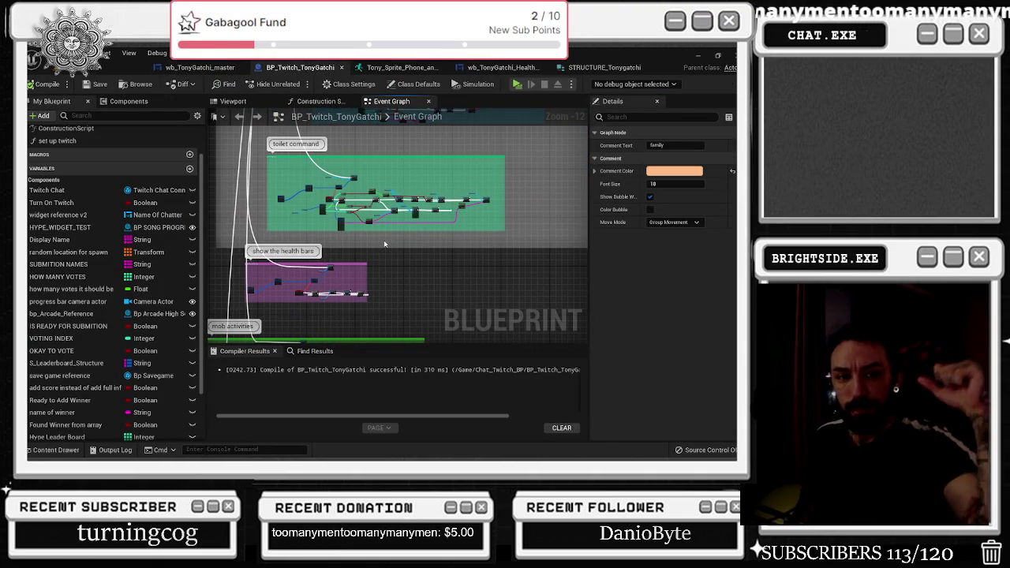
scroll(396, 254, "up", 8)
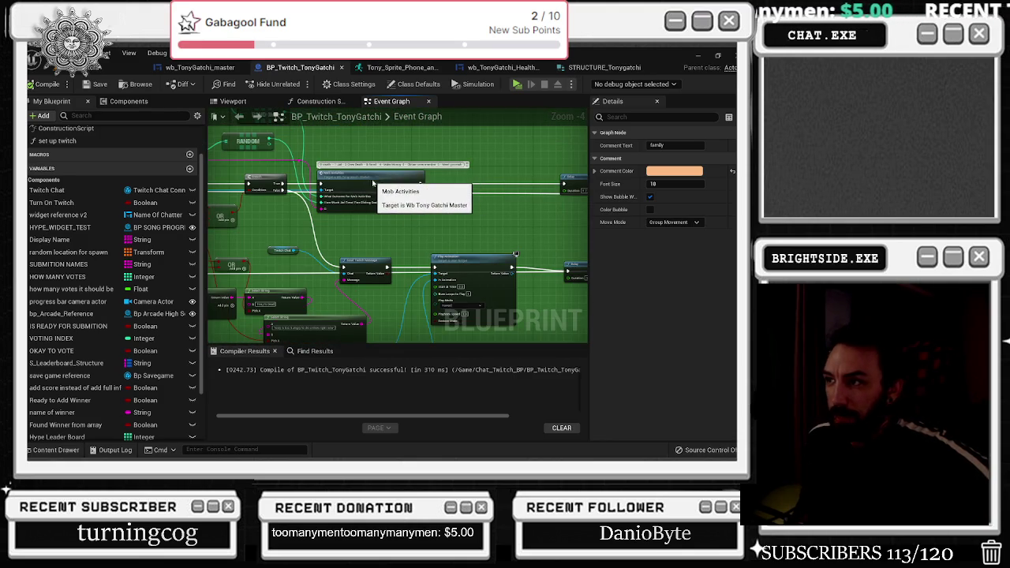
double_click(403, 207)
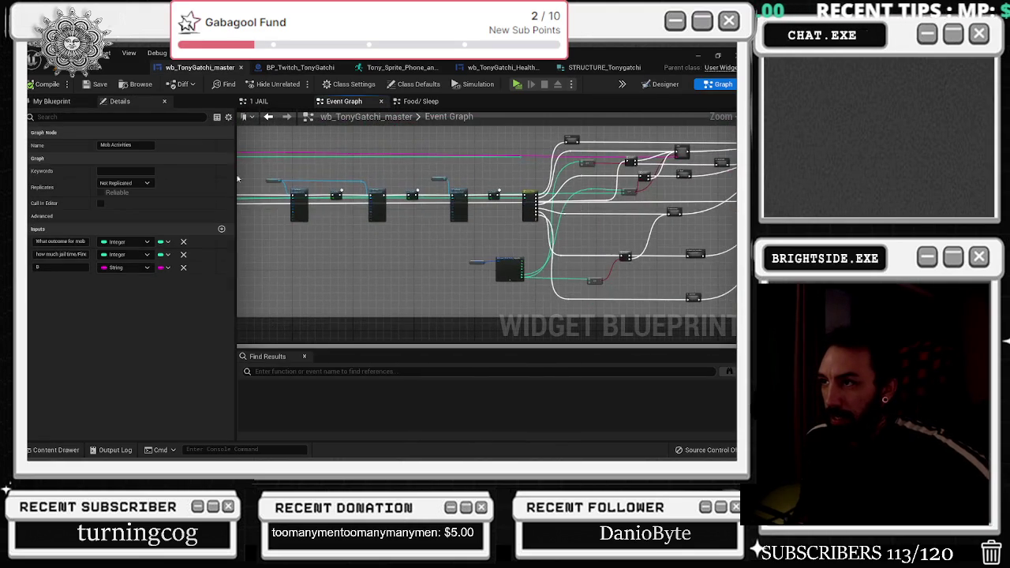
scroll(458, 190, "up", 5)
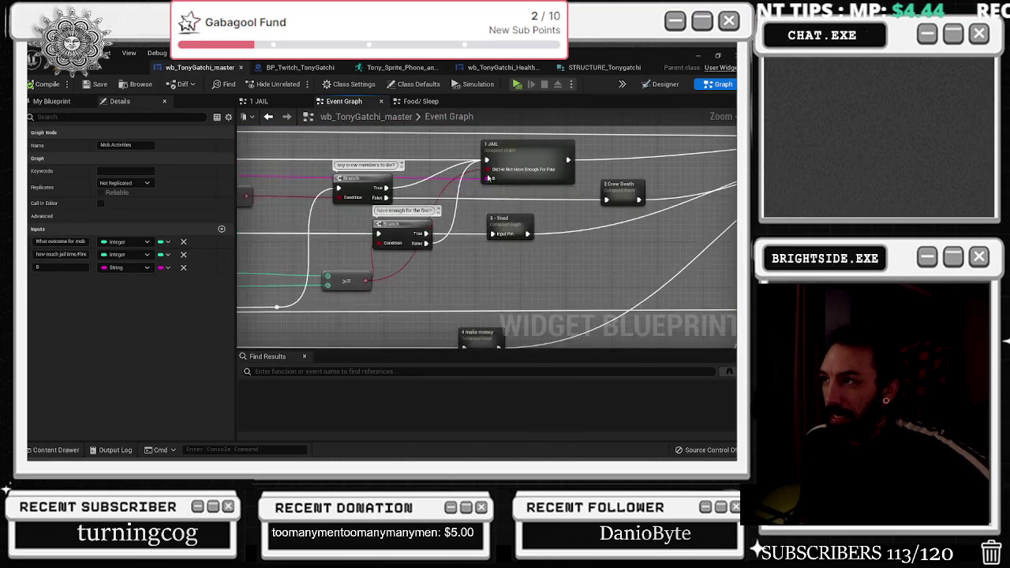
left_click(529, 194)
left_click_drag(261, 181, 456, 154)
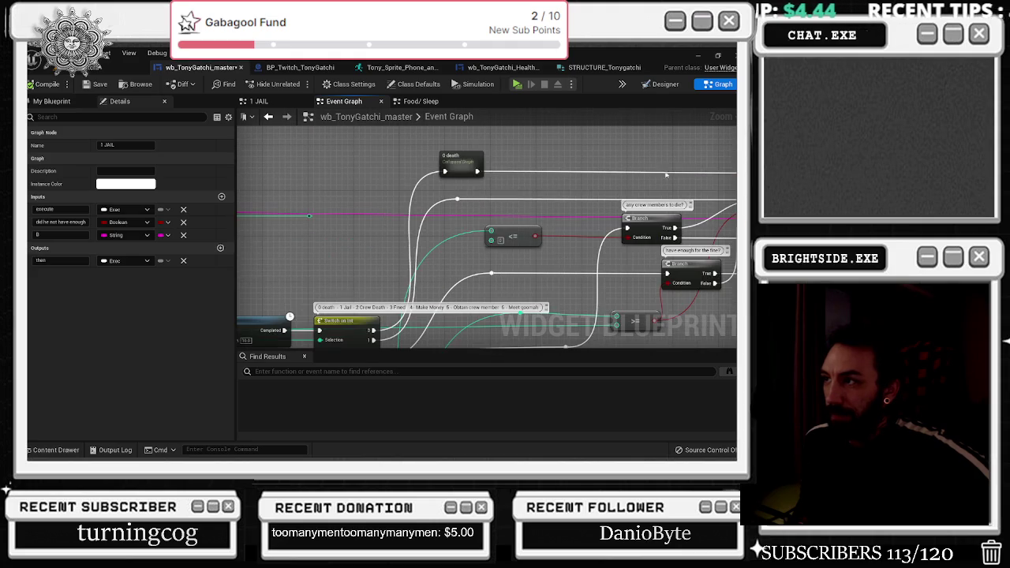
left_click(456, 154)
left_click_drag(663, 189, 394, 197)
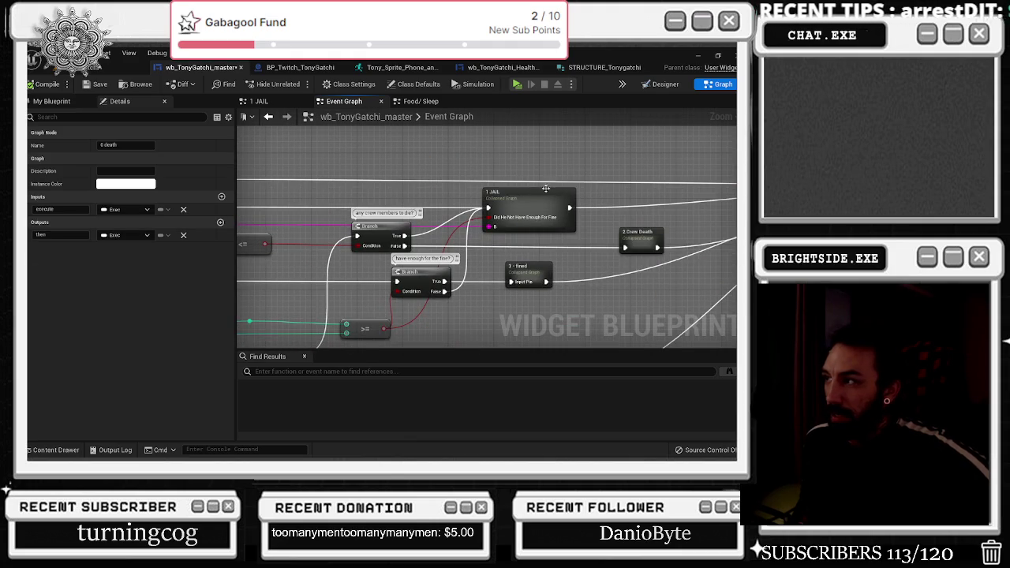
- Move the 2 Crew Death node further left and open the 1 JAIL collapsed graph
left_click_drag(648, 240, 618, 246)
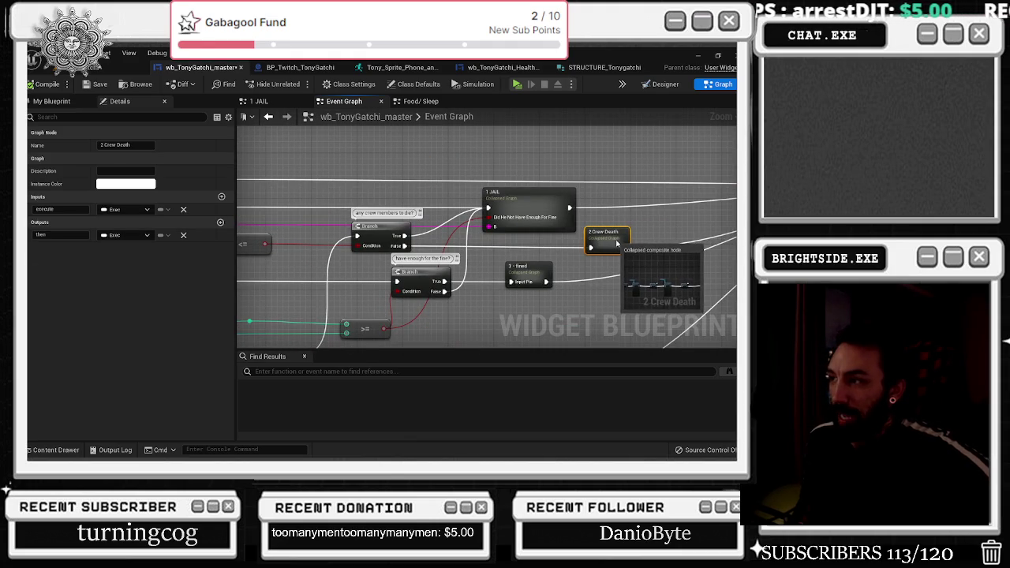
scroll(578, 235, "down", 1)
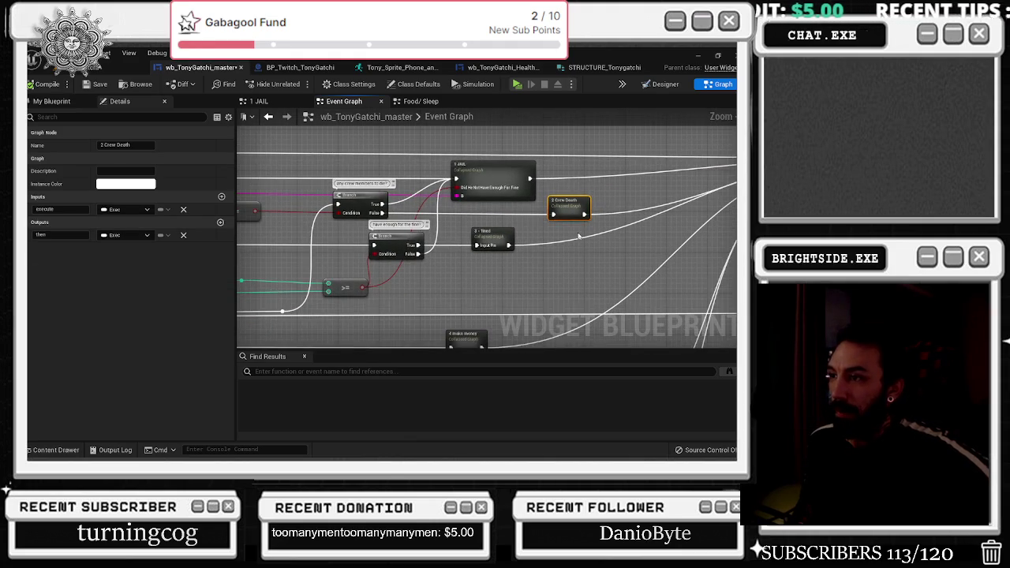
scroll(578, 236, "down", 1)
scroll(578, 235, "down", 1)
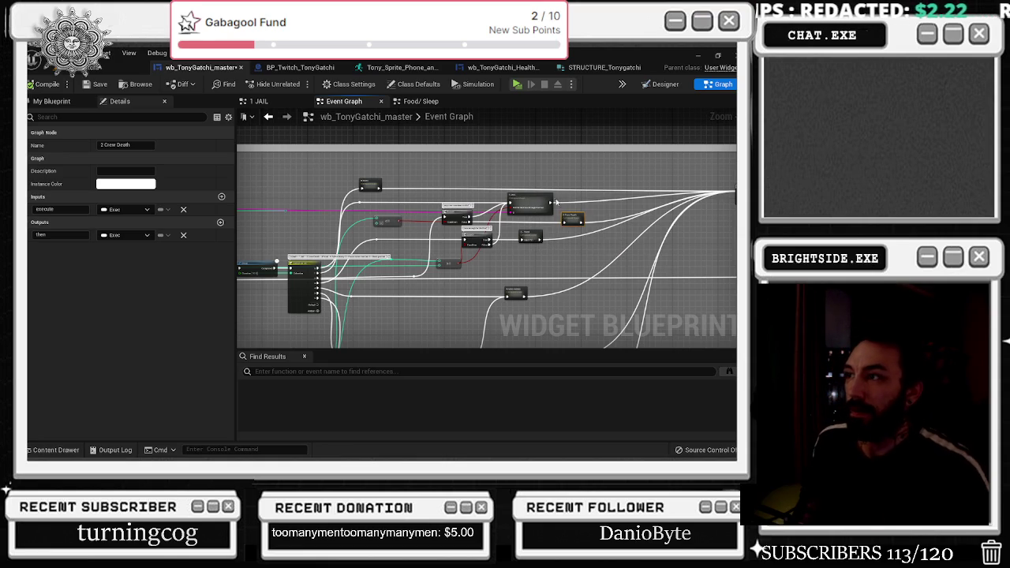
double_click(553, 202)
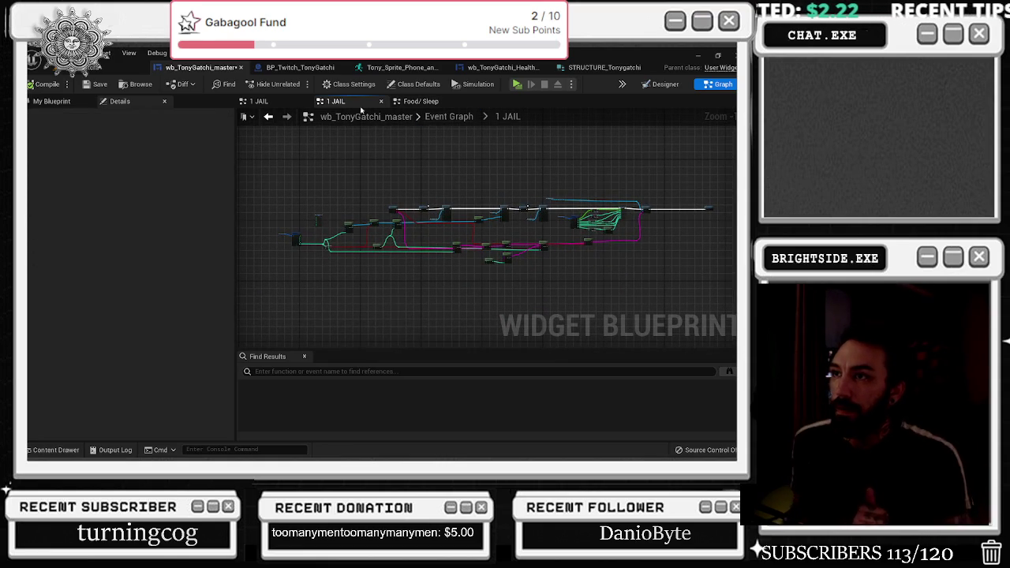
- Inspect the 1 JAIL graph's SET node and the group of nodes on its left
left_click(259, 101)
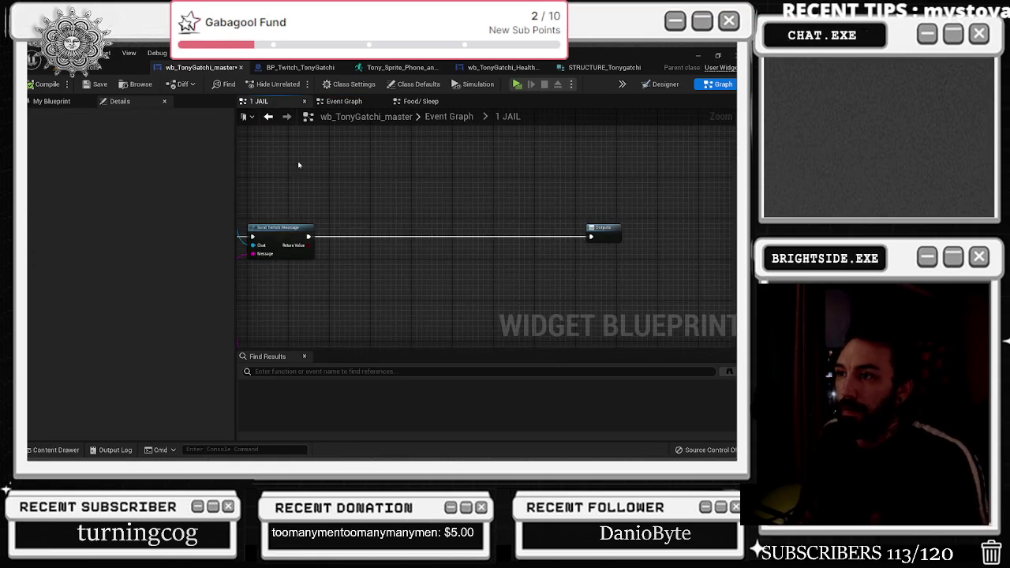
scroll(300, 152, "down", 5)
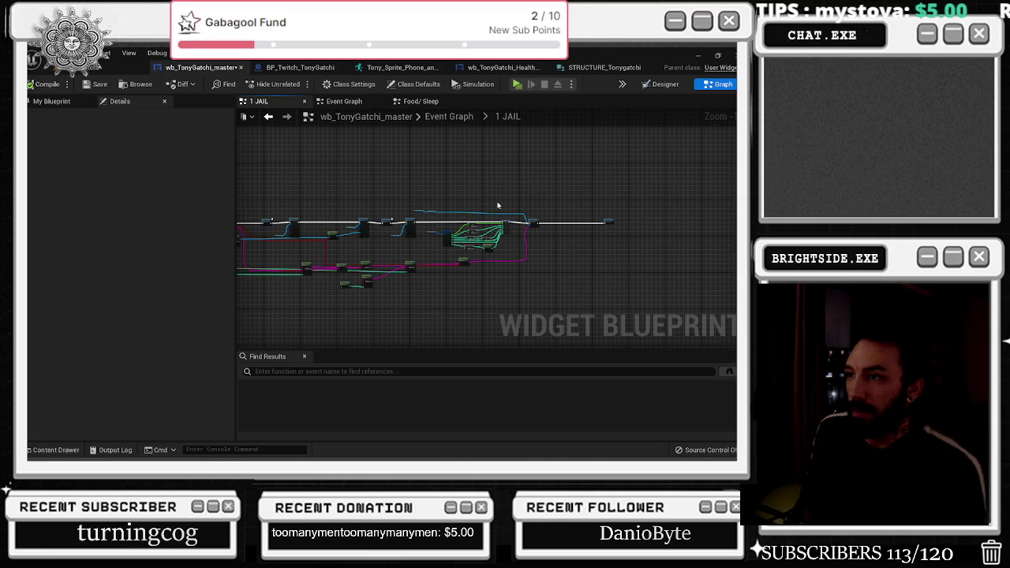
scroll(498, 206, "up", 5)
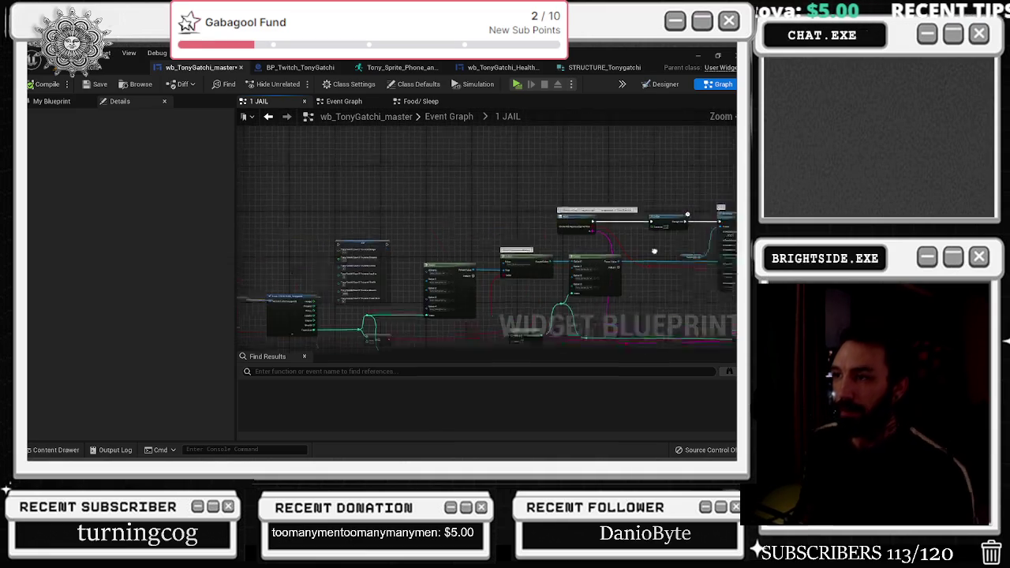
scroll(339, 260, "up", 3)
left_click(427, 194)
scroll(428, 197, "down", 3)
left_click_drag(277, 215, 443, 314)
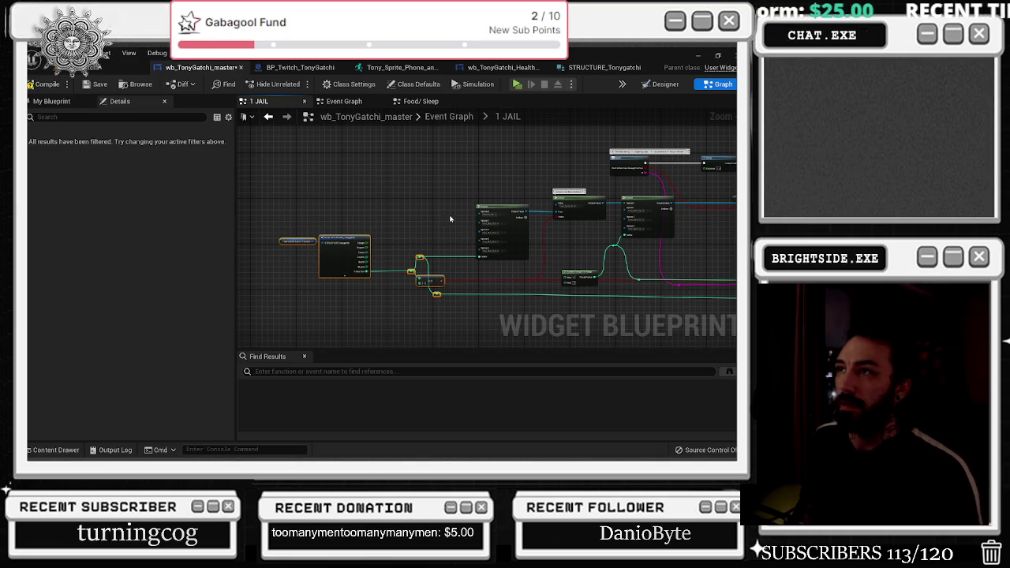
- Go back to the main Event Graph and open the 2 Crew Death collapsed graph
left_click(419, 101)
left_click(351, 102)
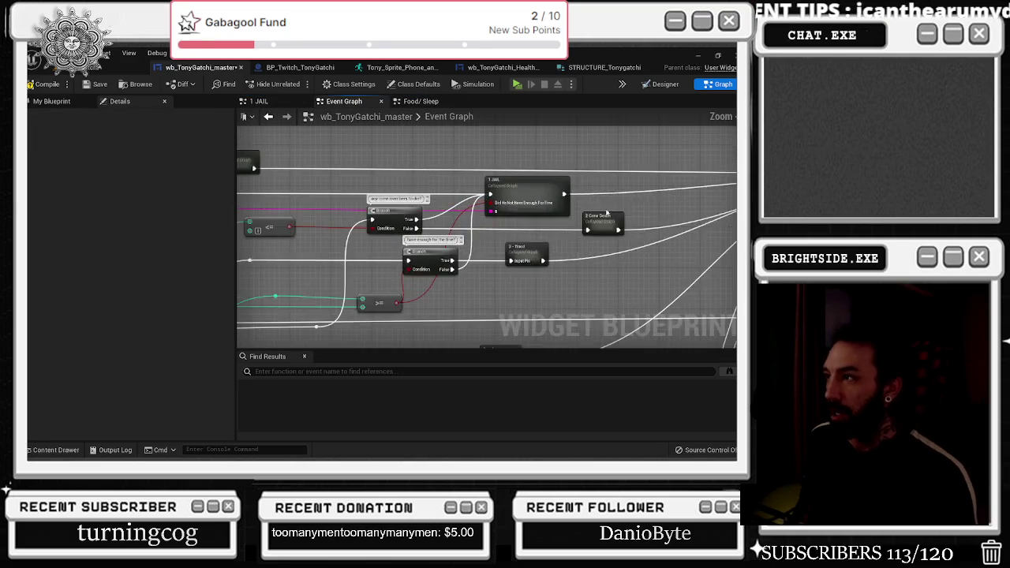
double_click(456, 240)
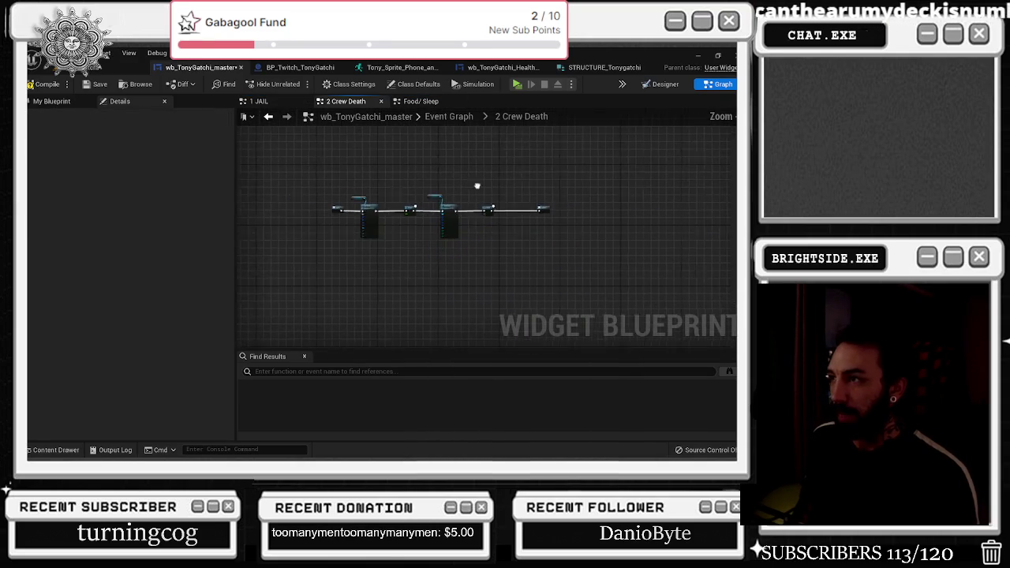
- Tidy the 2 Crew Death graph: Break STRUCTURE beside get, entry node left, TonySprite getter up-left
scroll(439, 233, "up", 3)
mouse_move(300, 288)
left_mouse_down()
mouse_move(379, 322)
mouse_move(647, 245)
left_mouse_up()
scroll(647, 244, "down", 3)
scroll(382, 207, "up", 1)
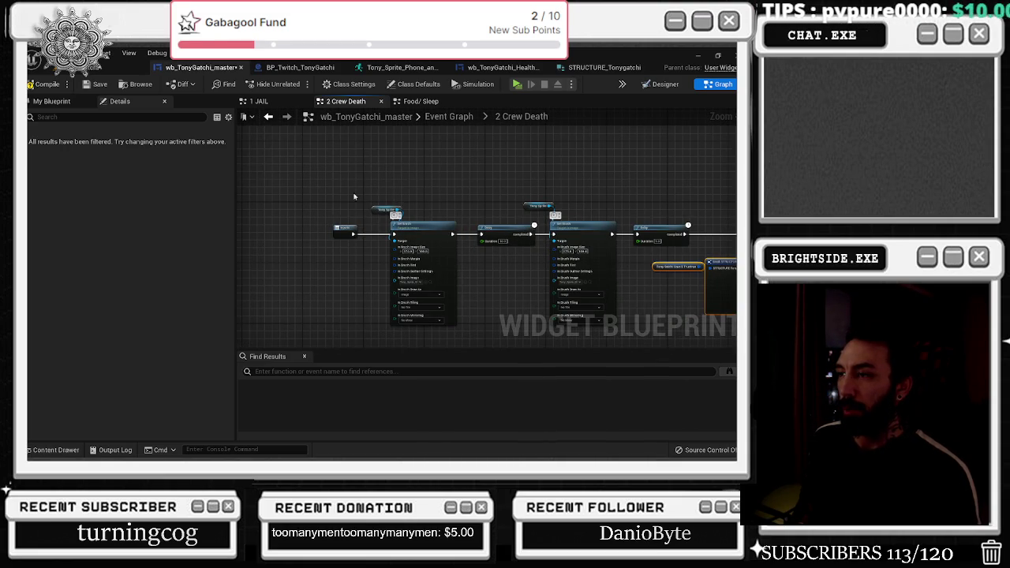
mouse_move(345, 230)
left_mouse_down()
mouse_move(244, 232)
mouse_move(254, 234)
left_mouse_up()
left_click_drag(424, 216, 409, 201)
left_click(502, 186)
left_click_drag(496, 185, 458, 173)
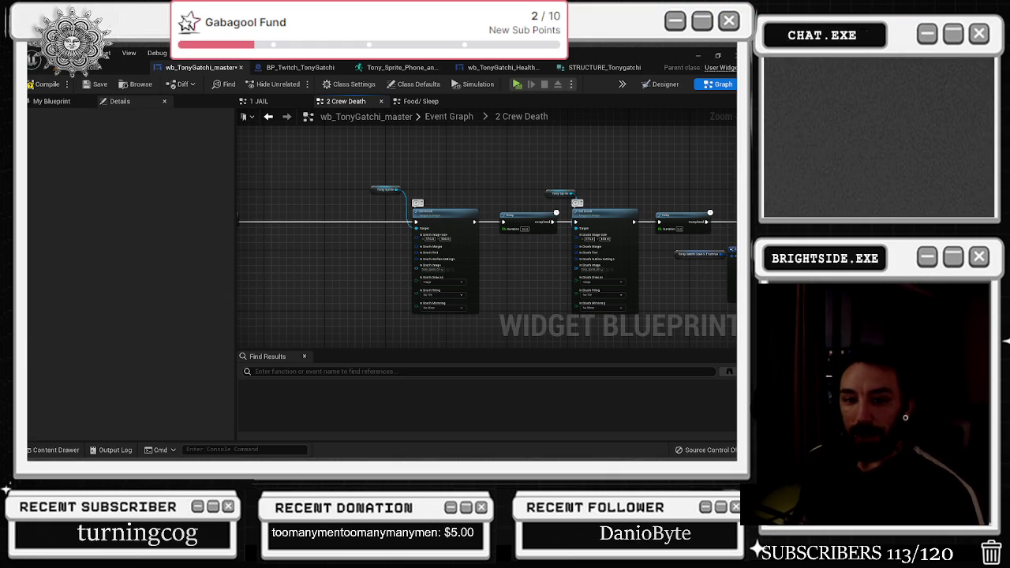
- Look over more of the 1 JAIL graph's nodes, then return to the main Event Graph
scroll(293, 227, "down", 5)
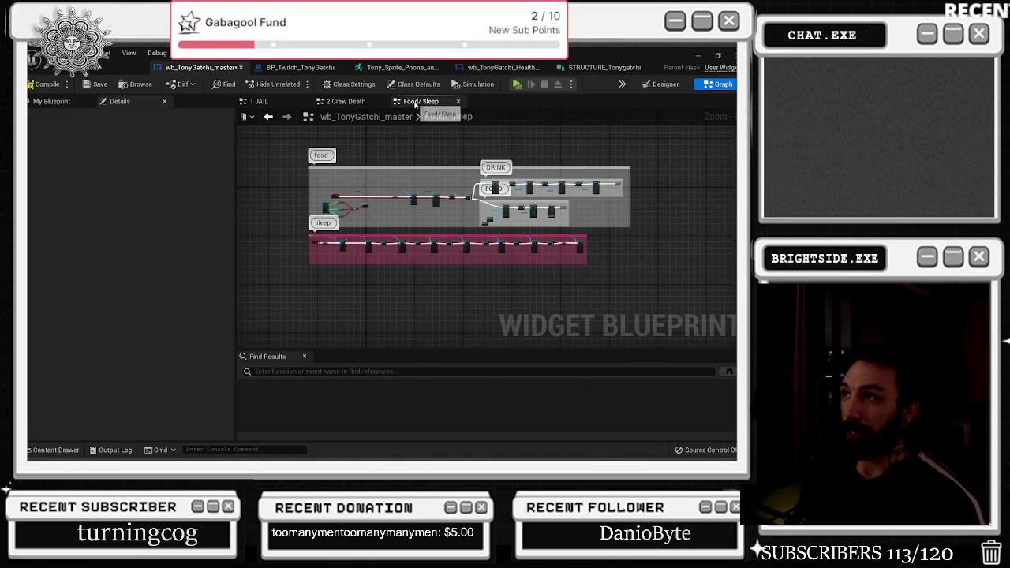
left_click(282, 105)
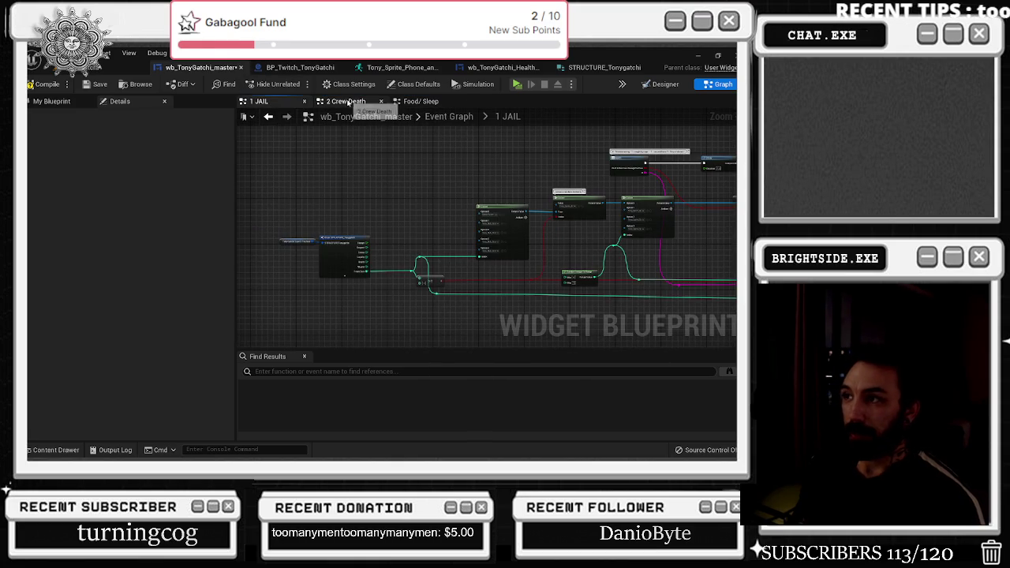
left_click_drag(398, 203, 329, 204)
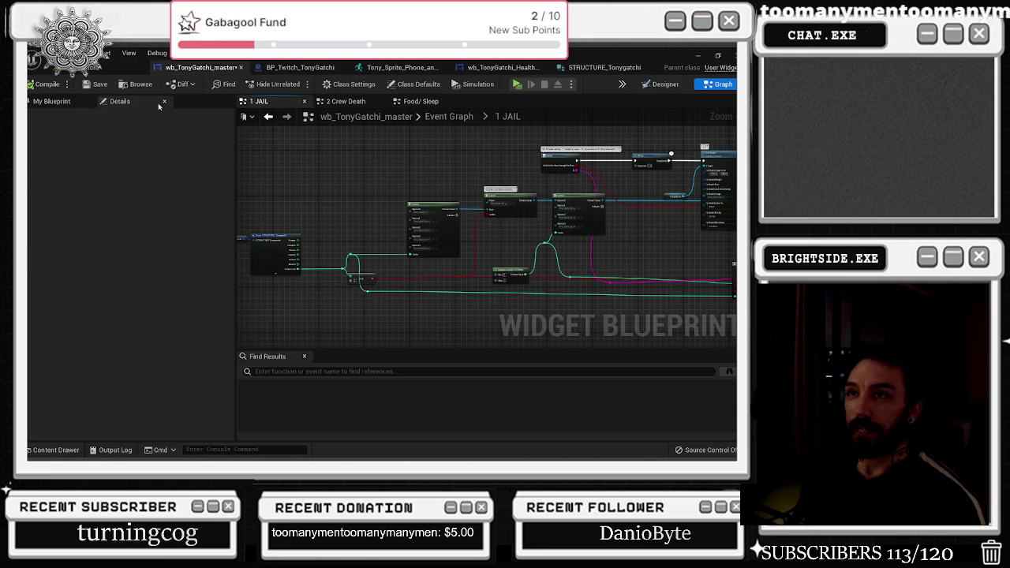
left_click(450, 116)
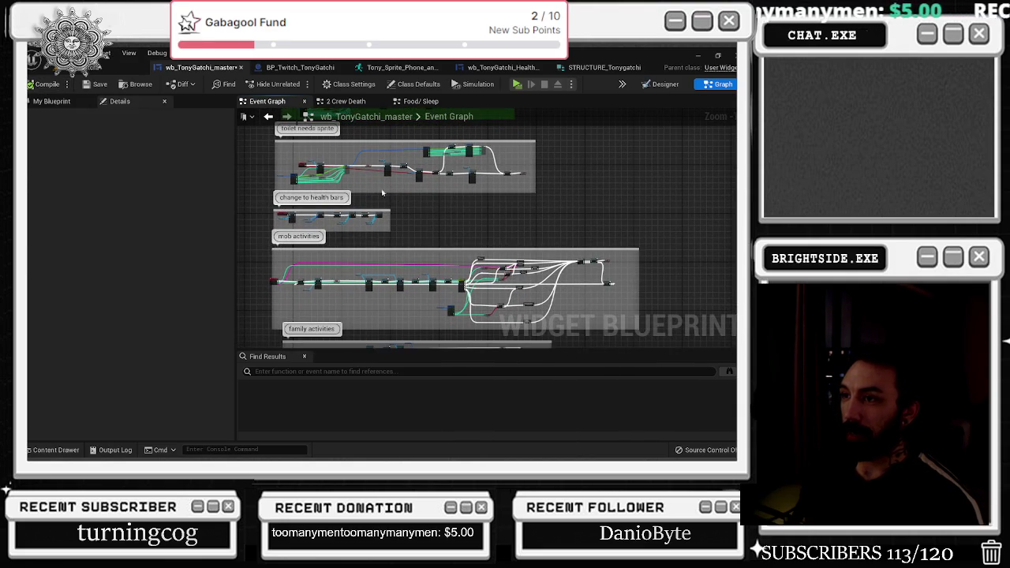
- Browse the Event Graph around the Mob Activities nodes and the comment above the Switch
scroll(451, 216, "up", 6)
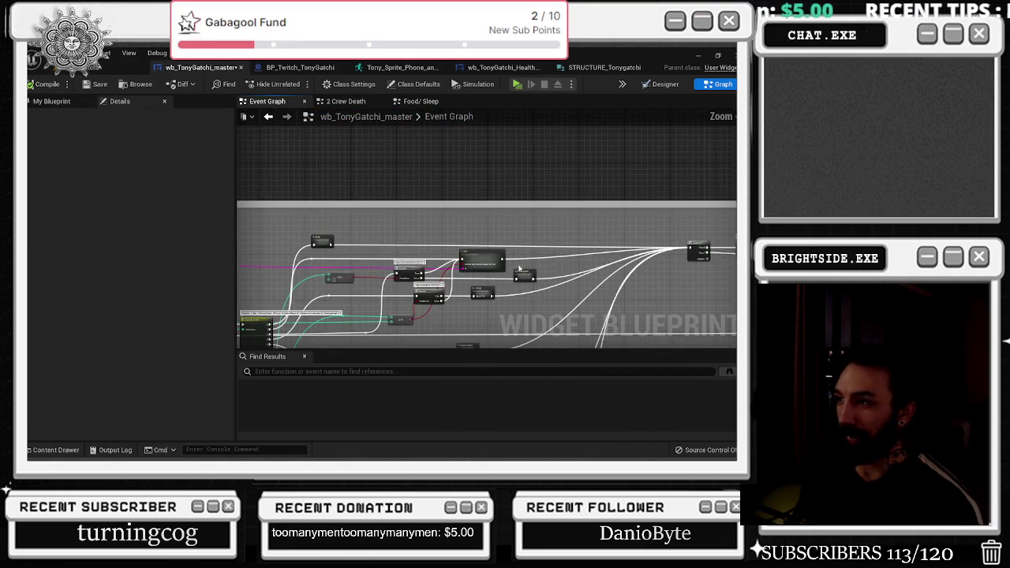
left_click_drag(430, 272, 639, 195)
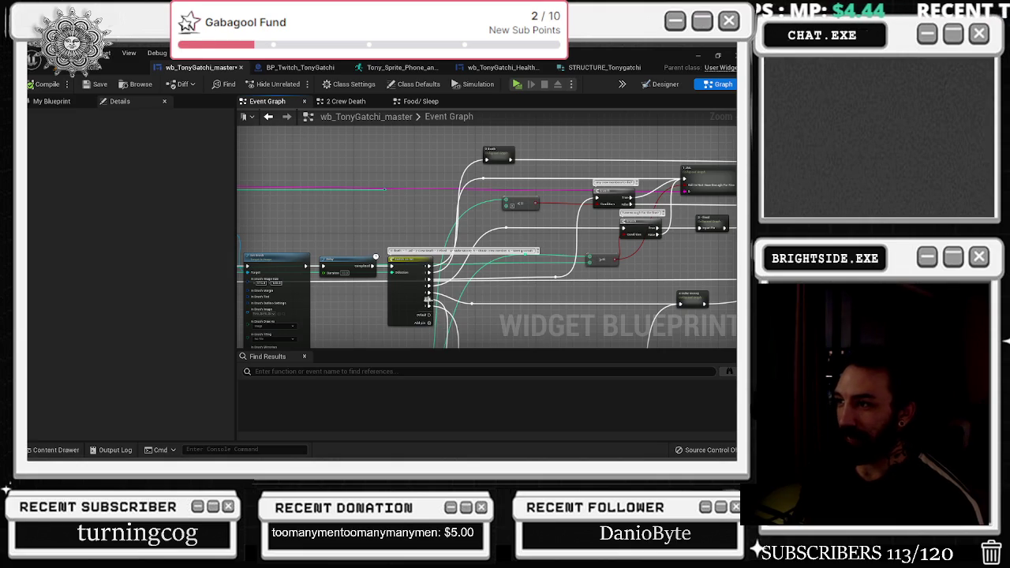
scroll(513, 295, "up", 2)
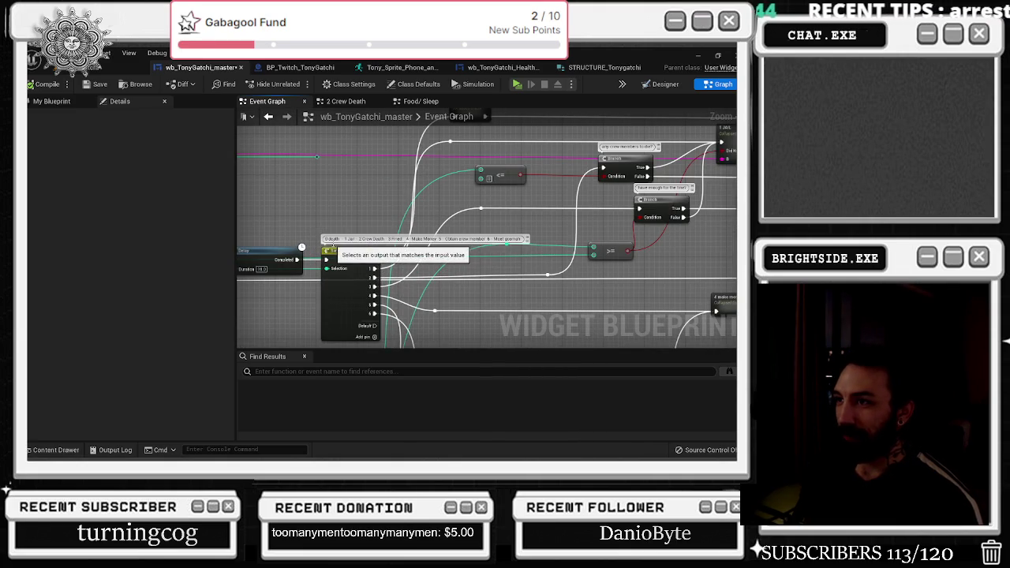
double_click(386, 239)
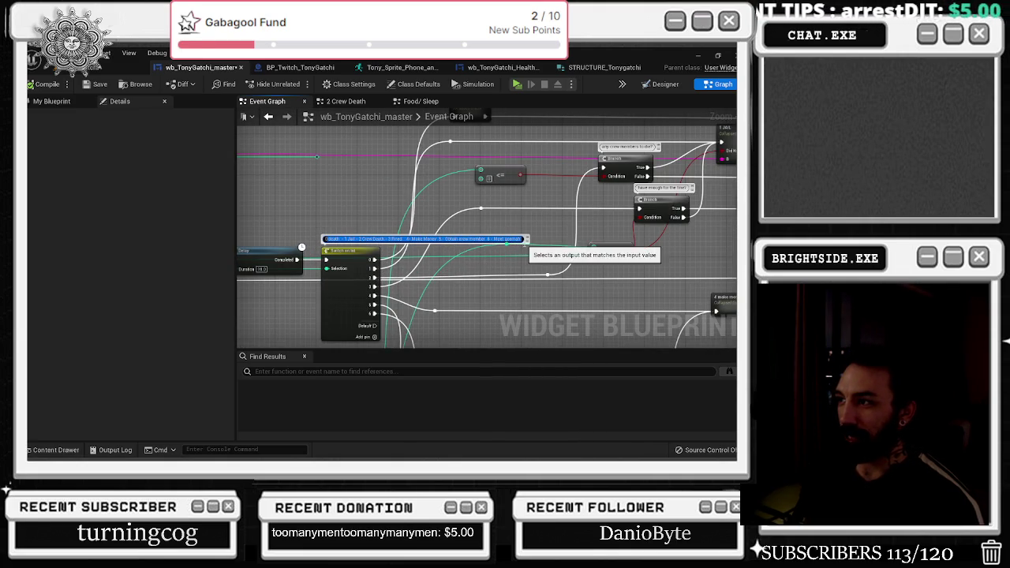
left_click_drag(547, 229, 427, 251)
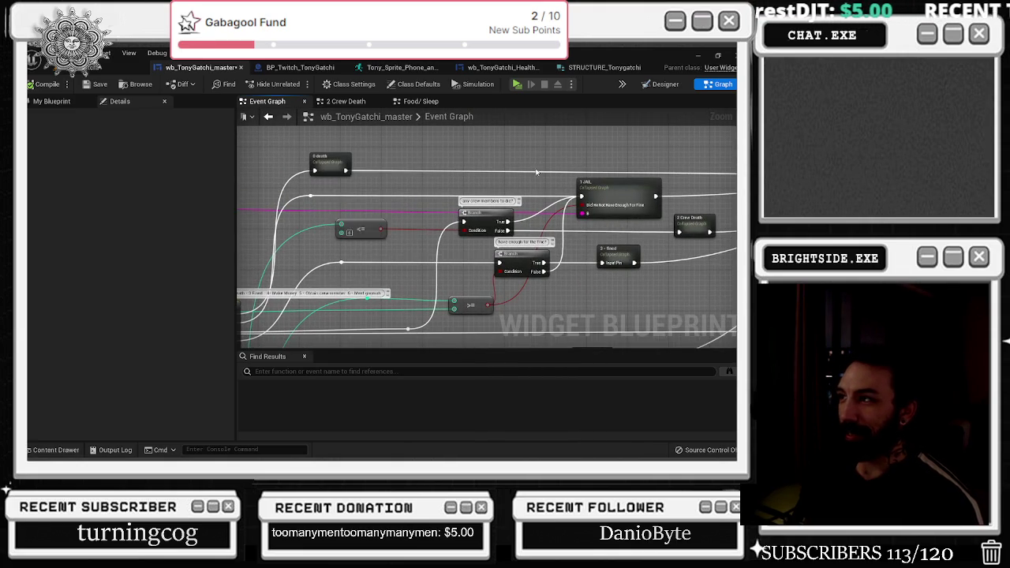
left_click_drag(359, 180, 271, 191)
- Open the 1 JAIL graph, check its Inputs, Delay and Set Brush nodes, and reopen it
left_click(526, 200)
double_click(526, 200)
scroll(394, 237, "up", 5)
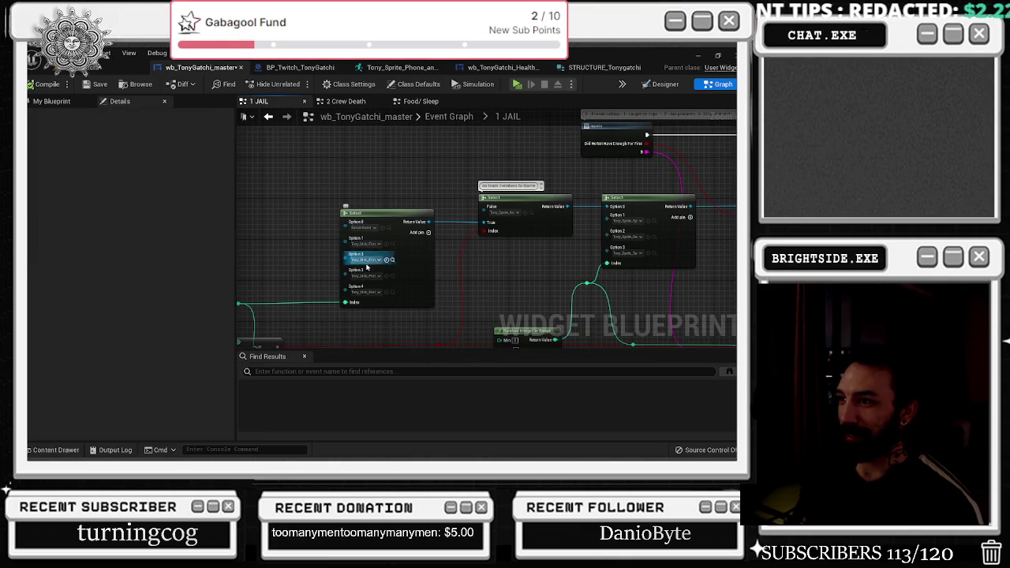
left_click_drag(510, 254, 377, 281)
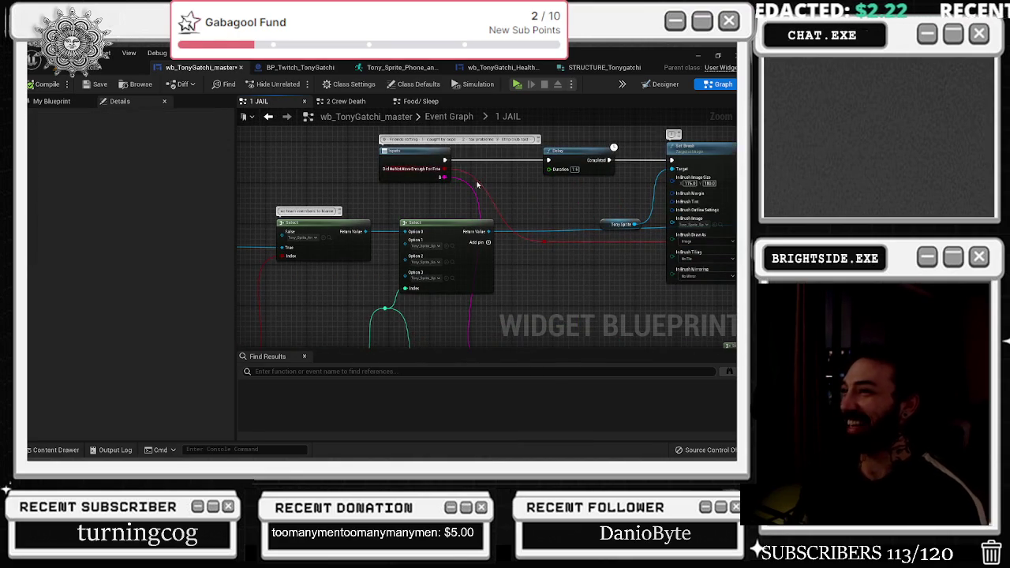
left_click(268, 116)
scroll(344, 185, "up", 3)
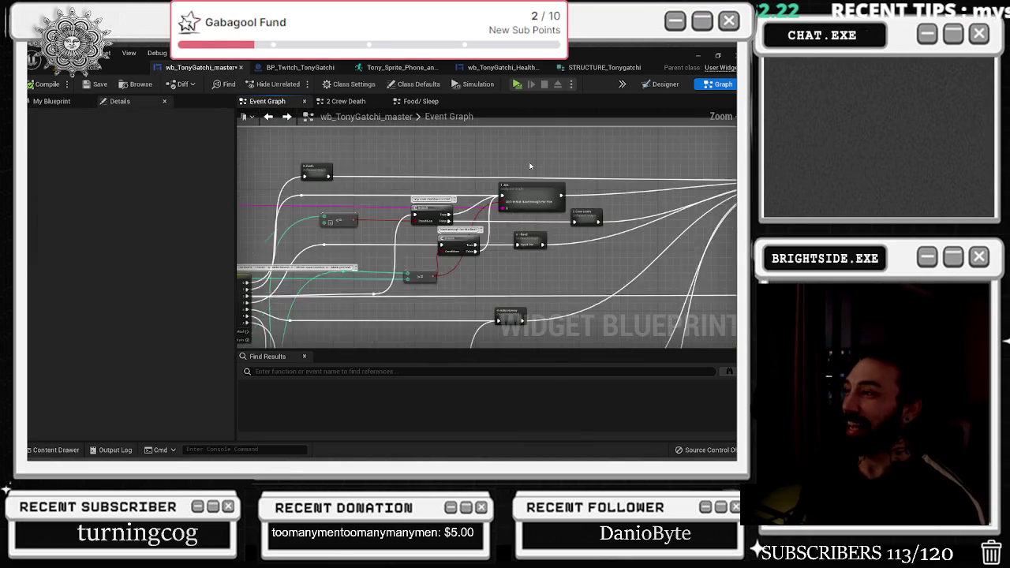
left_click(388, 233)
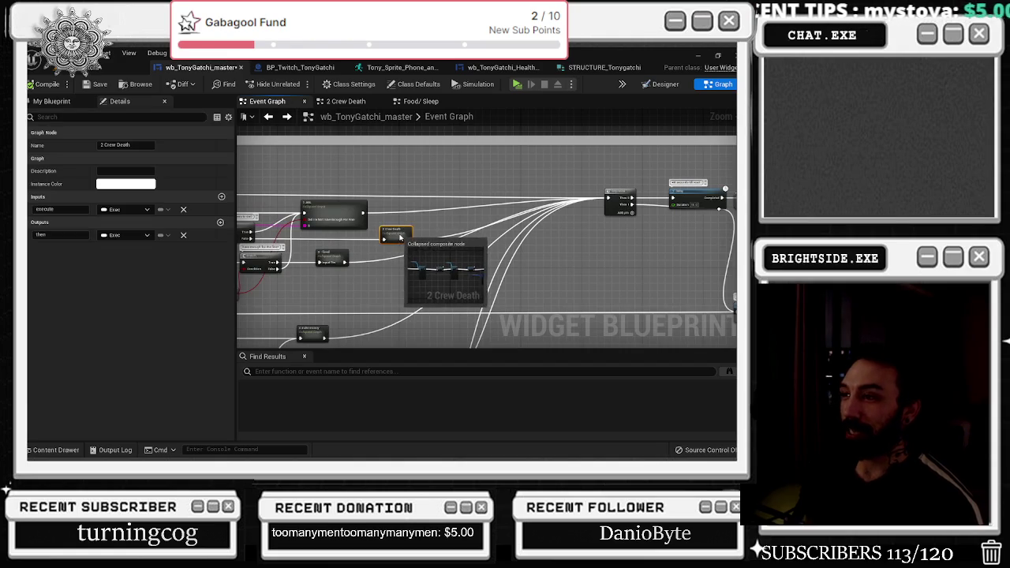
double_click(327, 210)
scroll(357, 202, "up", 4)
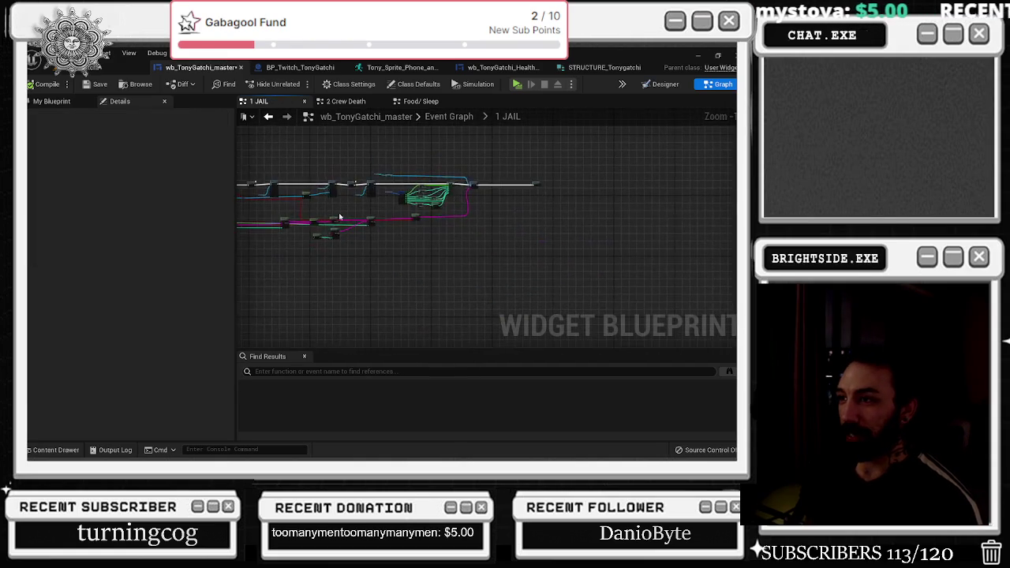
scroll(370, 295, "up", 1)
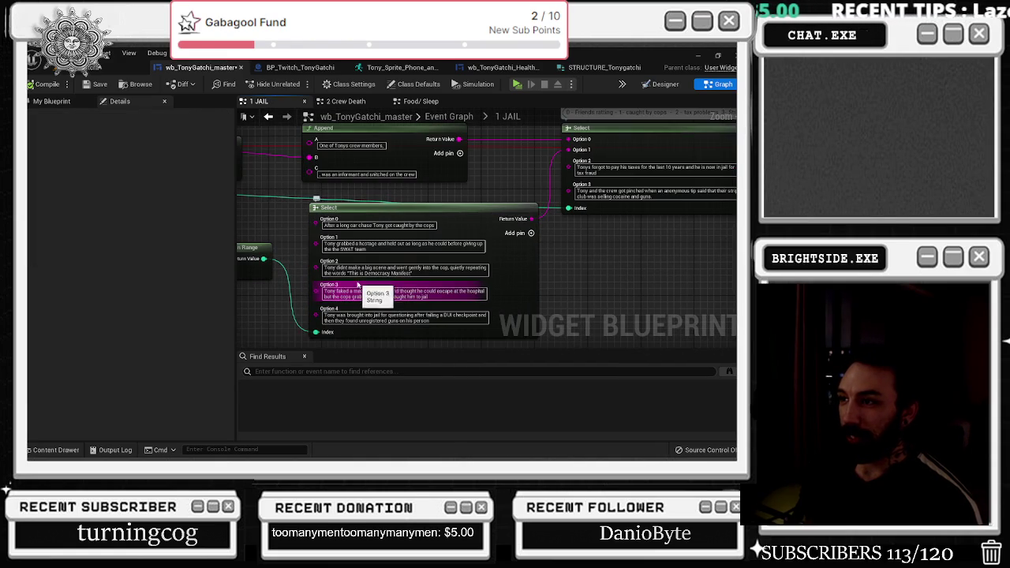
- Add a comma after 'cops' in the Option 2 jail message
left_click(448, 269)
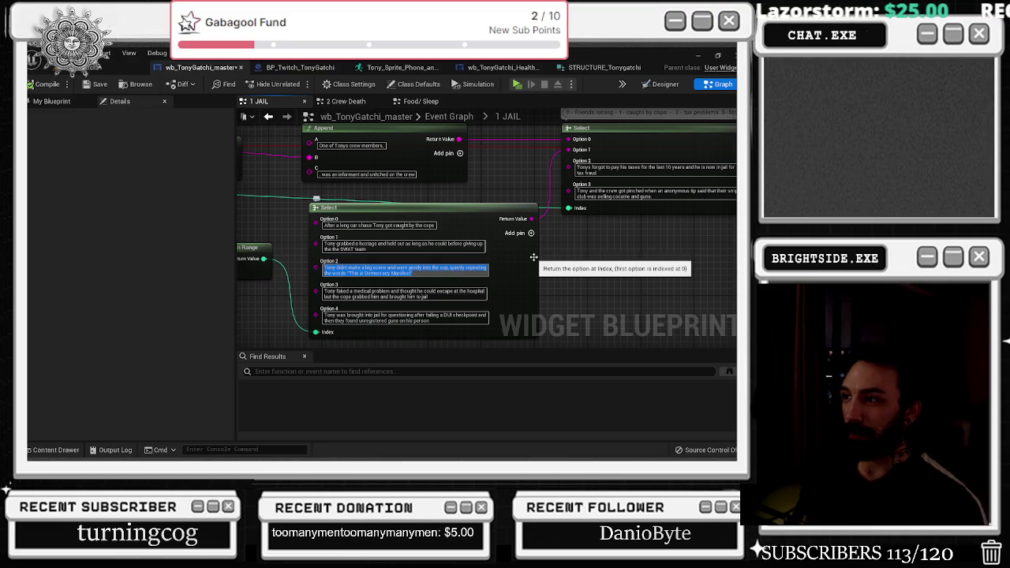
left_click(434, 271)
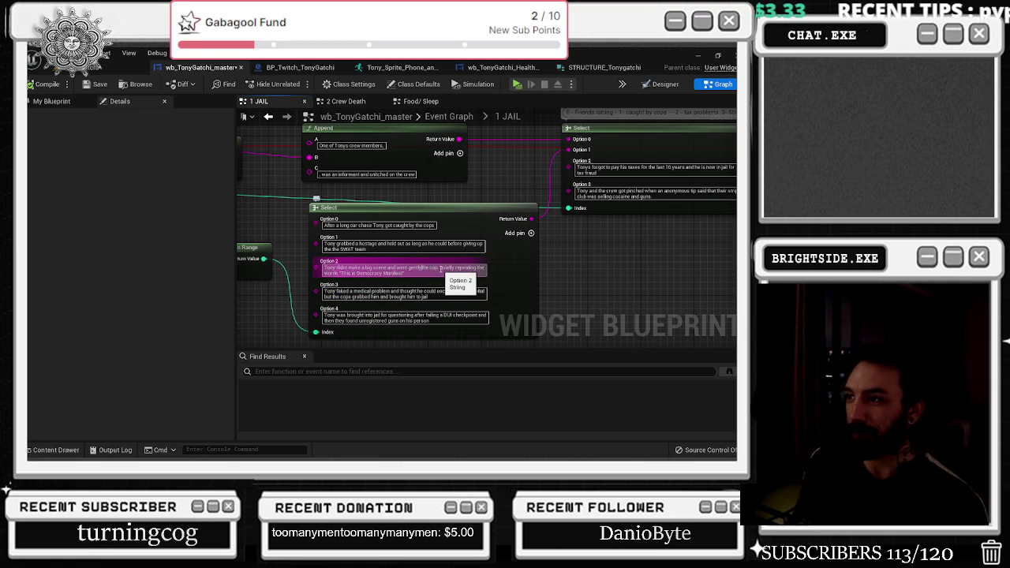
type("WITH")
left_click(440, 269)
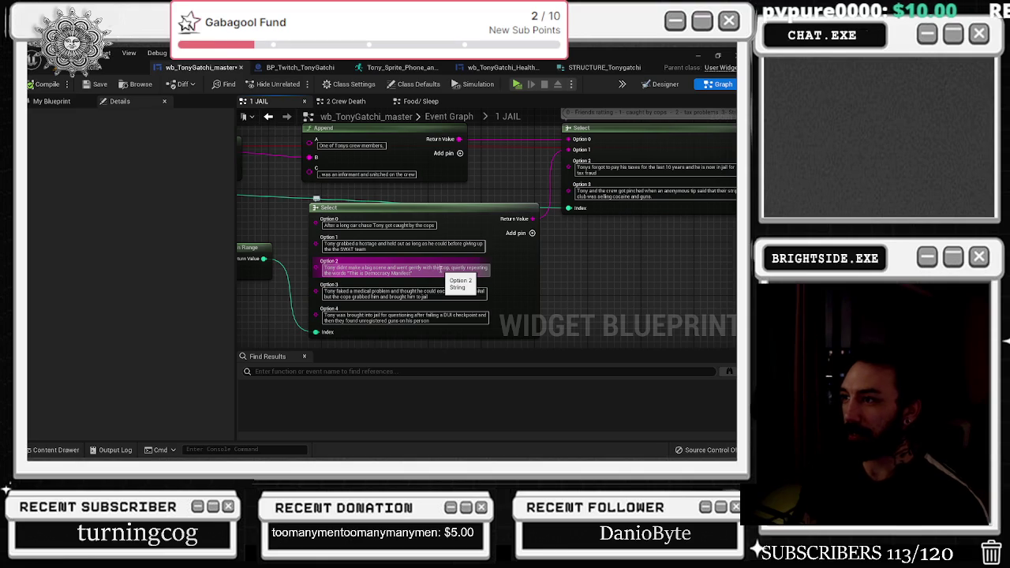
type(",")
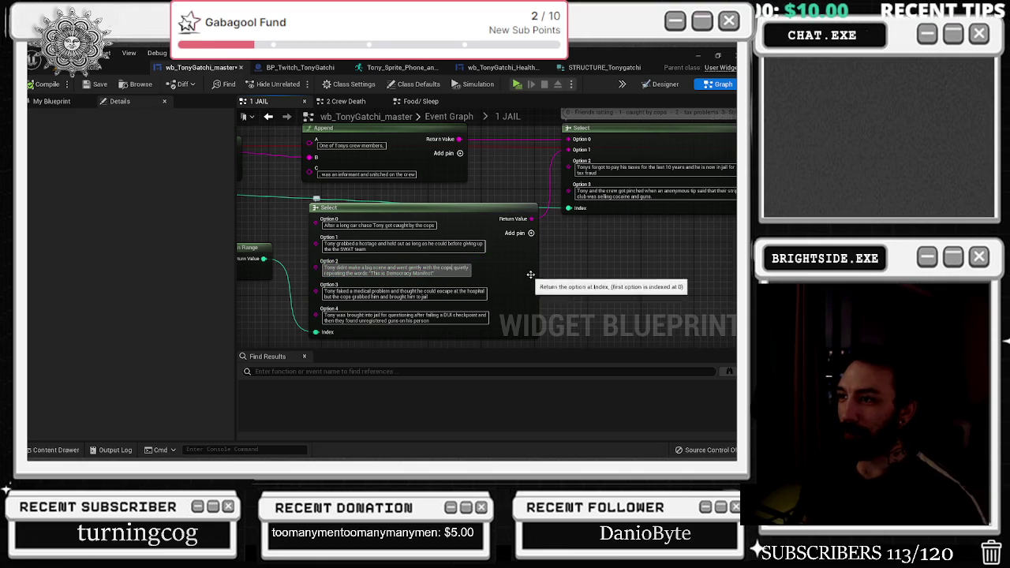
left_click(568, 278)
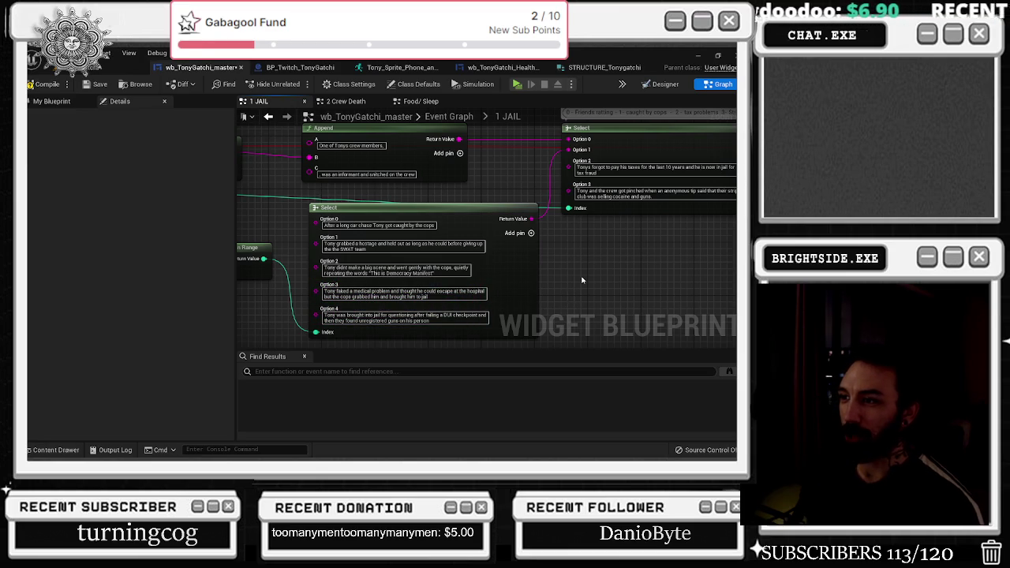
- Shift the view to the jail reason Select node and the surrounding struct nodes
left_click_drag(576, 277, 564, 264)
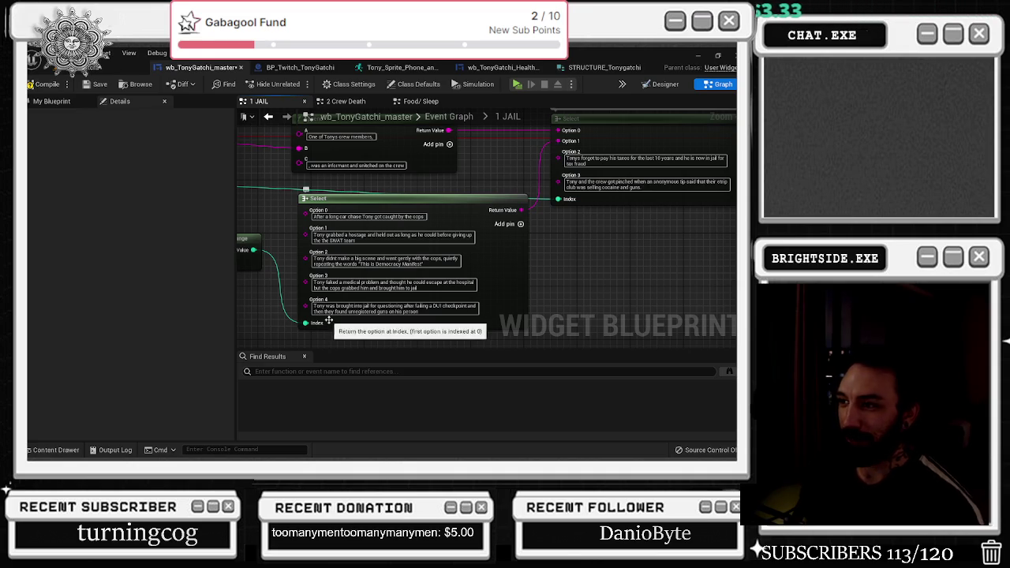
left_click_drag(608, 280, 483, 326)
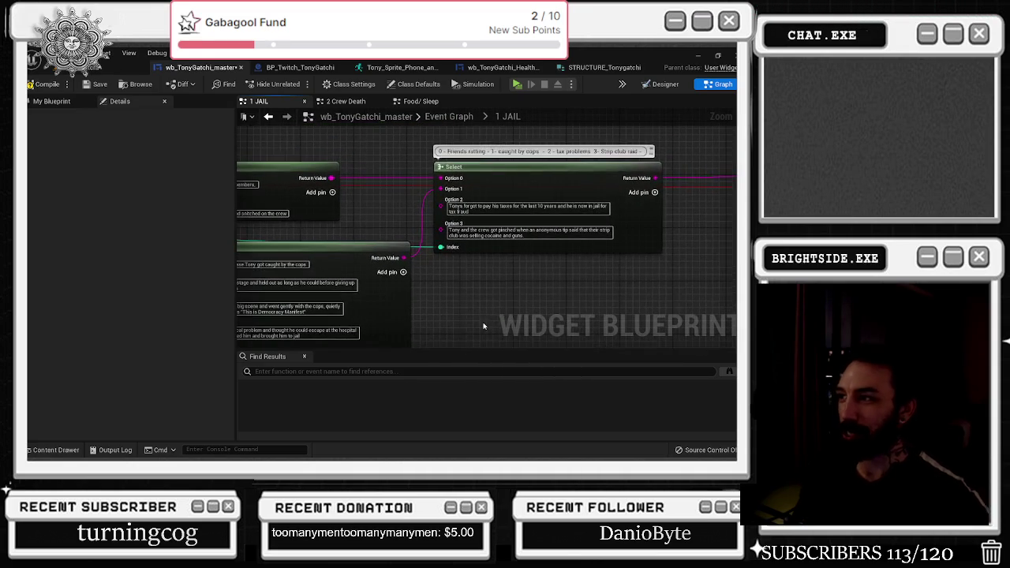
left_click_drag(510, 267, 432, 305)
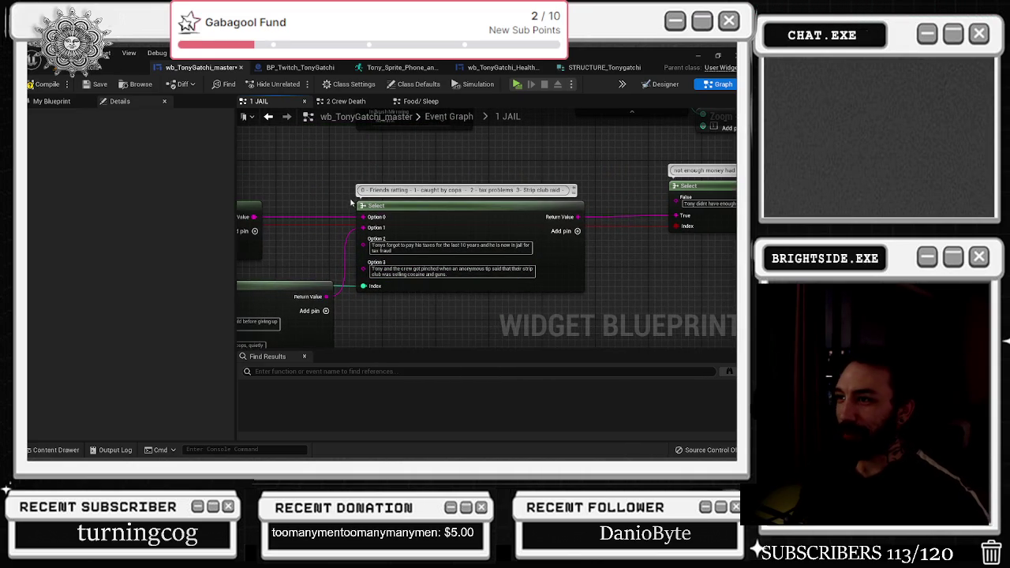
scroll(557, 288, "down", 3)
mouse_move(557, 289)
left_mouse_down()
mouse_move(396, 294)
mouse_move(318, 344)
left_mouse_up()
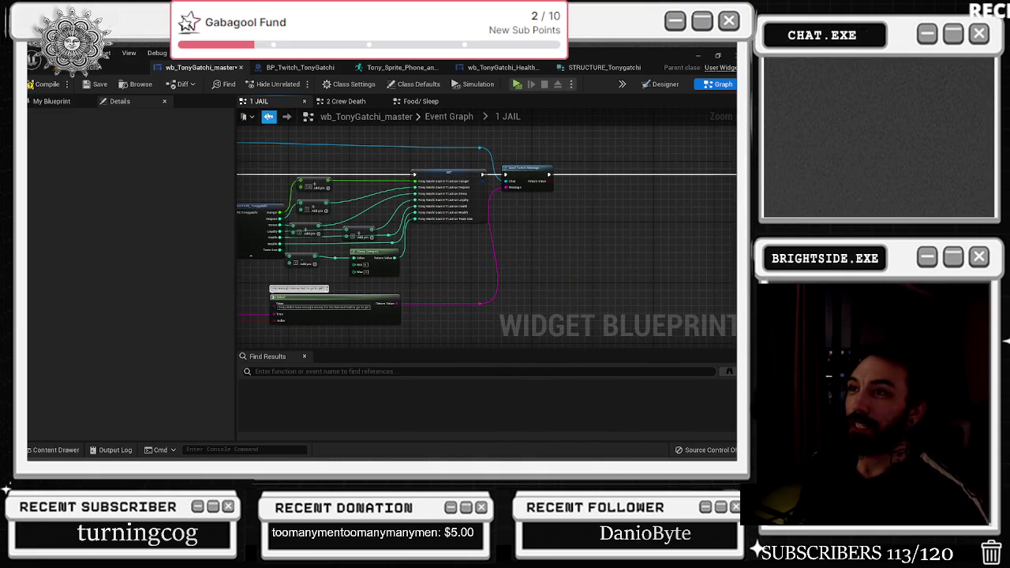
- Open the 2 Crew Death graph and paste the copied nodes into it
left_click(268, 116)
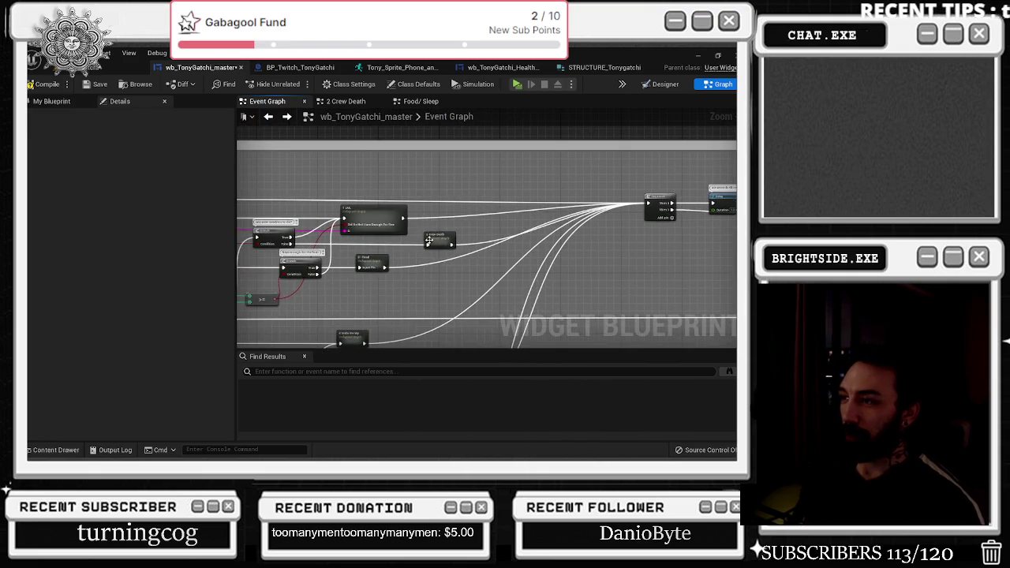
double_click(428, 238)
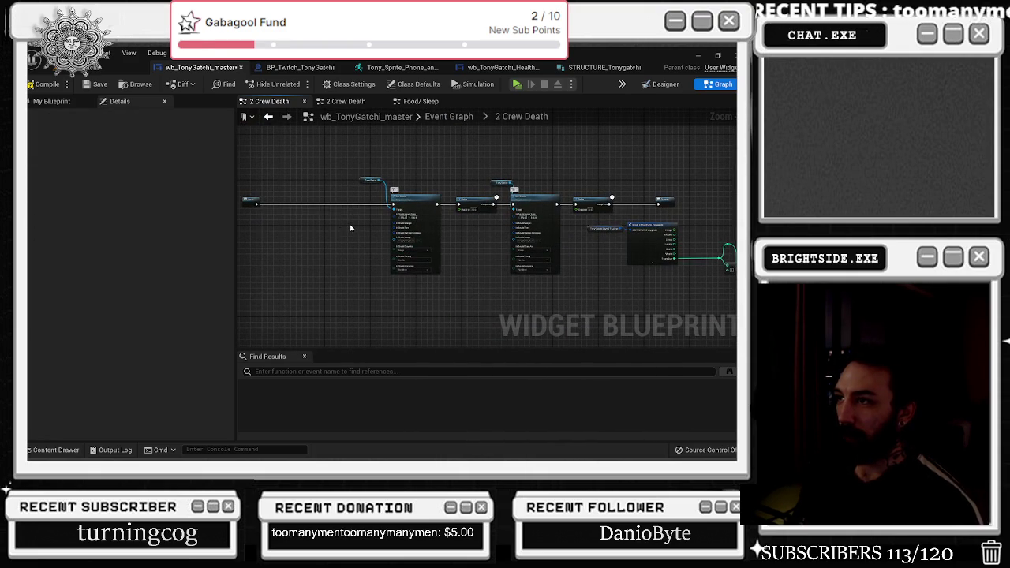
key("ctrl+v")
scroll(343, 266, "up", 3)
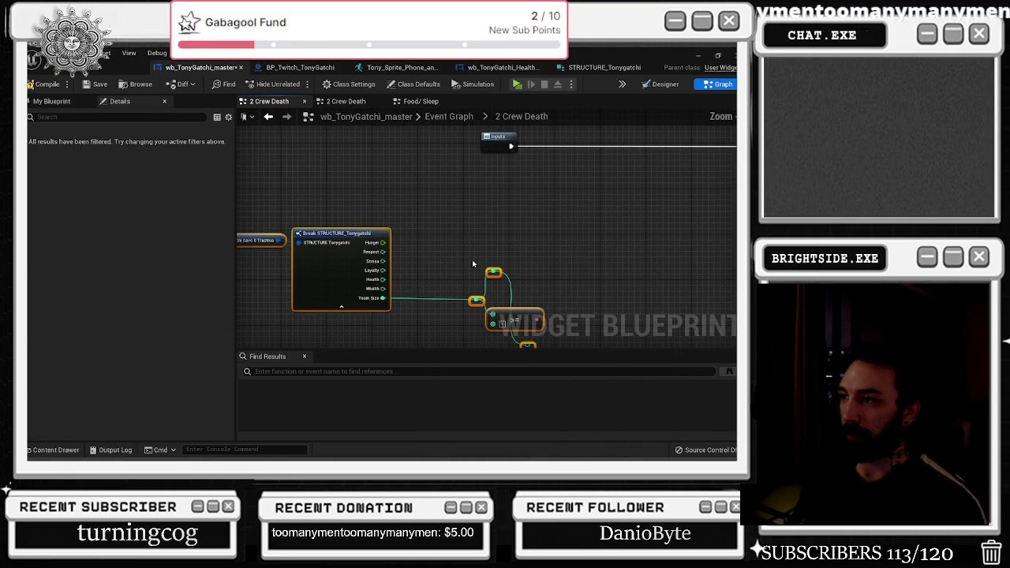
left_click(493, 272)
scroll(487, 243, "down", 1)
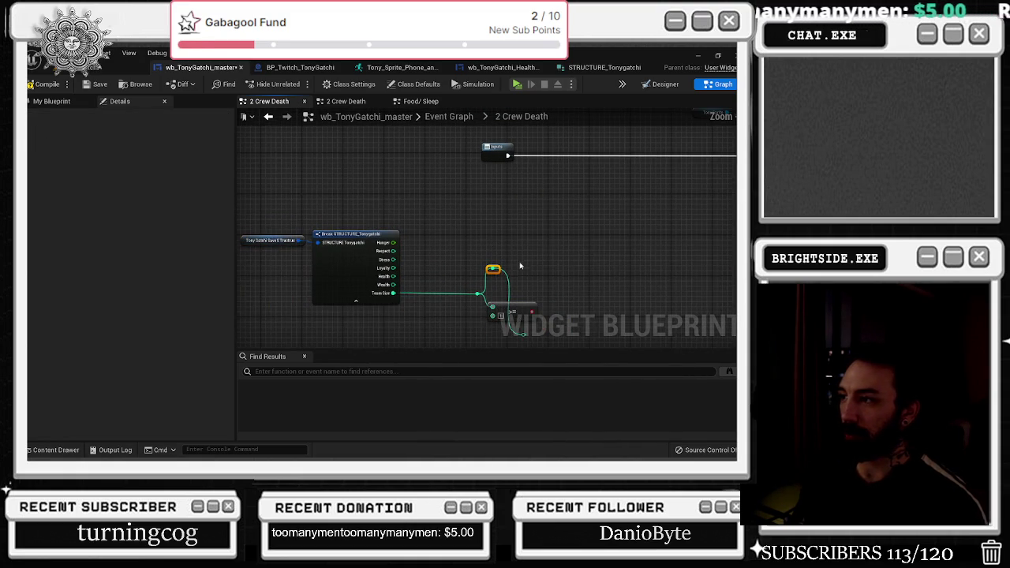
- Try a >= comparison from Team Size, then delete it and its reroutes
mouse_move(393, 293)
left_mouse_down()
mouse_move(480, 257)
mouse_move(455, 238)
left_mouse_up()
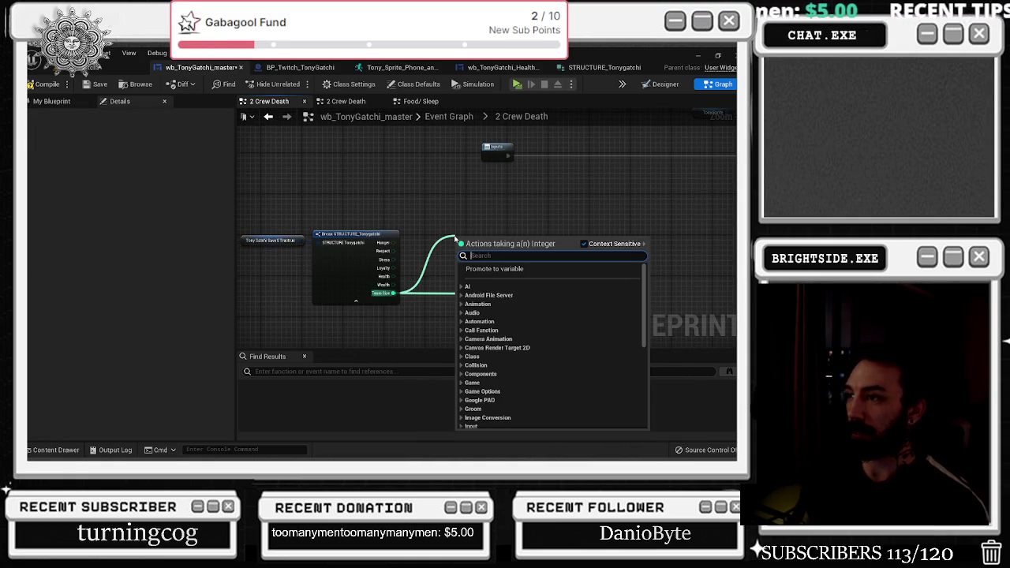
type(">=")
key("Return")
mouse_move(360, 269)
left_mouse_down()
mouse_move(429, 337)
mouse_move(449, 325)
left_mouse_up()
key("Delete")
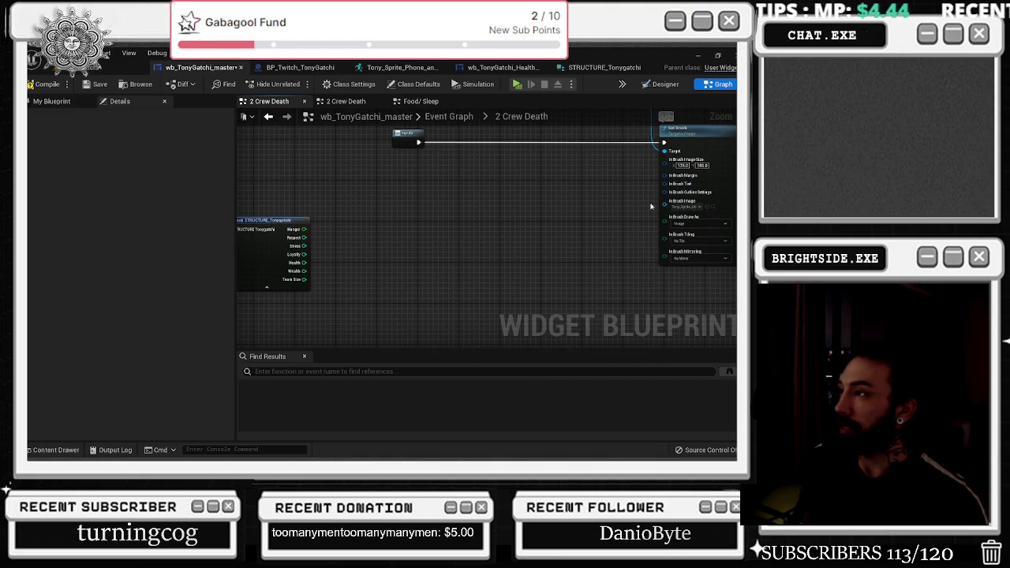
- Feed a Tony Sprite into In Brush Image, then duplicate the sprite and Set Brush nodes
left_click(686, 206)
left_click(691, 205)
key("ctrl+space")
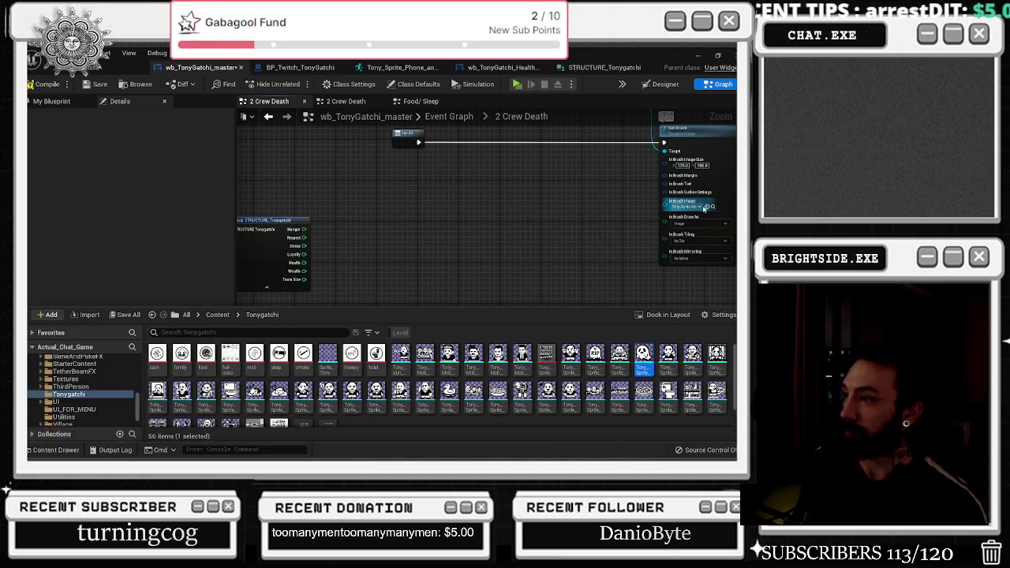
left_click_drag(647, 356, 489, 261)
left_click(580, 194, "shift")
key("ctrl+c")
key("ctrl+v")
mouse_move(465, 265)
left_mouse_down()
mouse_move(442, 232)
mouse_move(464, 208)
mouse_move(375, 210)
mouse_move(389, 209)
left_mouse_up()
left_click(436, 203)
- Insert a Delay between the two Set Brush nodes and align the chain
left_click(436, 203)
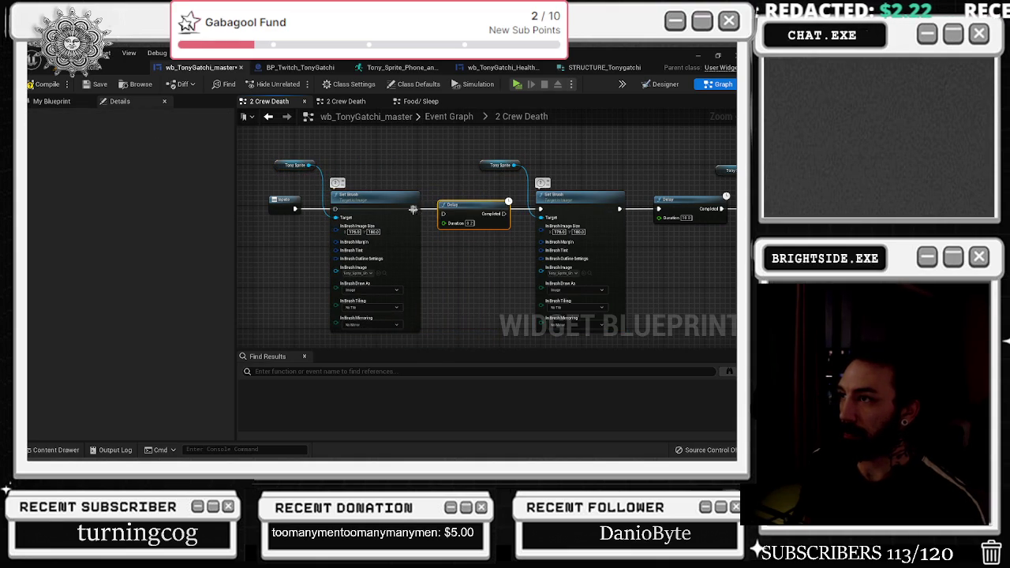
left_click_drag(469, 206, 469, 199)
left_click(435, 182)
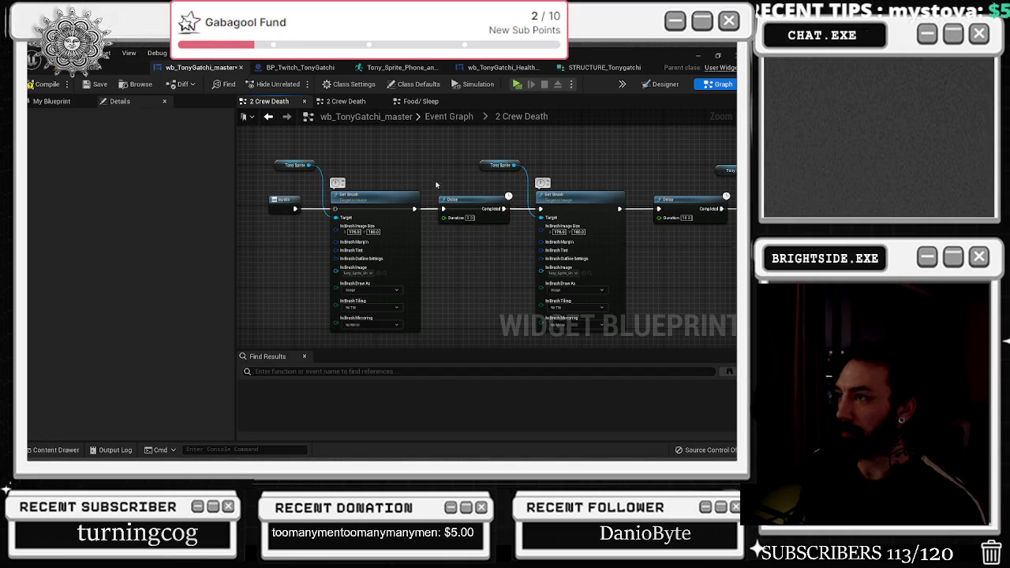
left_click_drag(303, 209, 335, 210)
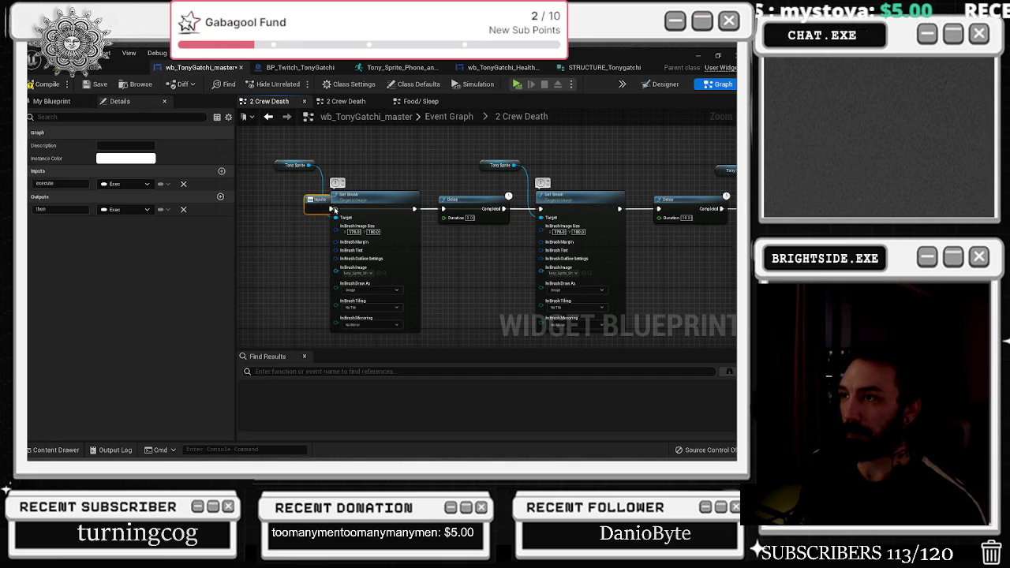
- Shift the later nodes in the chain right to make room
scroll(336, 182, "down", 2)
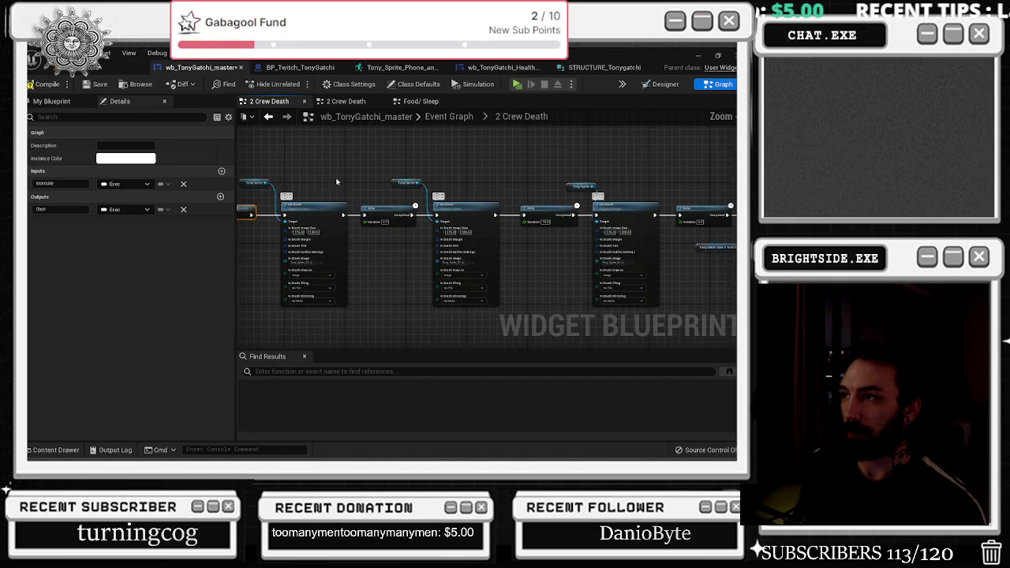
left_click(262, 182)
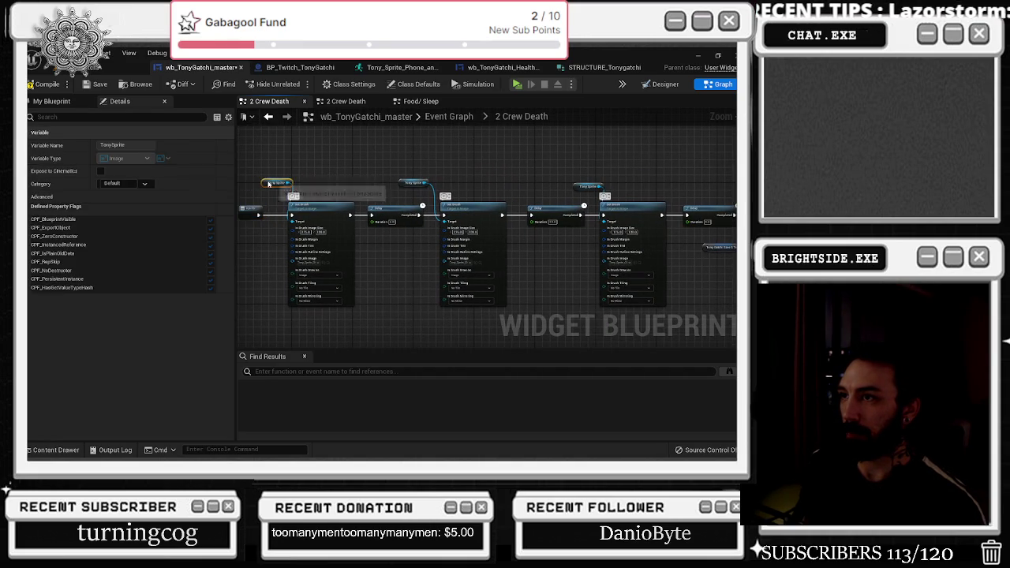
left_click_drag(286, 167, 426, 227)
scroll(426, 227, "down", 2)
left_click_drag(383, 187, 602, 292)
left_click_drag(520, 235, 618, 235)
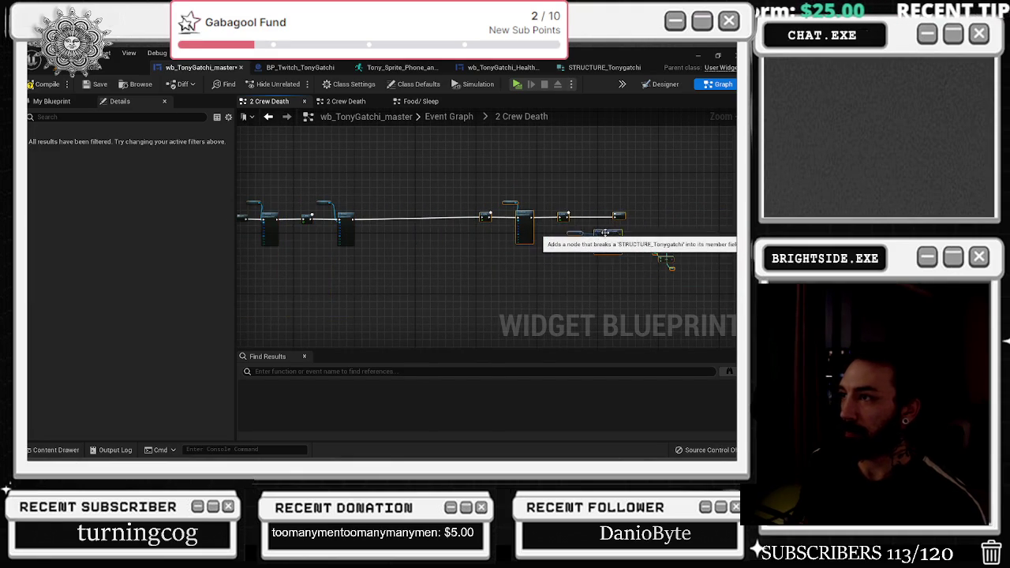
scroll(426, 229, "up", 3)
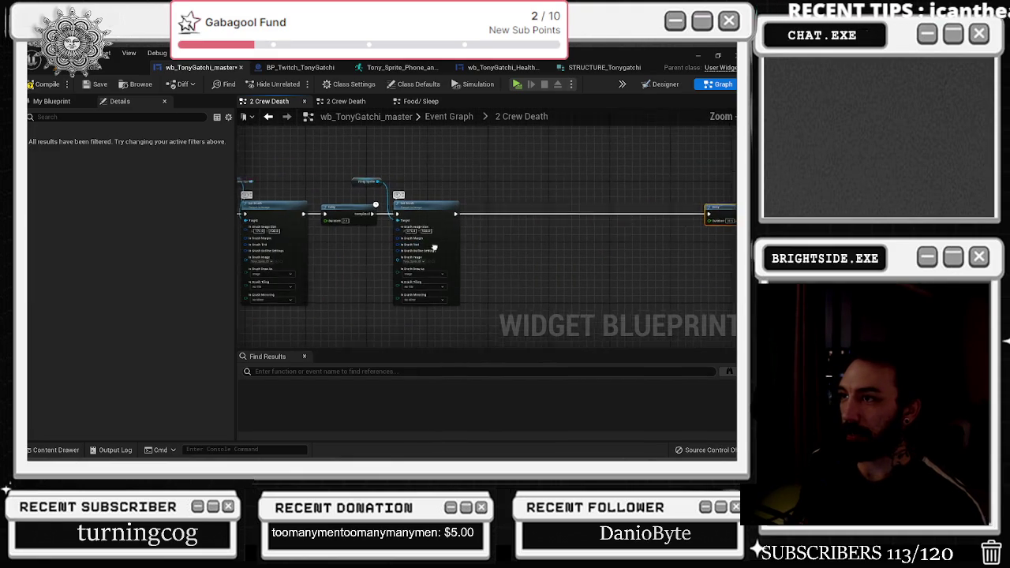
left_click_drag(350, 249, 397, 247)
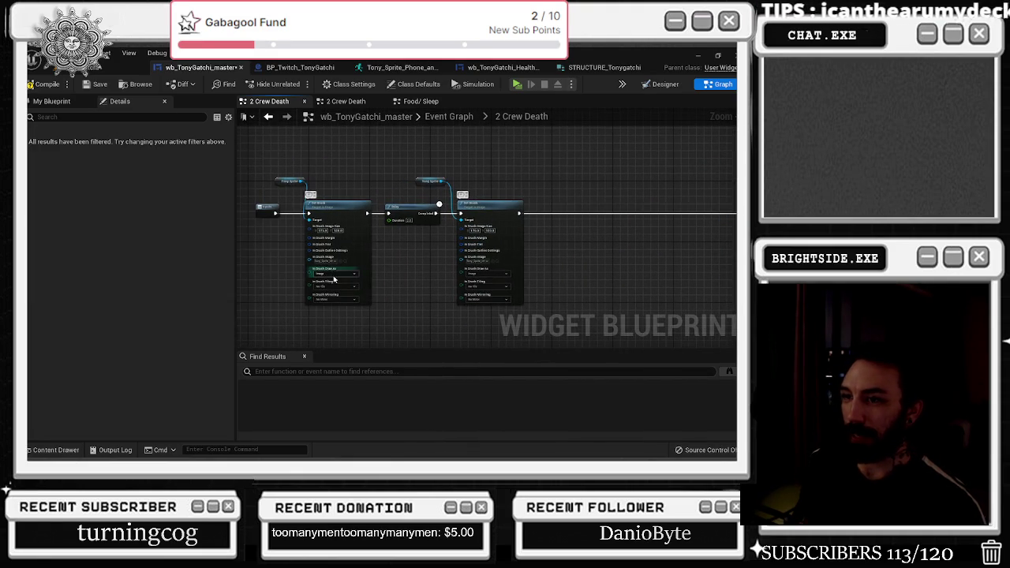
scroll(311, 277, "up", 2)
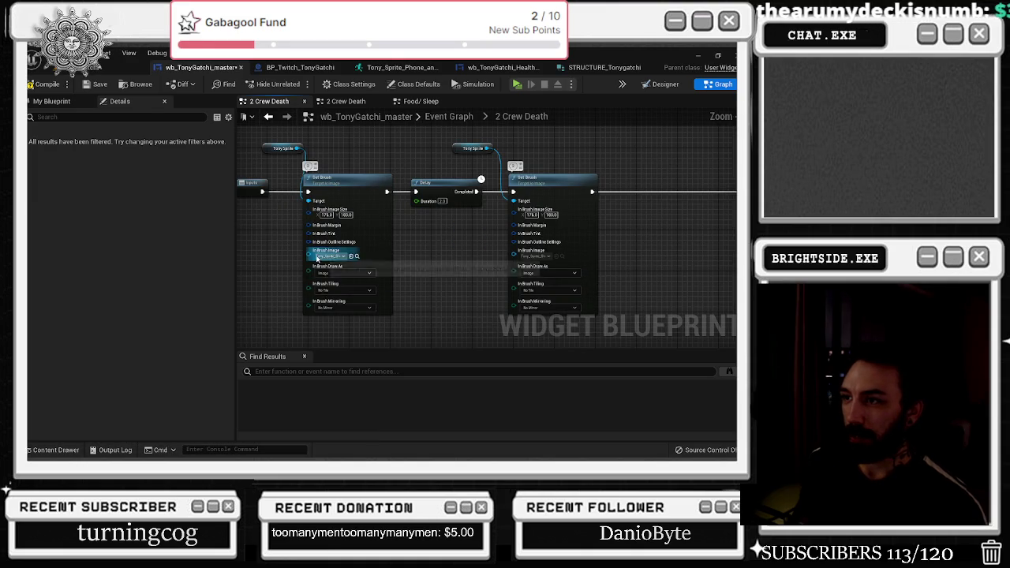
- Wire a four-option Select node into In Brush Image below Set Brush
left_click_drag(317, 257, 277, 274)
type("selec")
key("Return")
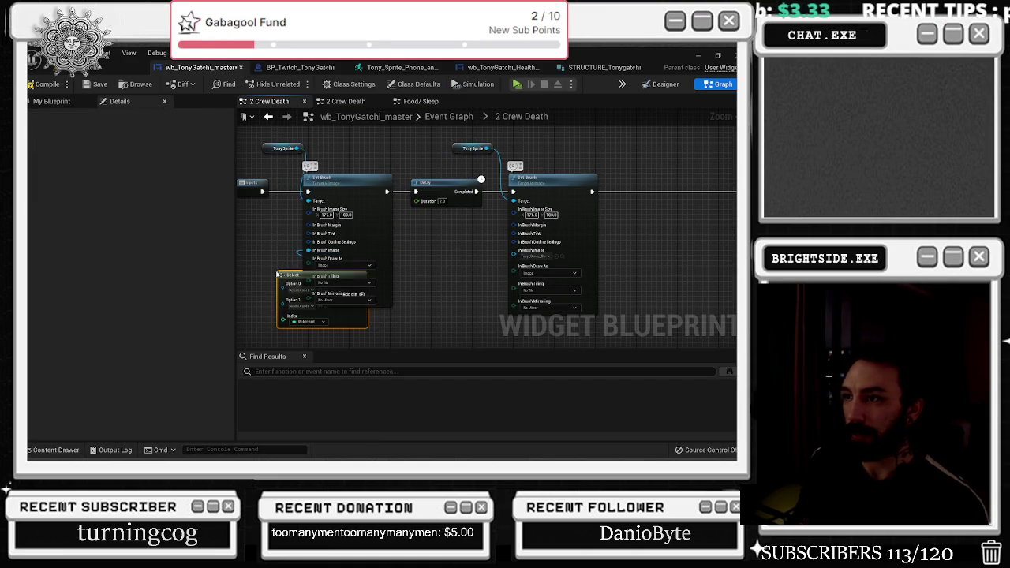
left_click_drag(284, 280, 248, 261)
mouse_move(347, 265)
left_mouse_down()
mouse_move(314, 250)
mouse_move(356, 251)
left_mouse_up()
left_click(389, 269)
left_click(389, 269)
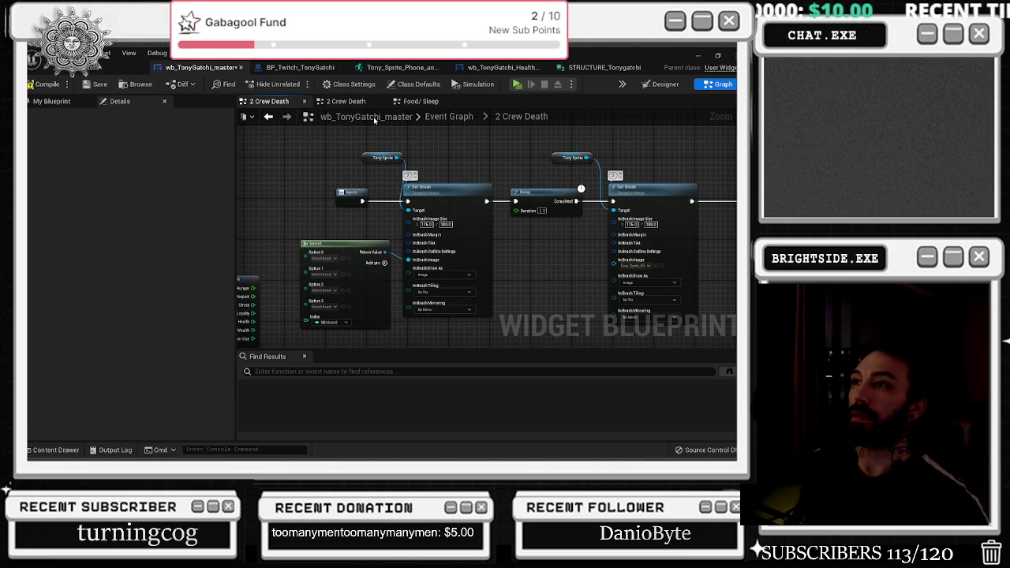
left_click(440, 118)
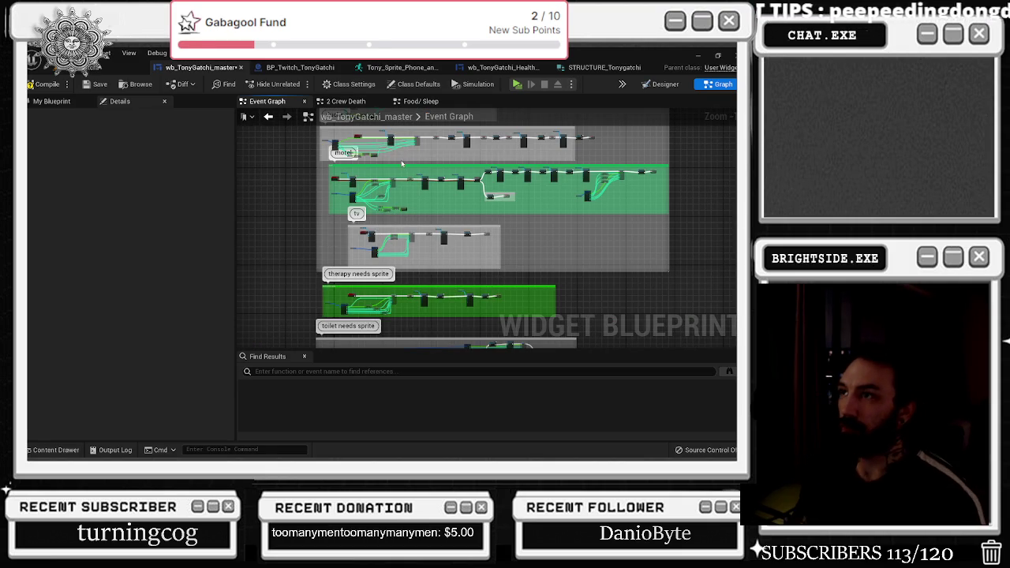
- Copy the Tony_Mob sprite Select node from inside the collapsed 1 JAIL graph
left_click(424, 105)
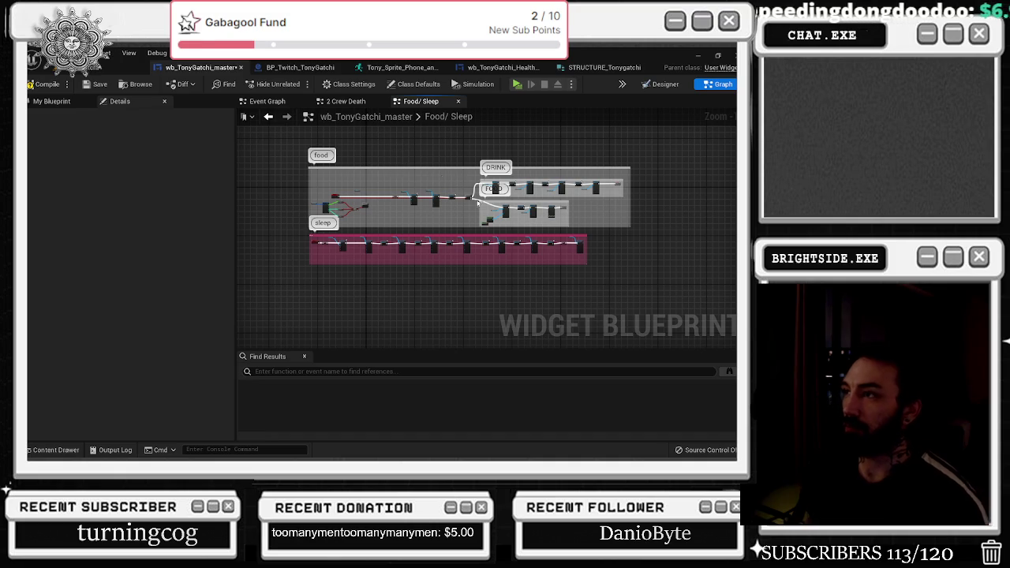
scroll(473, 199, "up", 5)
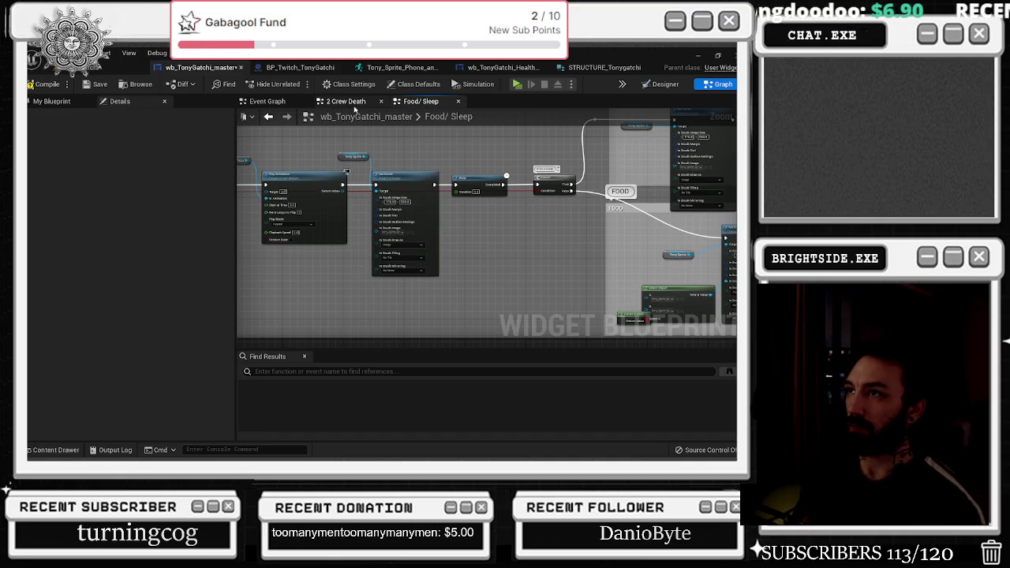
left_click(351, 103)
left_click(299, 100)
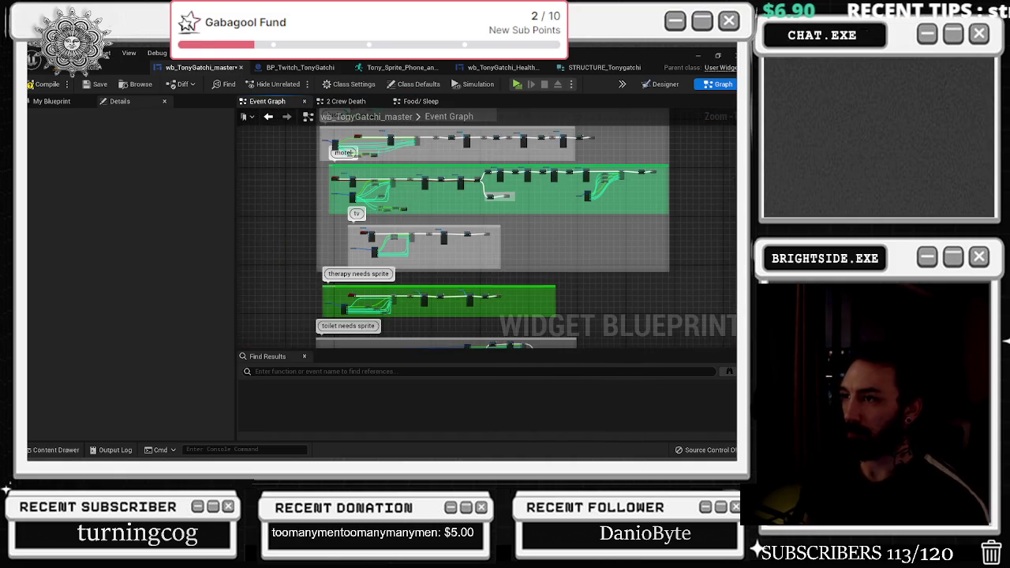
left_click_drag(485, 229, 418, 207)
scroll(418, 261, "up", 3)
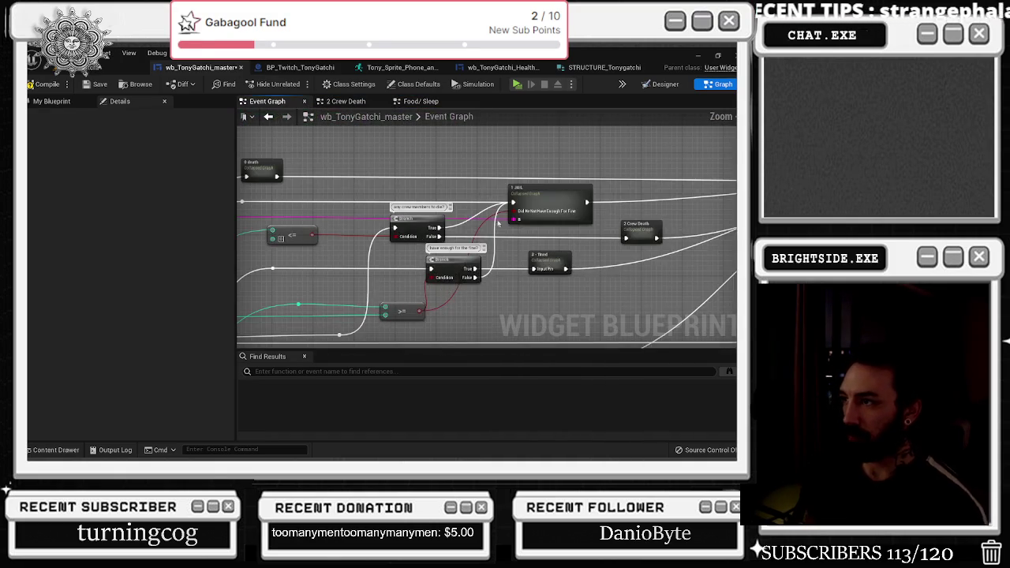
double_click(452, 254)
scroll(452, 253, "up", 5)
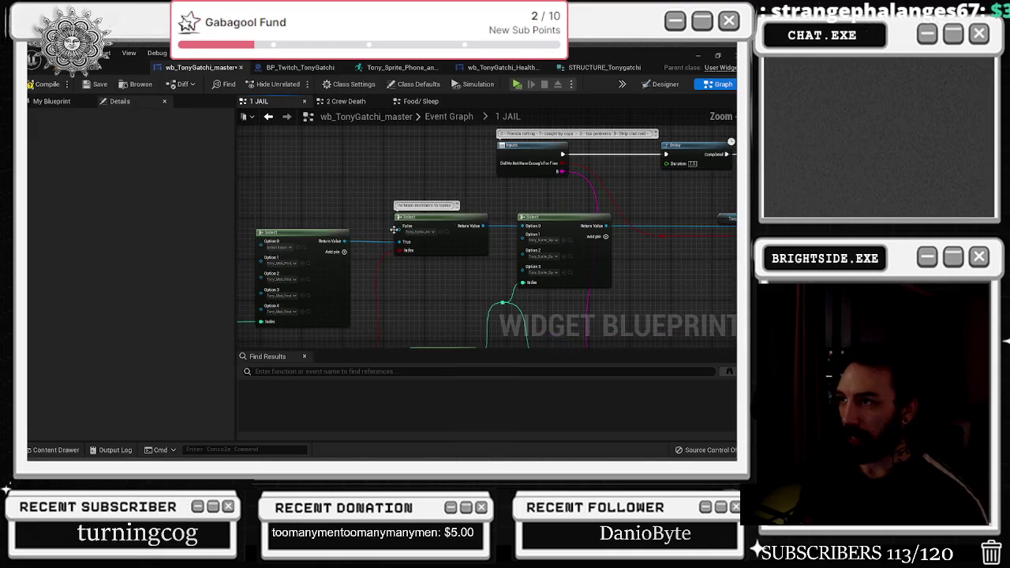
scroll(408, 174, "down", 2)
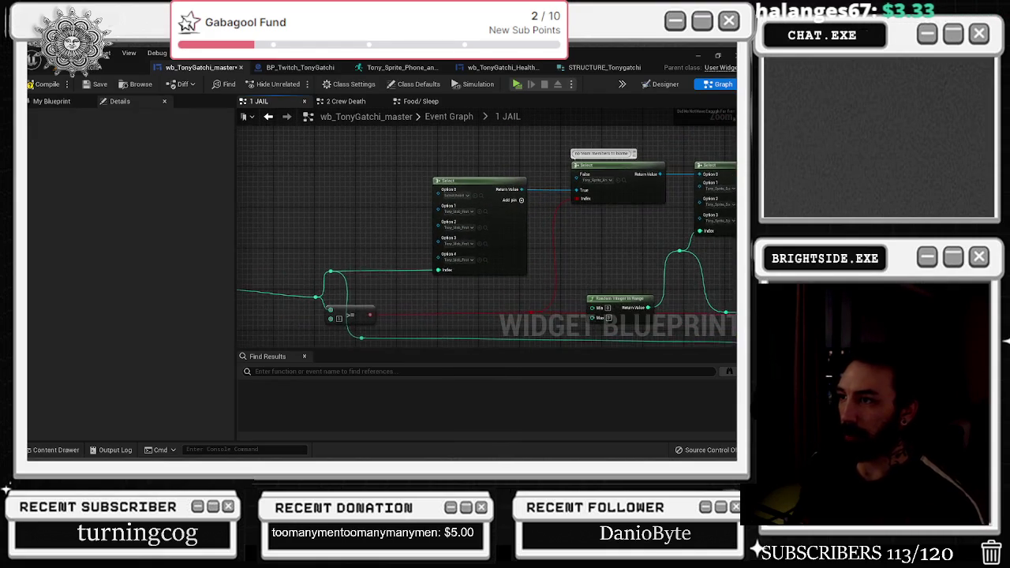
left_click(525, 201)
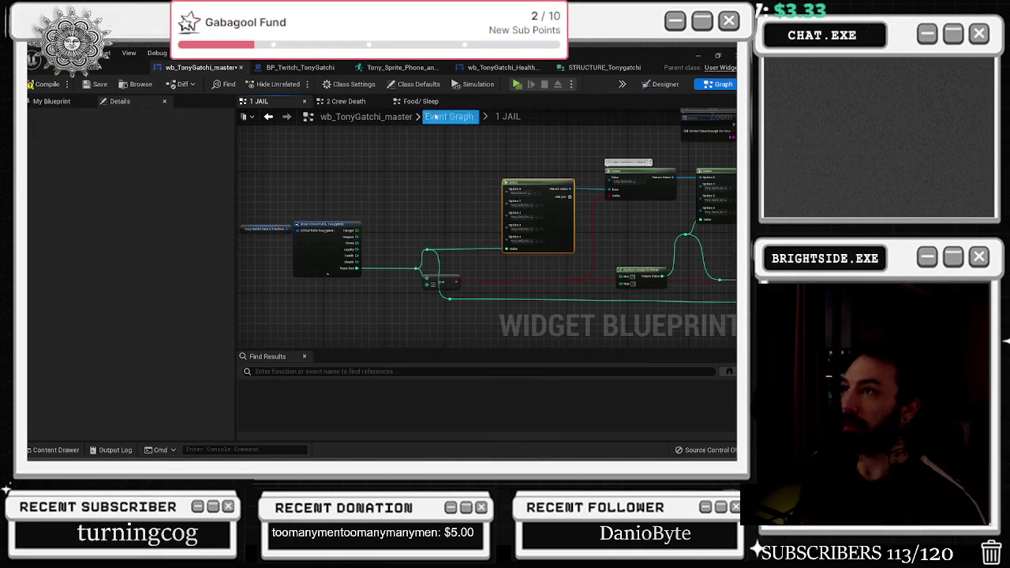
- In 2 Crew Death, swap the empty Select for the pasted one, feeding Set Brush's In Brush Image
left_click(346, 101)
scroll(475, 301, "up", 4)
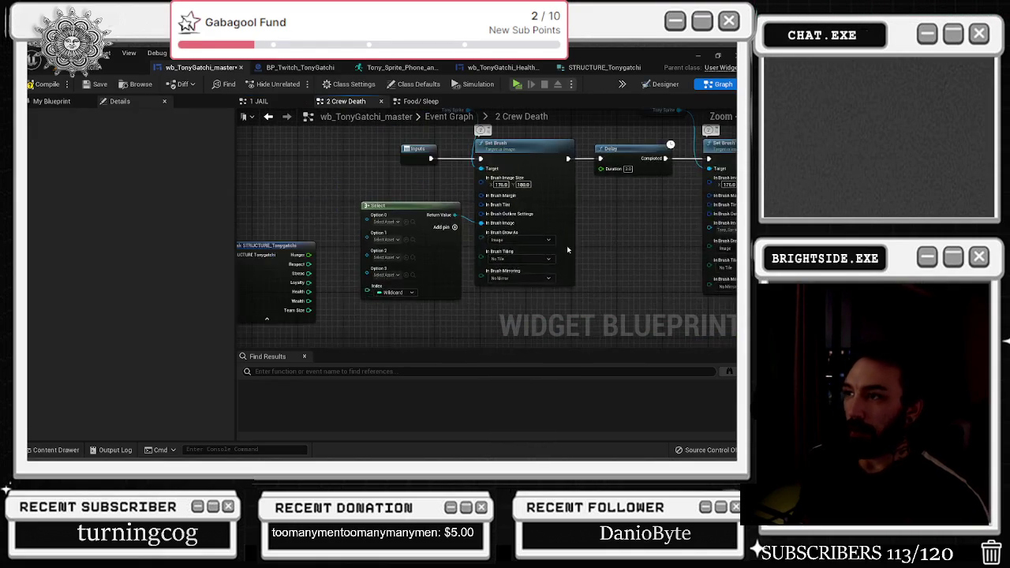
key("ctrl+v")
left_click_drag(490, 298, 489, 262)
left_click(497, 163)
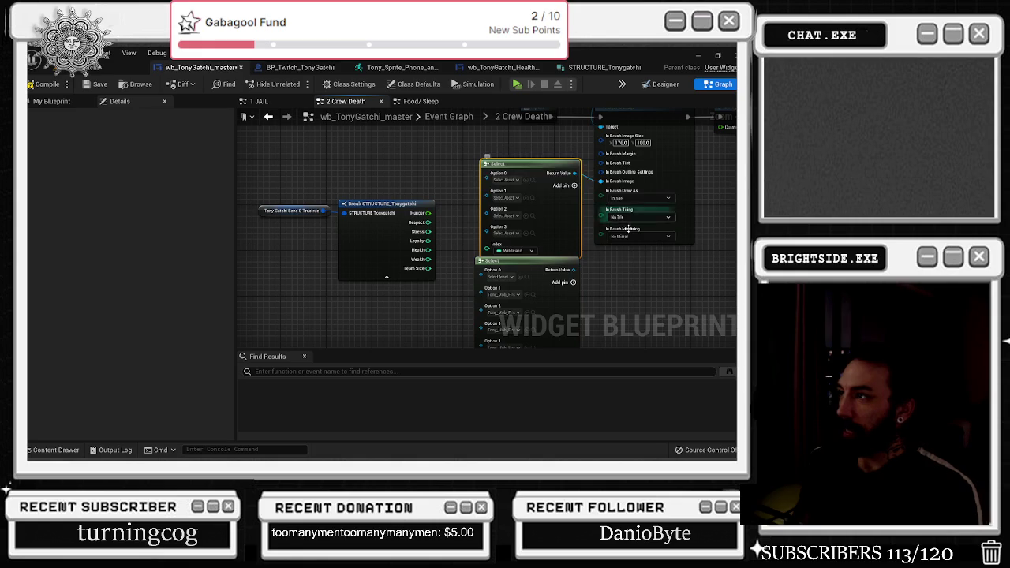
key("Delete")
left_click_drag(569, 271, 602, 181)
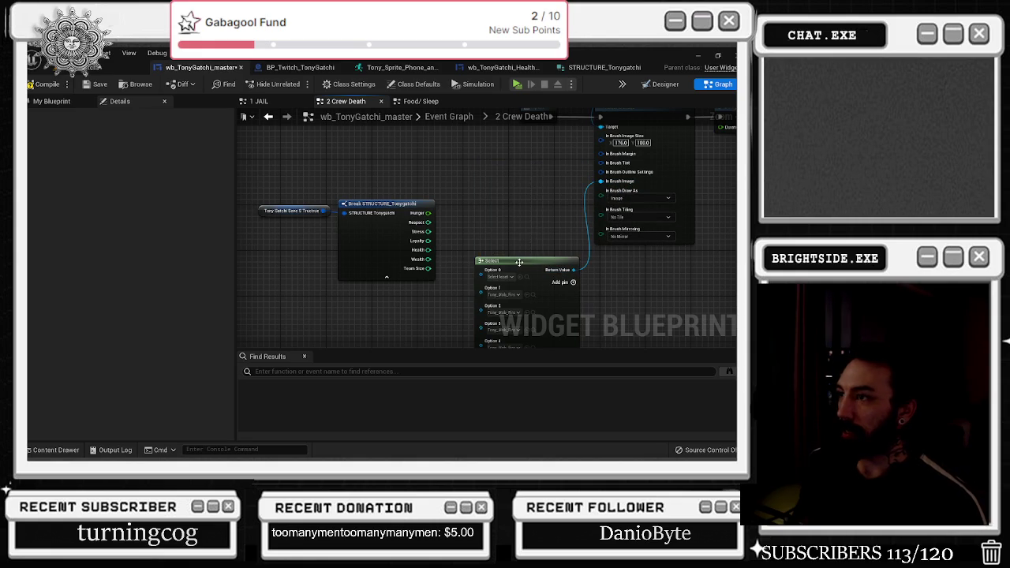
- Wire Break STRUCTURE's Team Size into the Select node's Index, moving the nodes beside Set Brush
left_click_drag(520, 262, 514, 171)
left_click_drag(428, 268, 476, 268)
mouse_move(318, 179)
left_mouse_down()
mouse_move(365, 275)
mouse_move(331, 274)
left_mouse_up()
left_click(563, 289)
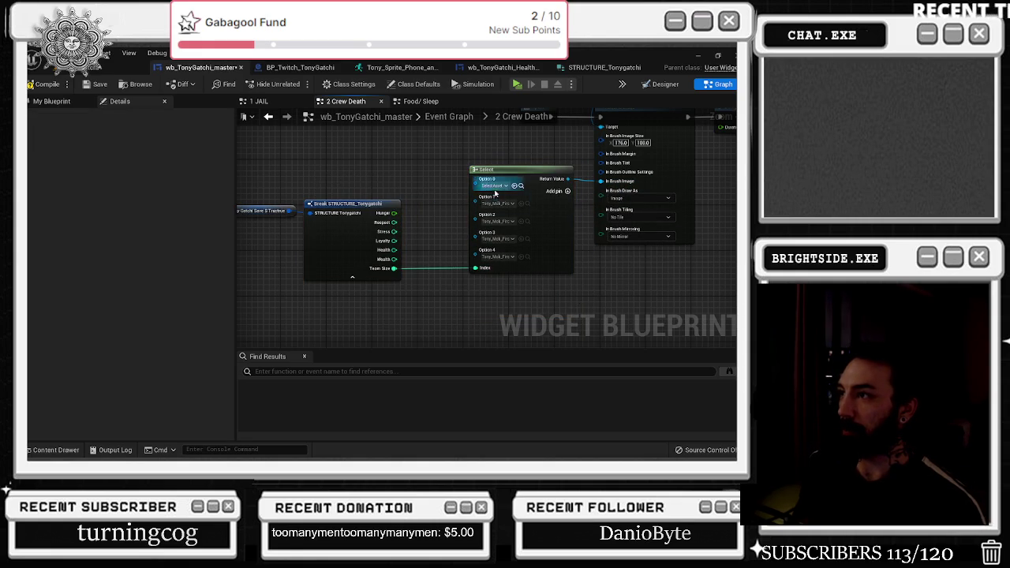
- Check which Tony_Mob sprite assets the Select's Options 2 and 3 point to
left_click(527, 221)
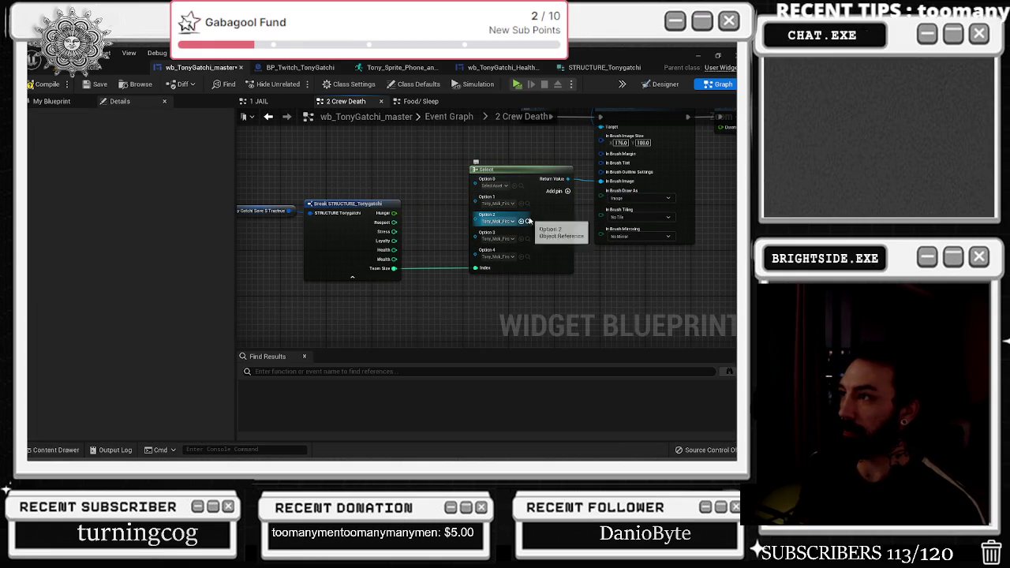
left_click(527, 221)
left_click(527, 238)
left_click(527, 257)
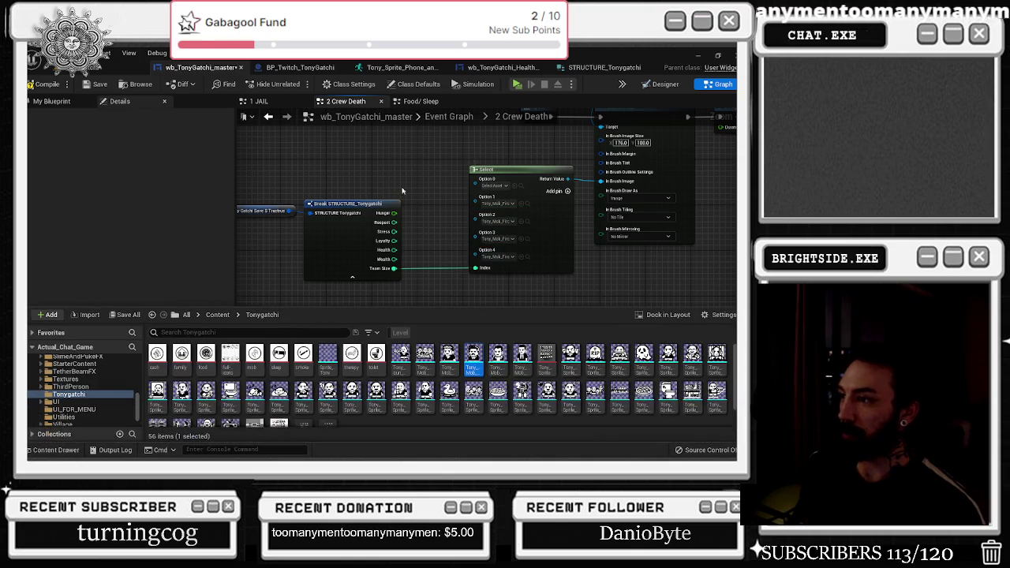
left_click(608, 293)
- Straighten the chain of both Set Brush nodes and the Delay
scroll(473, 237, "down", 3)
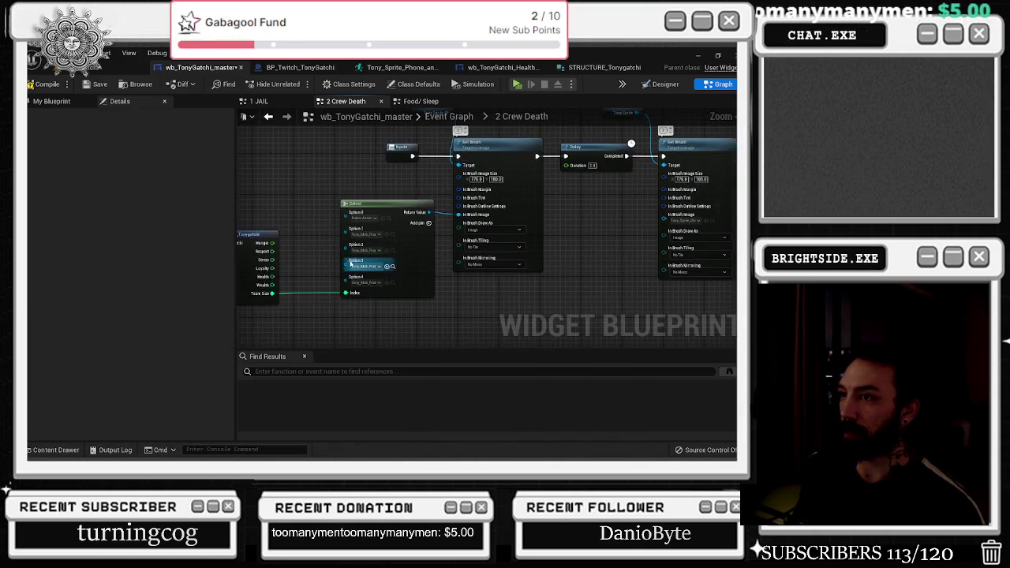
left_click(384, 222)
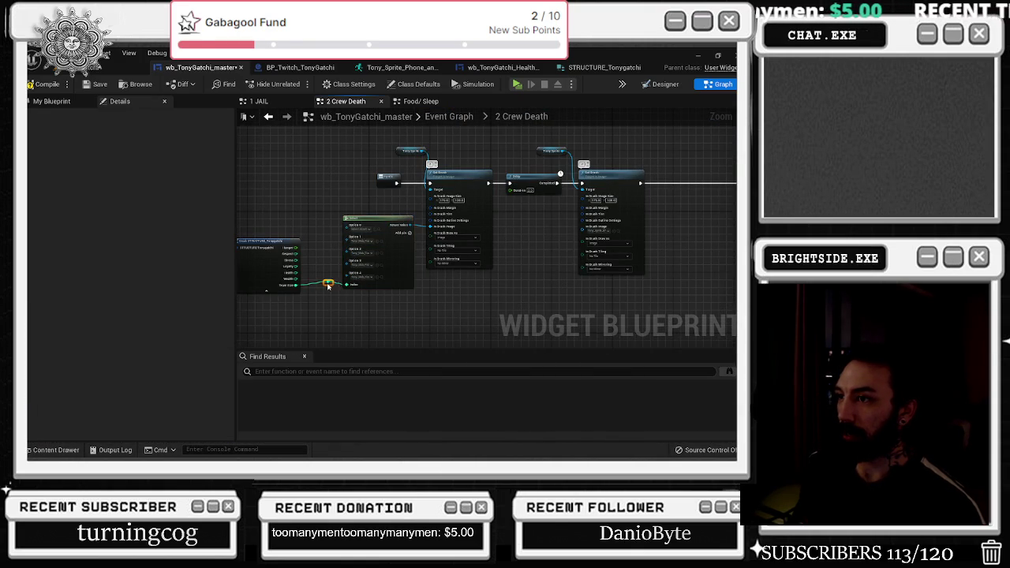
left_click_drag(536, 239, 474, 245)
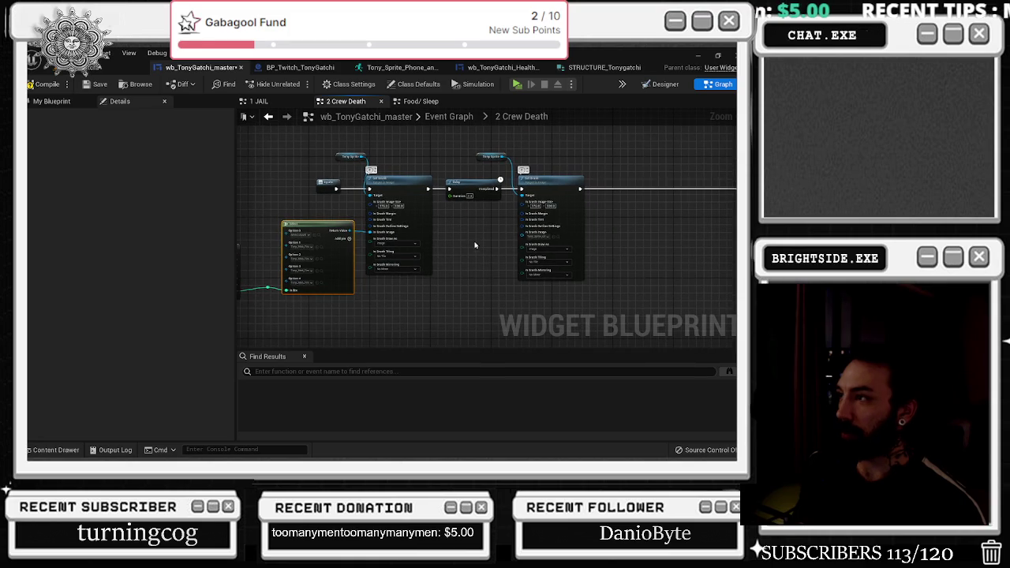
left_click_drag(346, 185, 443, 189)
left_click(338, 190)
mouse_move(378, 156)
left_mouse_down()
mouse_move(686, 296)
mouse_move(439, 306)
left_mouse_up()
key("ctrl+z")
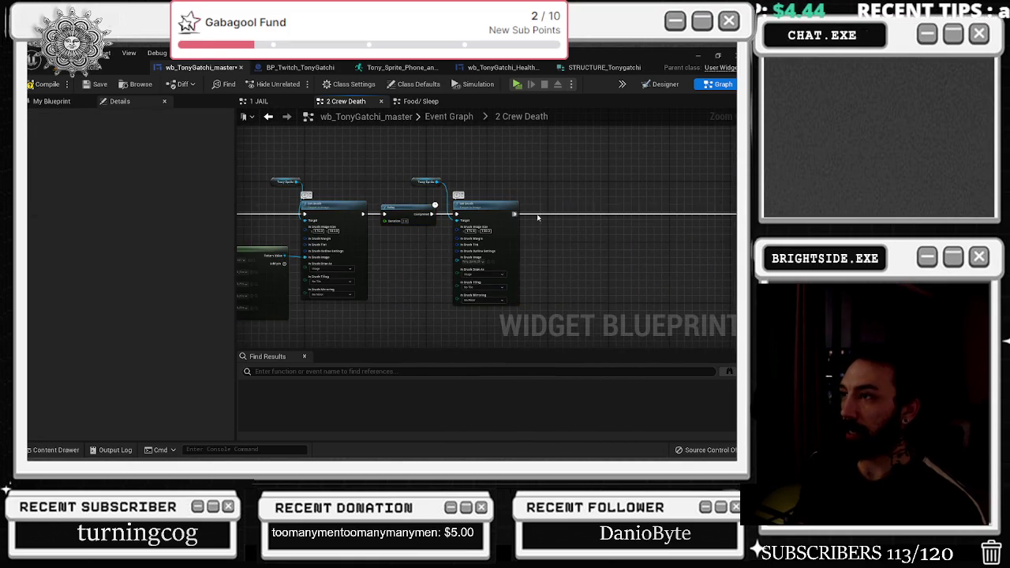
left_click_drag(545, 217, 671, 223)
left_click(452, 251)
scroll(453, 251, "down", 4)
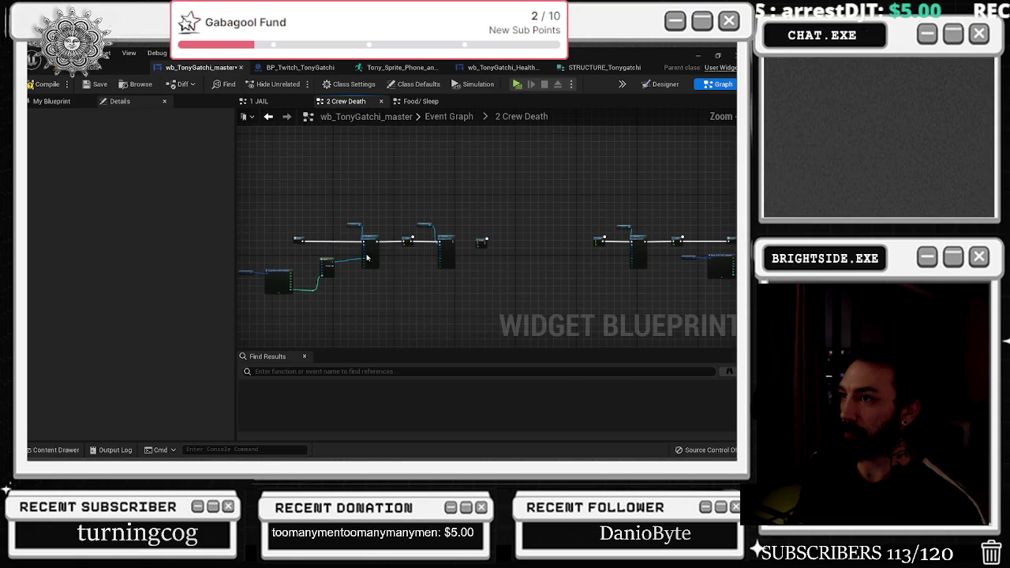
- Shift node groups left, align the Delay with the wires, and place the Select beside Set Brush
mouse_move(322, 241)
left_mouse_down()
mouse_move(389, 241)
mouse_move(524, 288)
left_mouse_up()
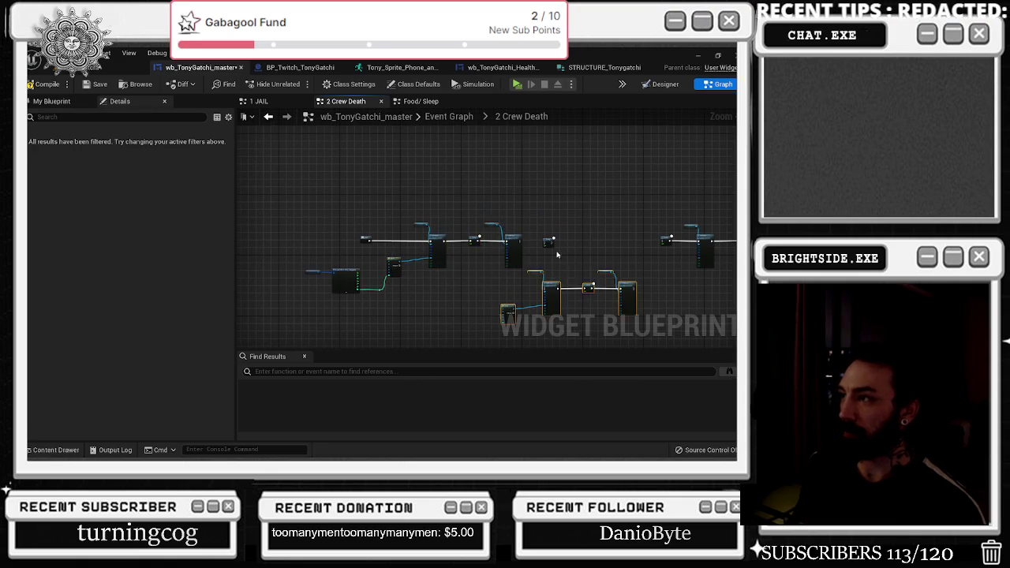
scroll(556, 280, "up", 5)
left_click(548, 206)
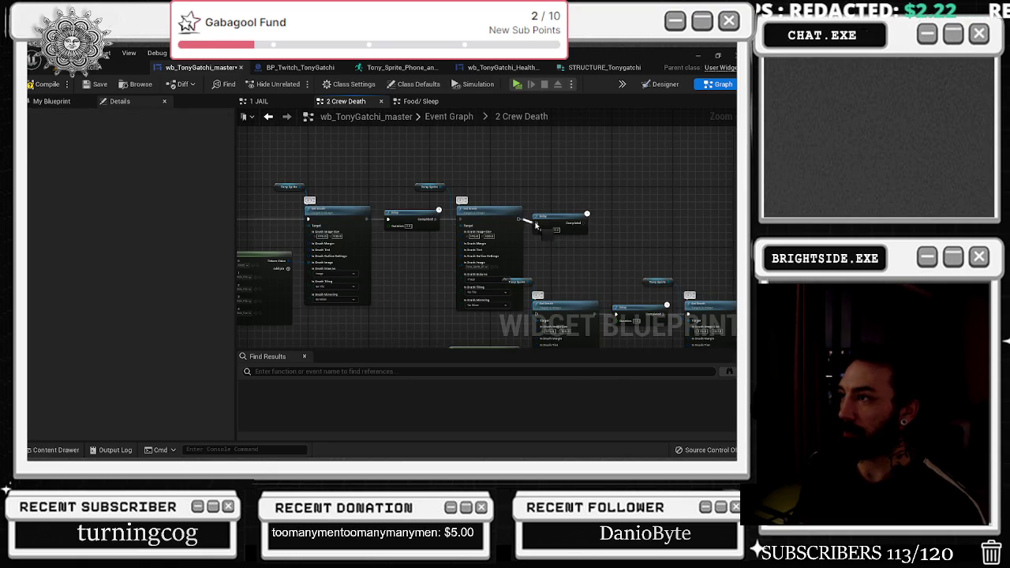
scroll(570, 209, "down", 4)
mouse_move(358, 199)
left_mouse_down()
mouse_move(556, 254)
mouse_move(537, 243)
mouse_move(479, 243)
left_mouse_up()
left_click(507, 239)
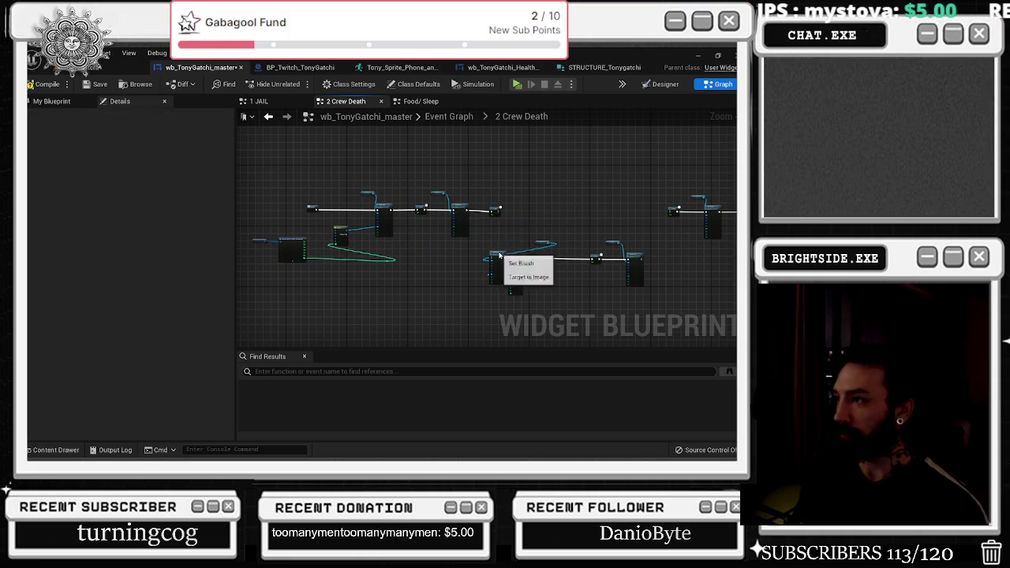
scroll(521, 211, "up", 5)
left_click(554, 221)
left_click(458, 216)
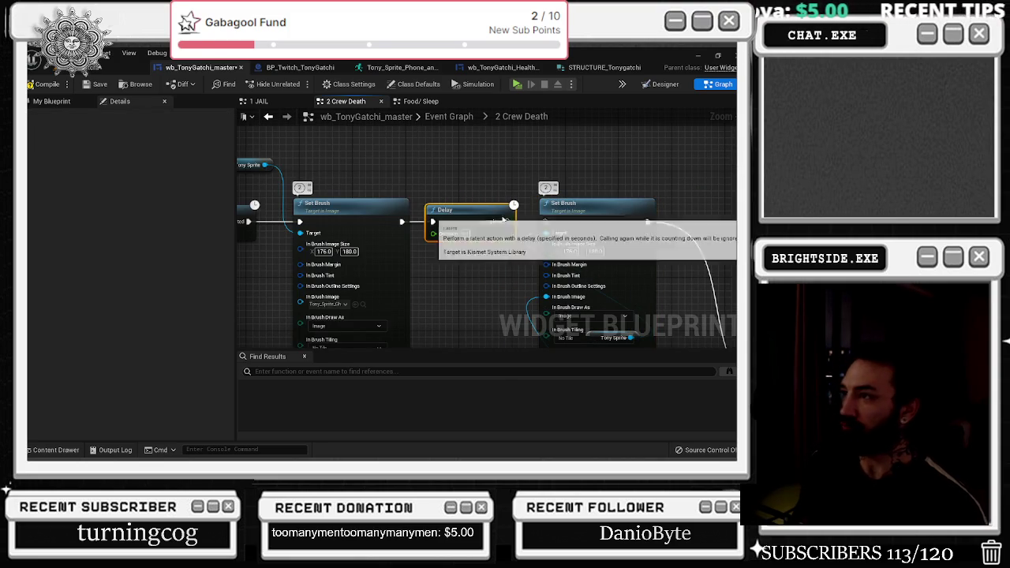
left_click_drag(458, 216, 458, 209)
scroll(477, 165, "down", 3)
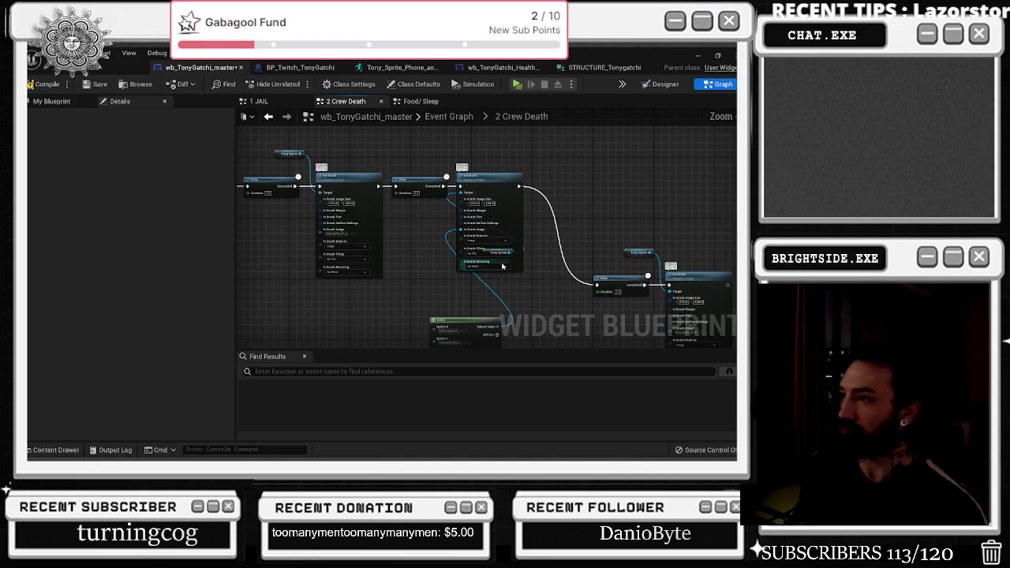
left_click_drag(455, 319, 393, 287)
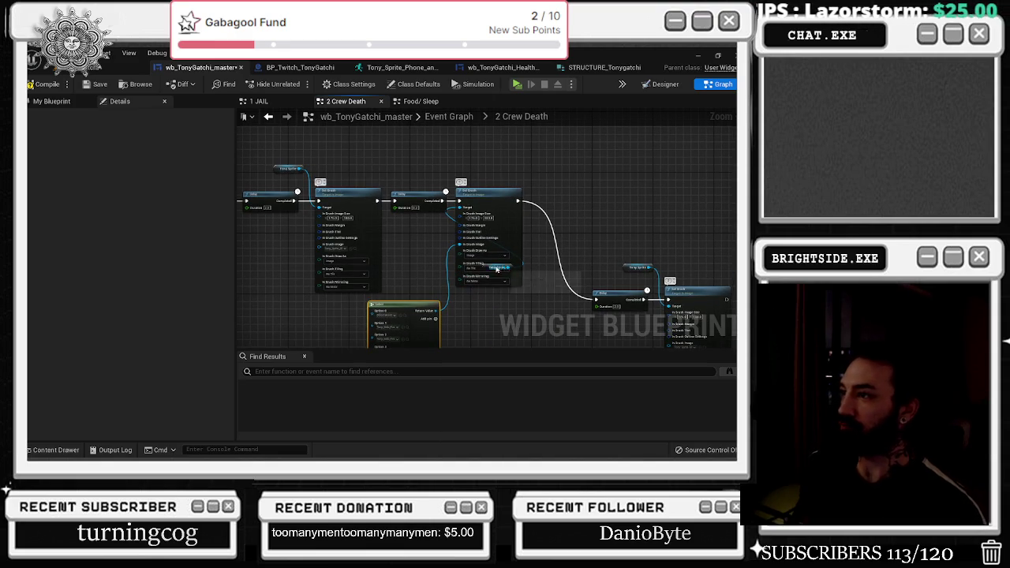
- Add a Tony Sprite getter above Set Brush and connect Set Brush's execution output to the Delay
key("ctrl+v")
scroll(517, 184, "down", 2)
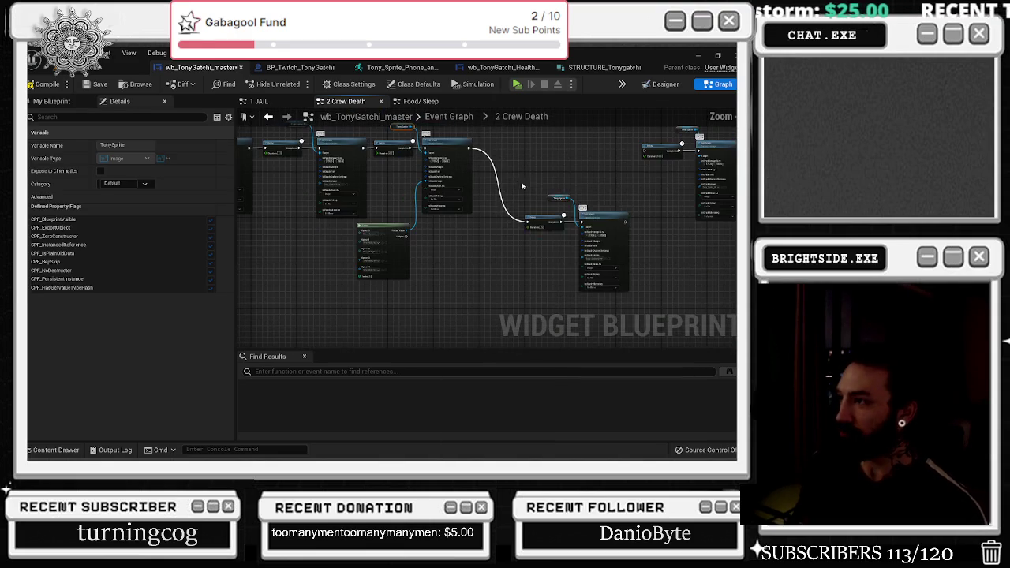
mouse_move(516, 183)
left_mouse_down()
mouse_move(518, 161)
mouse_move(467, 248)
left_mouse_up()
scroll(513, 214, "up", 2)
left_click_drag(411, 220, 495, 223)
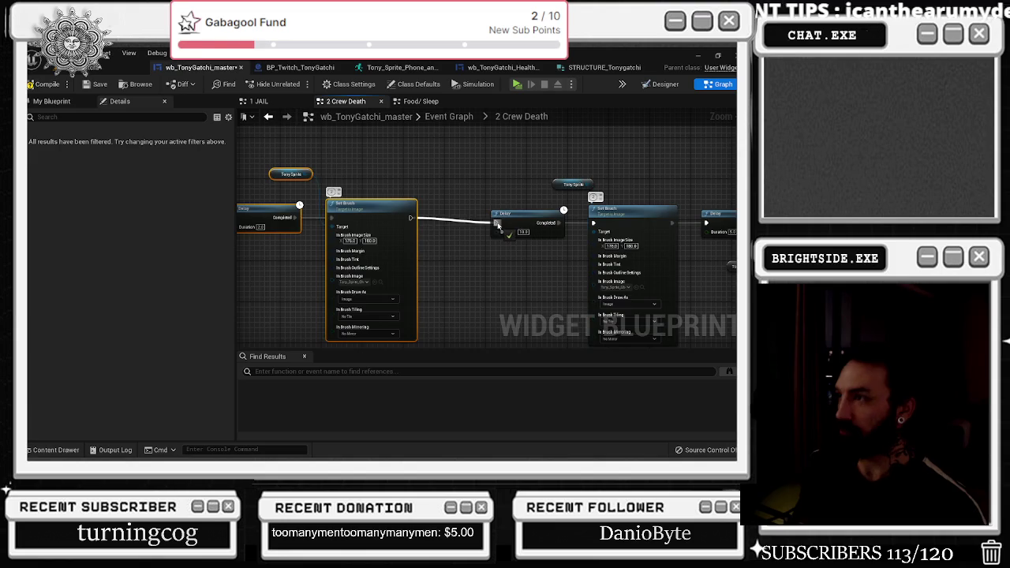
scroll(614, 285, "down", 5)
scroll(615, 285, "up", 6)
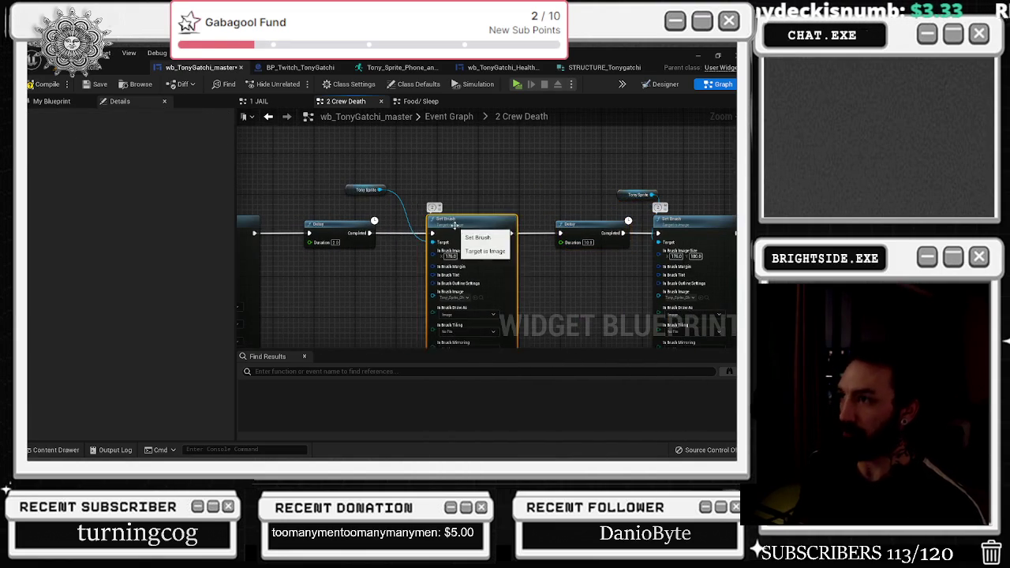
left_click(418, 193)
scroll(433, 261, "up", 1)
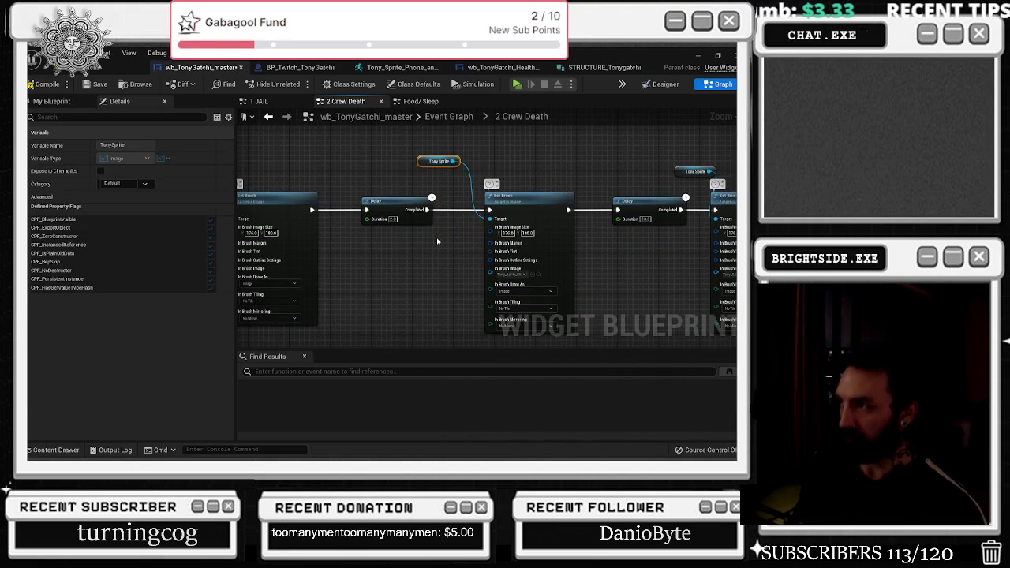
- Link the two Select nodes' Index inputs together
left_click_drag(424, 250, 657, 241)
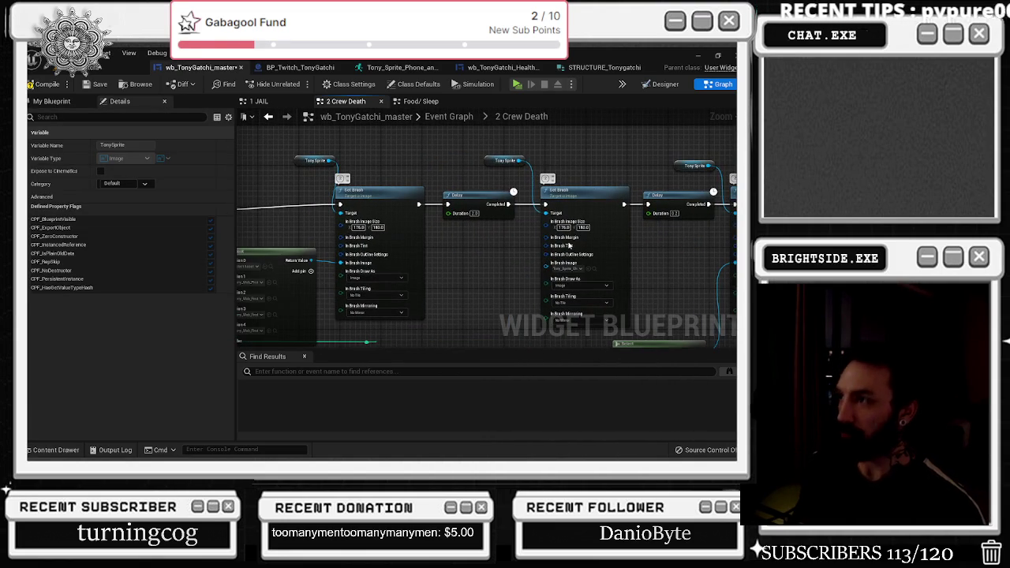
left_click_drag(271, 232, 410, 233)
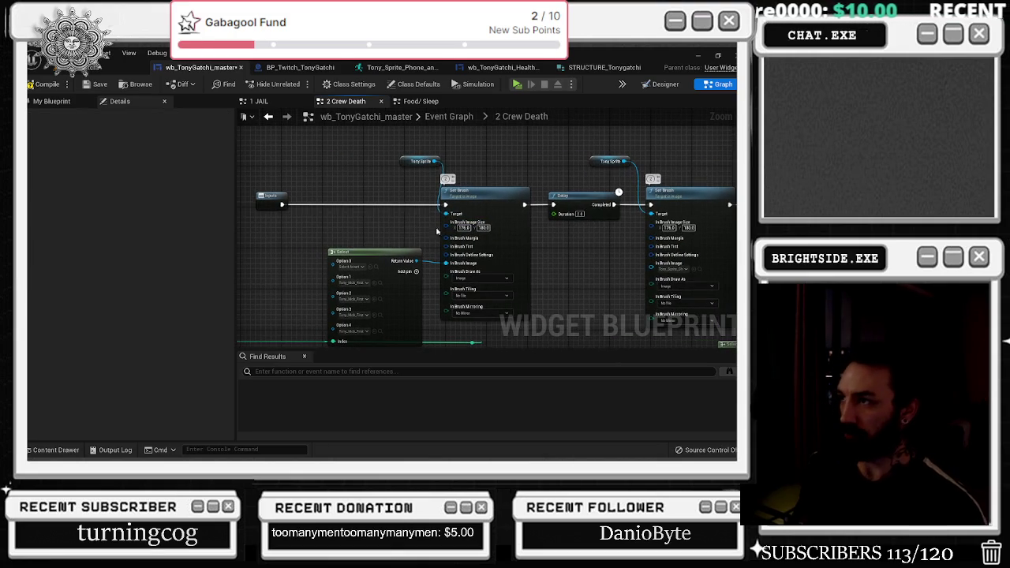
scroll(584, 227, "down", 2)
mouse_move(448, 278)
left_mouse_down()
mouse_move(360, 265)
mouse_move(514, 311)
mouse_move(526, 325)
left_mouse_up()
left_click_drag(481, 284, 323, 298)
scroll(323, 298, "down", 4)
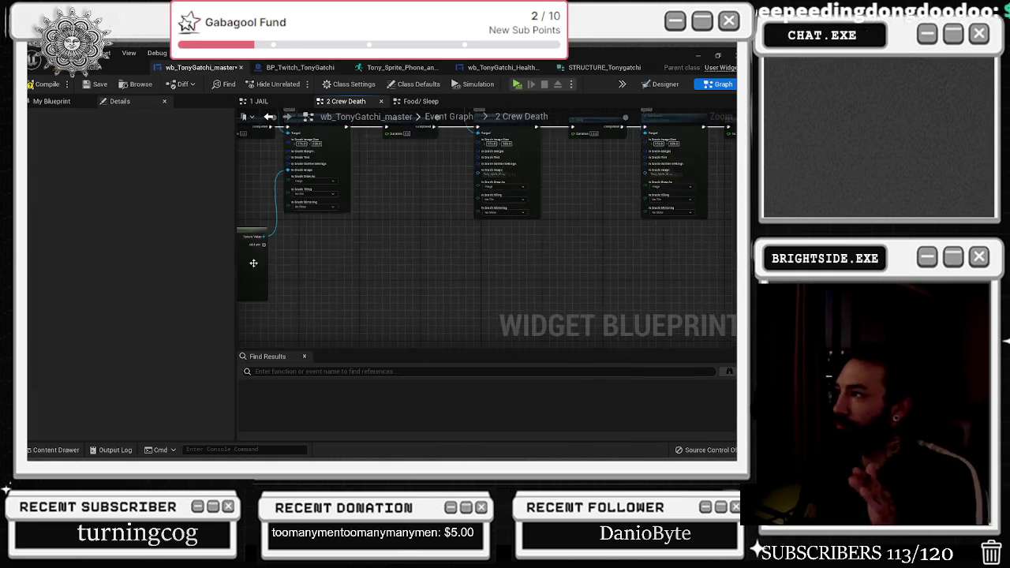
scroll(442, 268, "up", 5)
mouse_move(371, 291)
left_mouse_down()
mouse_move(721, 264)
mouse_move(700, 282)
mouse_move(710, 286)
left_mouse_up()
scroll(679, 269, "down", 3)
left_click(601, 338)
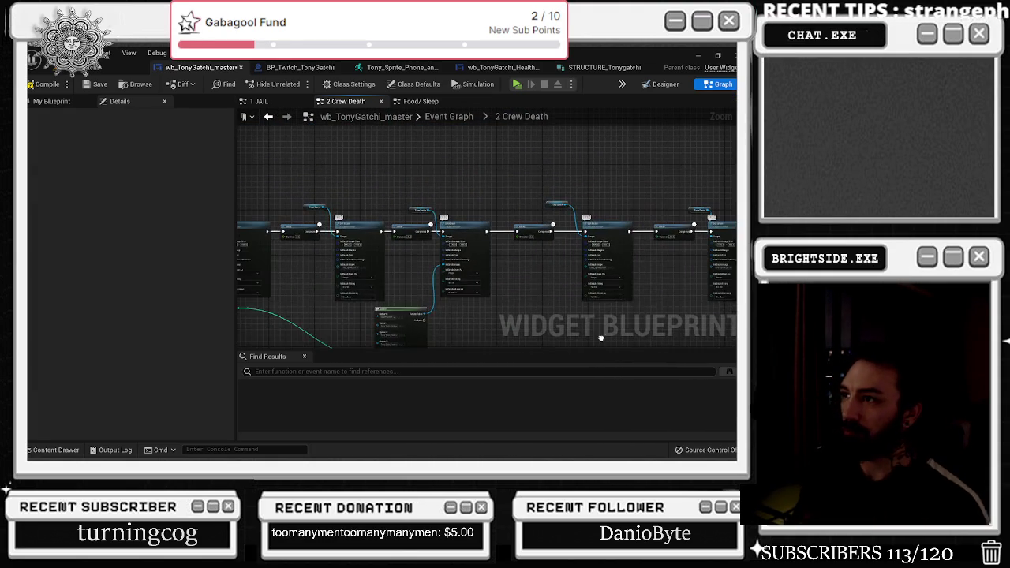
- Centre the Set Brush and Delay row and show the Tonygatchi sprite assets in the Content Drawer
left_click_drag(565, 319, 645, 312)
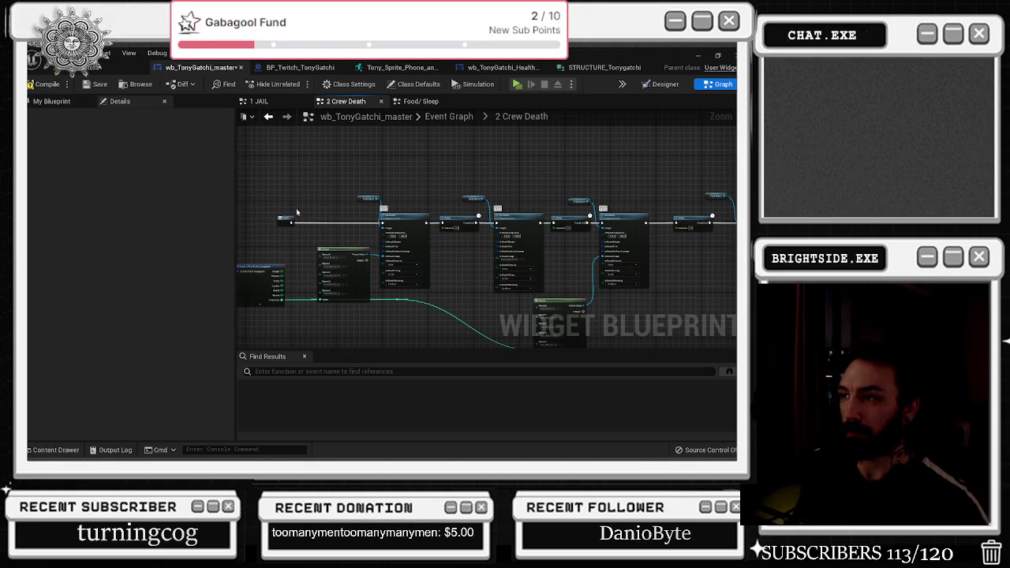
scroll(330, 235, "up", 5)
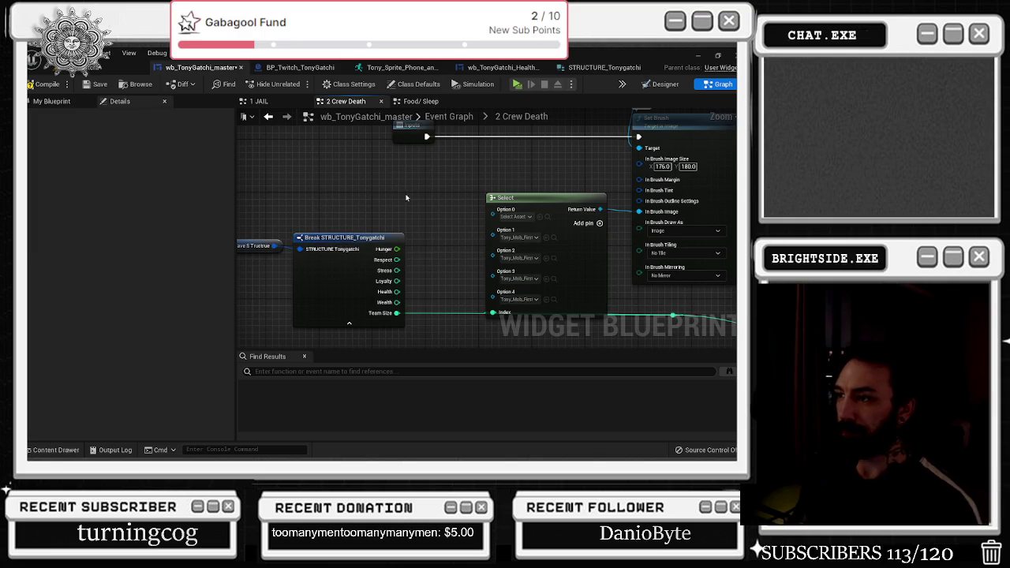
scroll(403, 197, "down", 1)
left_click_drag(576, 305, 472, 314)
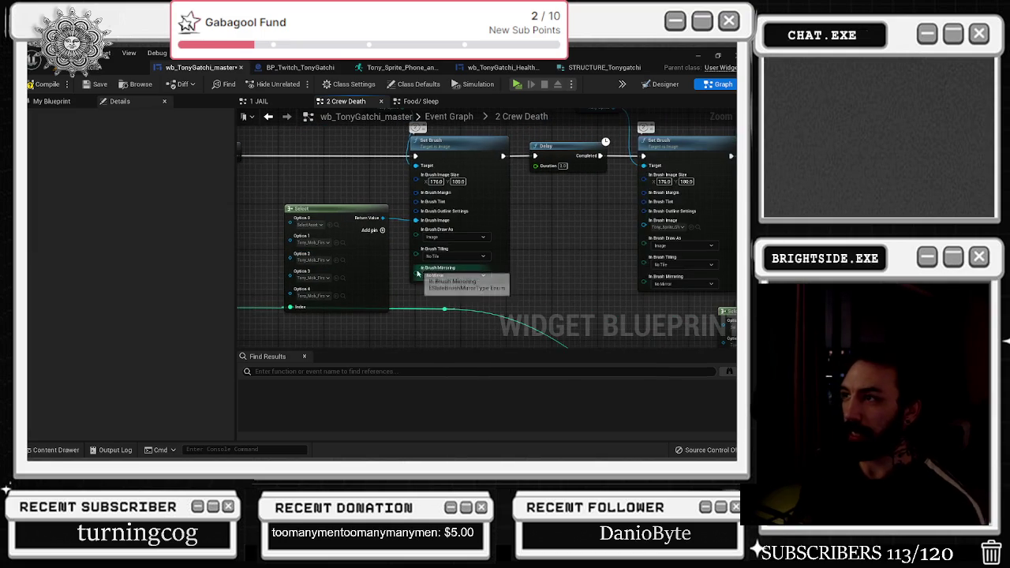
mouse_move(693, 189)
left_mouse_down()
mouse_move(540, 275)
mouse_move(445, 221)
left_mouse_up()
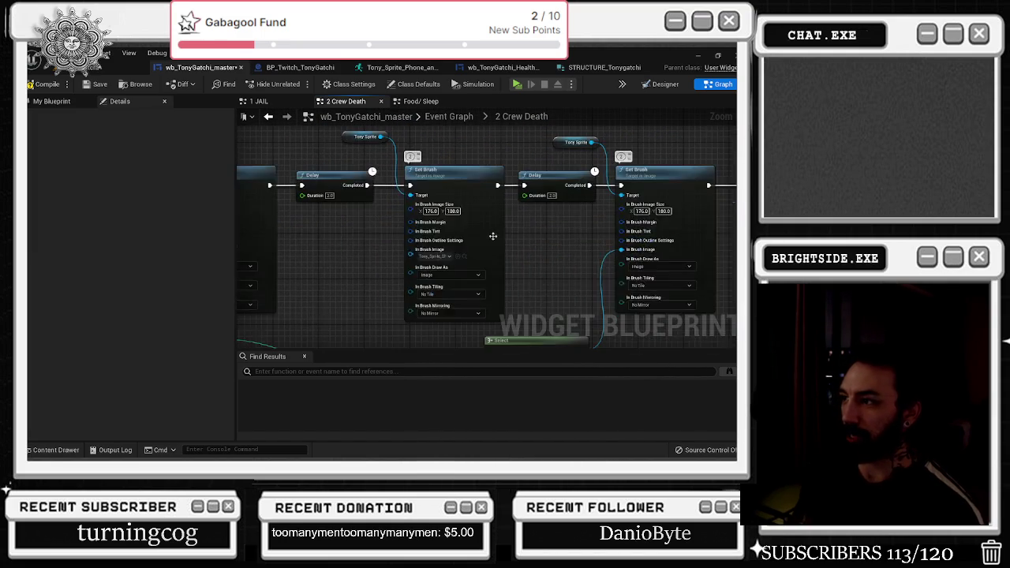
key("ctrl+space")
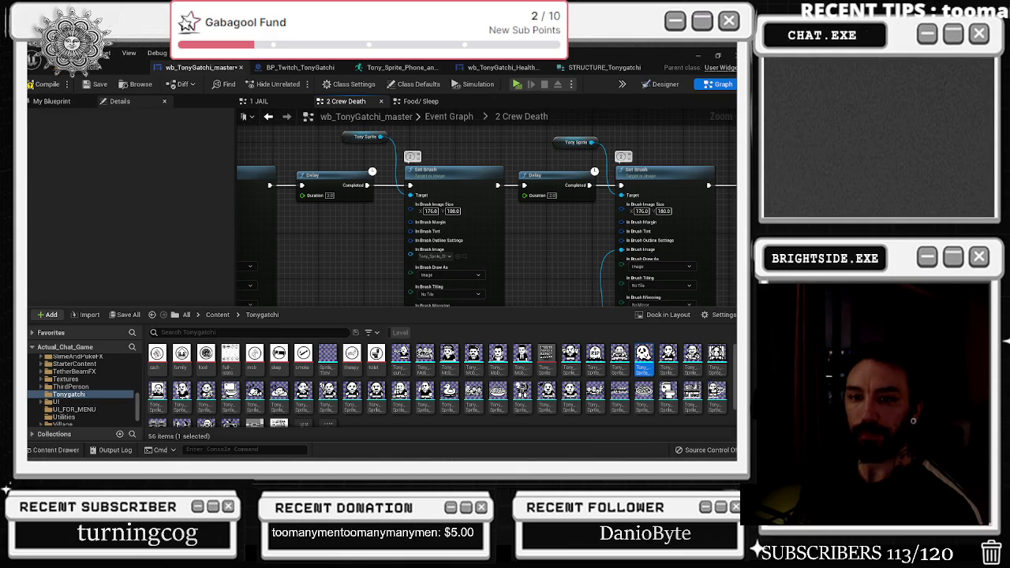
- Close the sprite asset drawer and pan to the Tony Sprite Set Brush section
left_click(505, 244)
left_click_drag(505, 245, 351, 238)
mouse_move(487, 226)
left_mouse_down()
mouse_move(487, 164)
mouse_move(473, 253)
left_mouse_up()
mouse_move(414, 284)
left_mouse_down()
mouse_move(489, 284)
mouse_move(271, 268)
left_mouse_up()
scroll(271, 268, "down", 3)
scroll(413, 274, "up", 3)
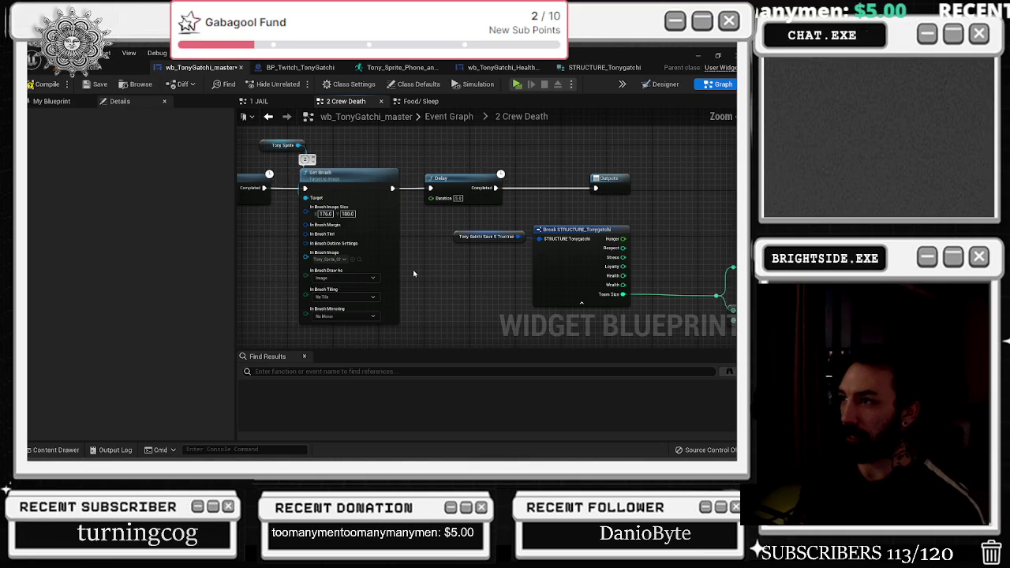
- Inspect the last Set Brush node's In Brush Image choices beside the Tonygatchi sprites, then close the drawer
key("ctrl+space")
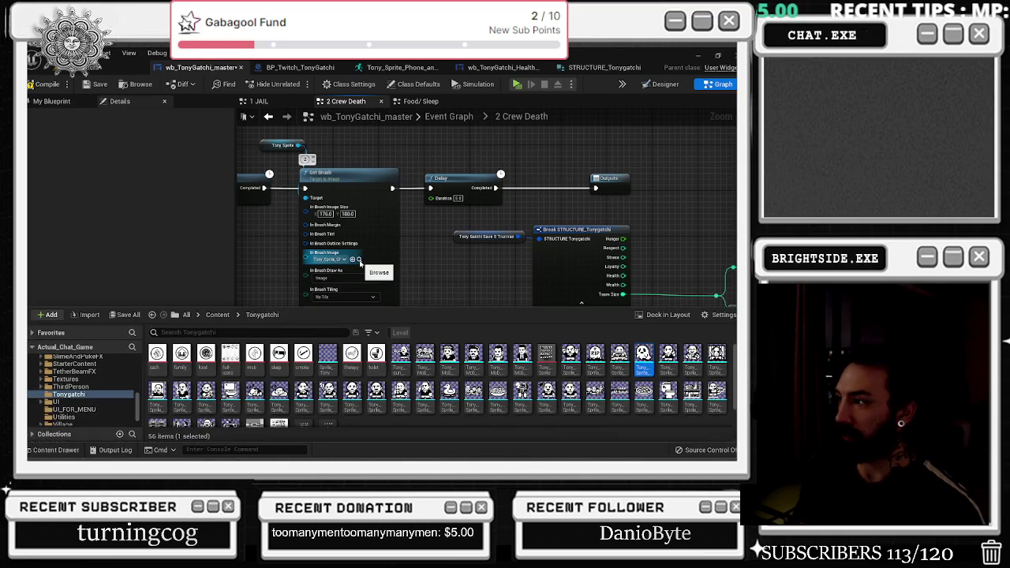
left_click_drag(405, 242, 609, 277)
mouse_move(452, 290)
left_mouse_down()
mouse_move(252, 255)
mouse_move(269, 293)
left_mouse_up()
left_click(55, 450)
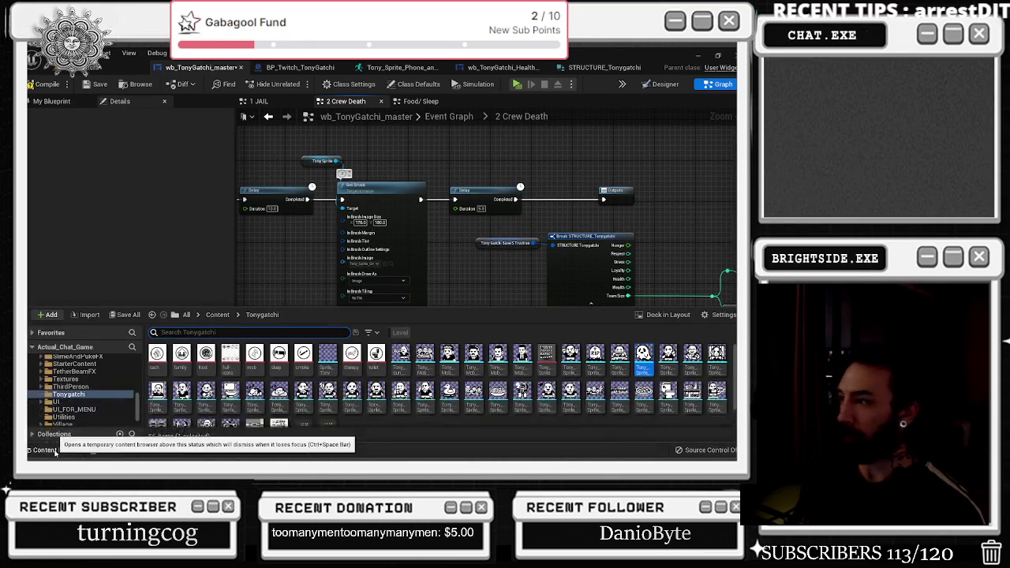
left_click(371, 264)
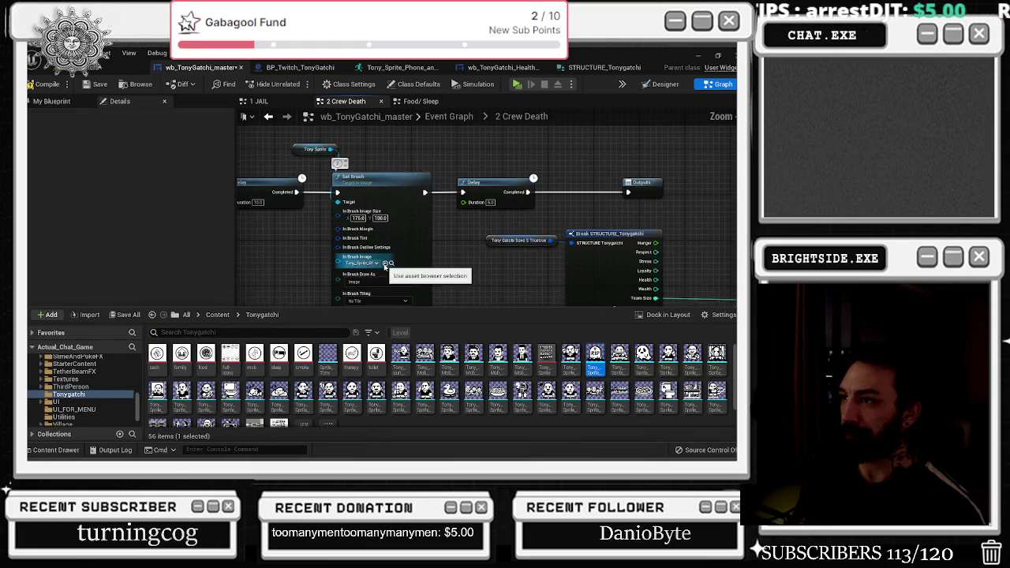
left_click(451, 257)
scroll(451, 257, "up", 1)
left_click_drag(464, 259, 353, 255)
scroll(353, 255, "down", 1)
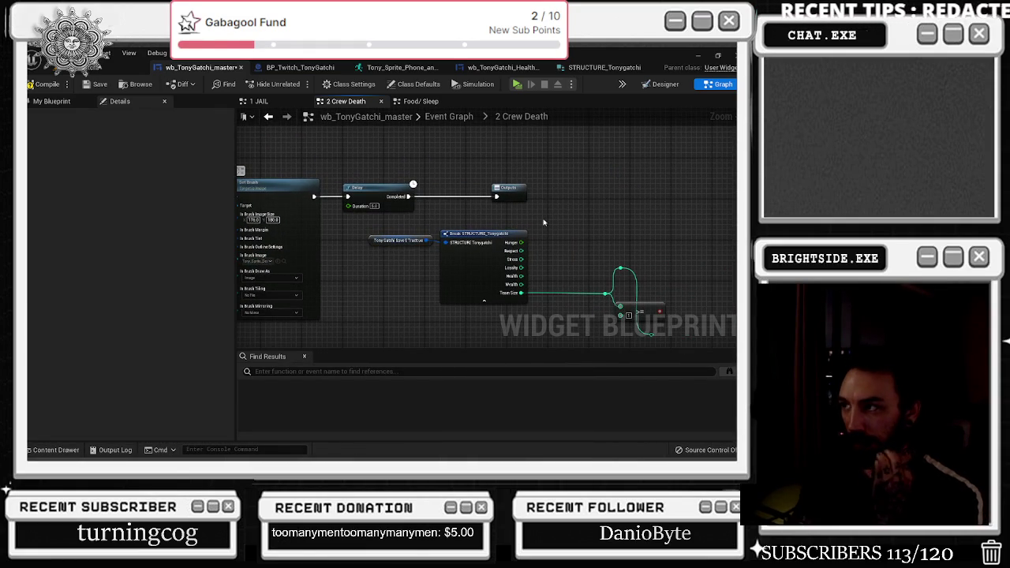
- Delete the four leftover reroute and comparison nodes
left_click_drag(542, 224, 547, 219)
left_click_drag(546, 261, 640, 334)
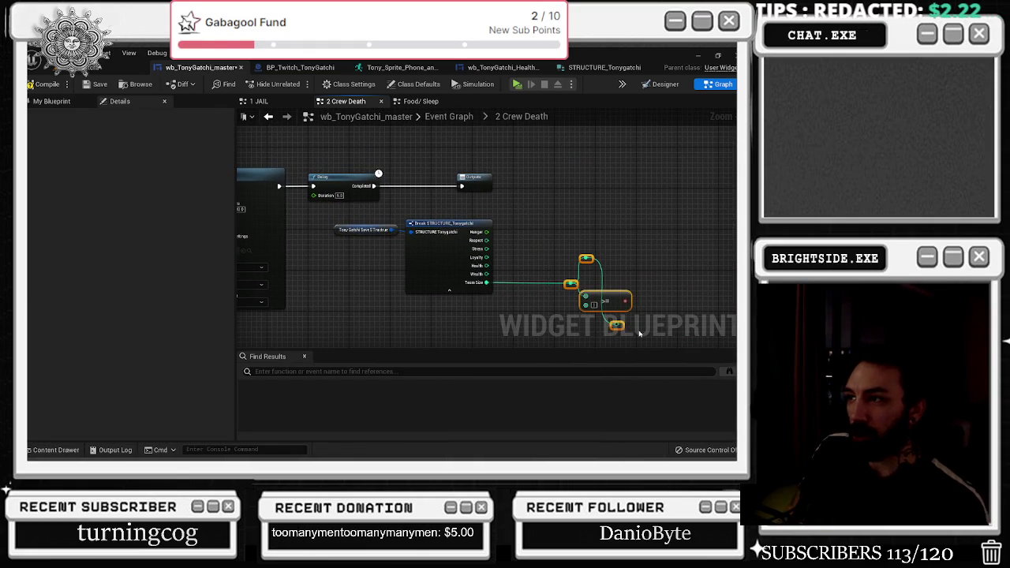
key("Delete")
- Add a setter for the Tonygatchi save structure and split its struct input into fields
mouse_move(392, 235)
left_mouse_down()
mouse_move(559, 203)
mouse_move(536, 193)
left_mouse_up()
type("set")
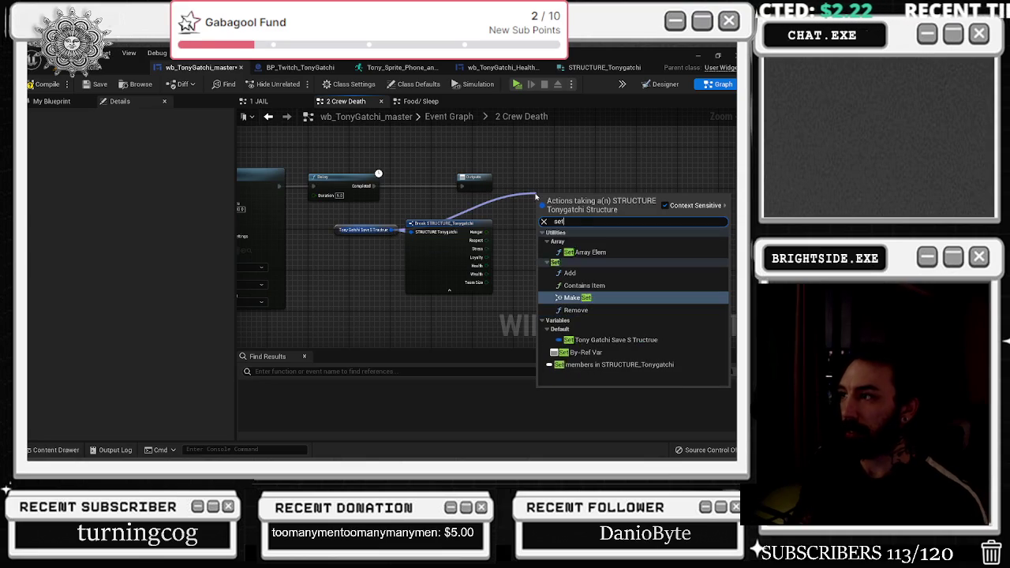
left_click(577, 340)
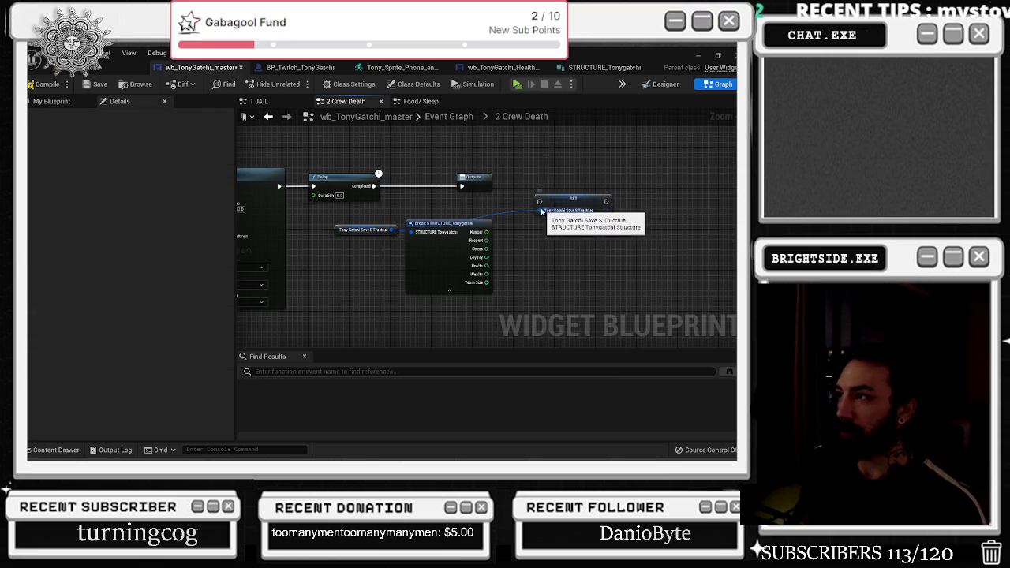
right_click(553, 211)
left_click(583, 239)
- Insert the SET node between Delay's Completed and the Outputs node
scroll(488, 183, "up", 2)
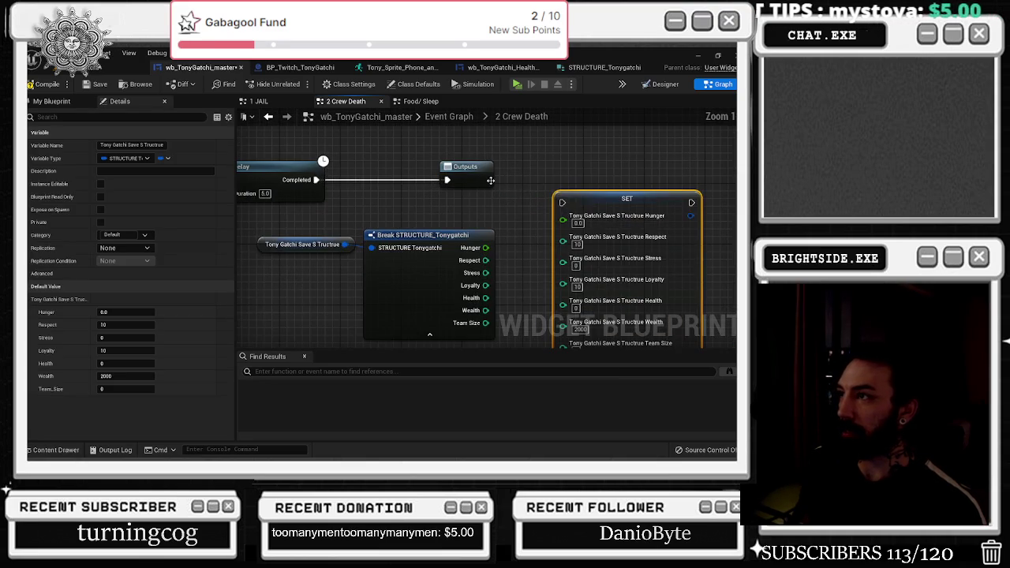
left_click_drag(483, 172, 718, 172)
mouse_move(635, 197)
left_mouse_down()
mouse_move(552, 183)
mouse_move(544, 167)
left_mouse_up()
left_click_drag(314, 179, 471, 172)
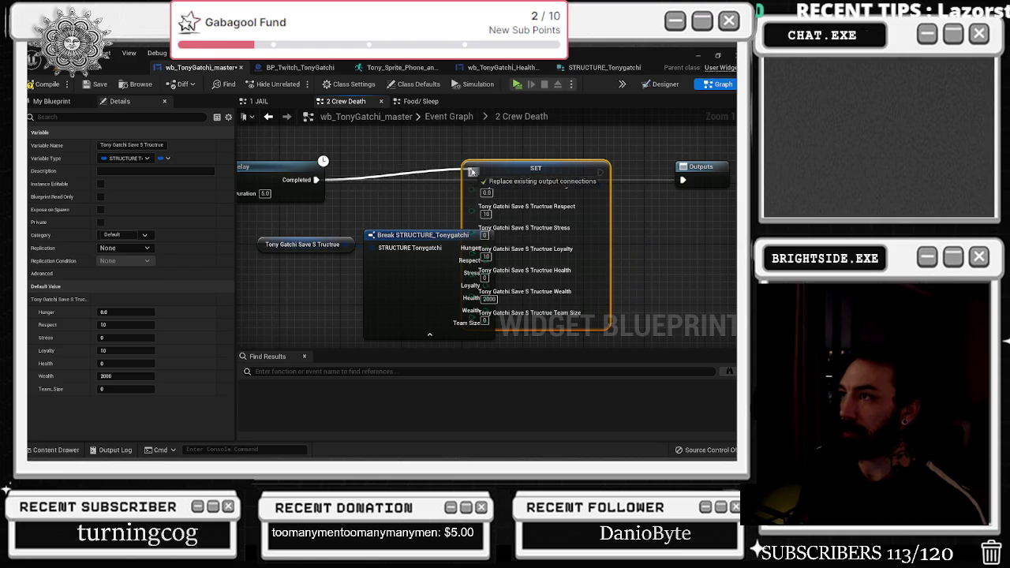
left_click_drag(536, 168, 581, 176)
left_click_drag(646, 180, 683, 180)
left_click(426, 210)
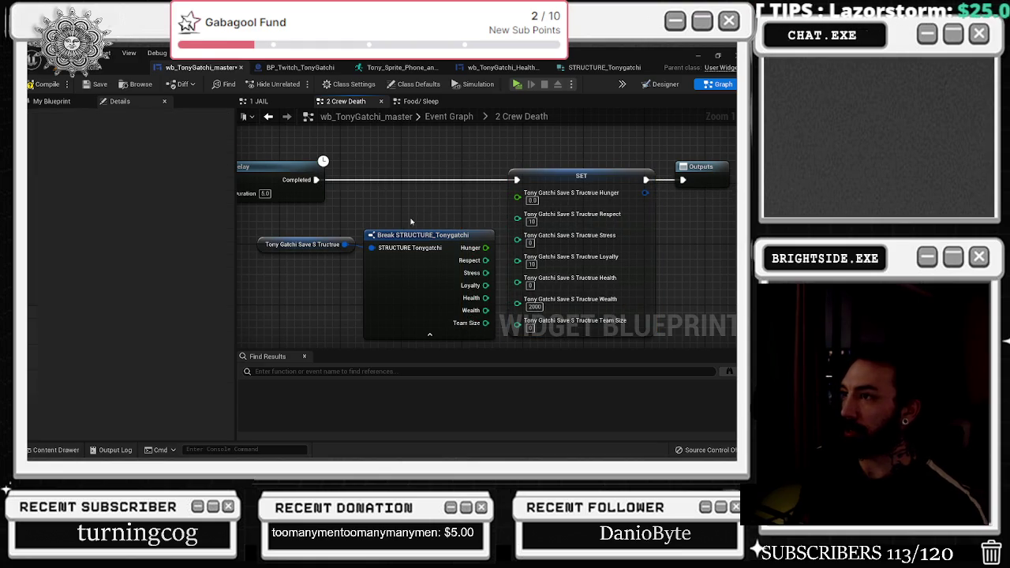
- Add a Subtract node off Team Size followed by a Clamp (Integer) node
left_click_drag(382, 224, 355, 172)
left_click(394, 184)
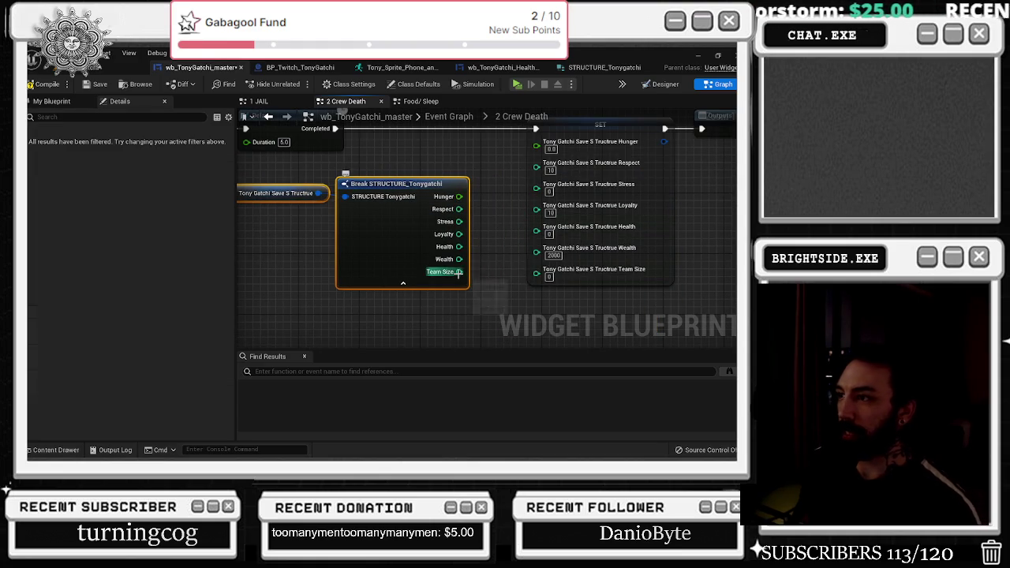
left_click_drag(459, 272, 474, 296)
type("-")
key("Return")
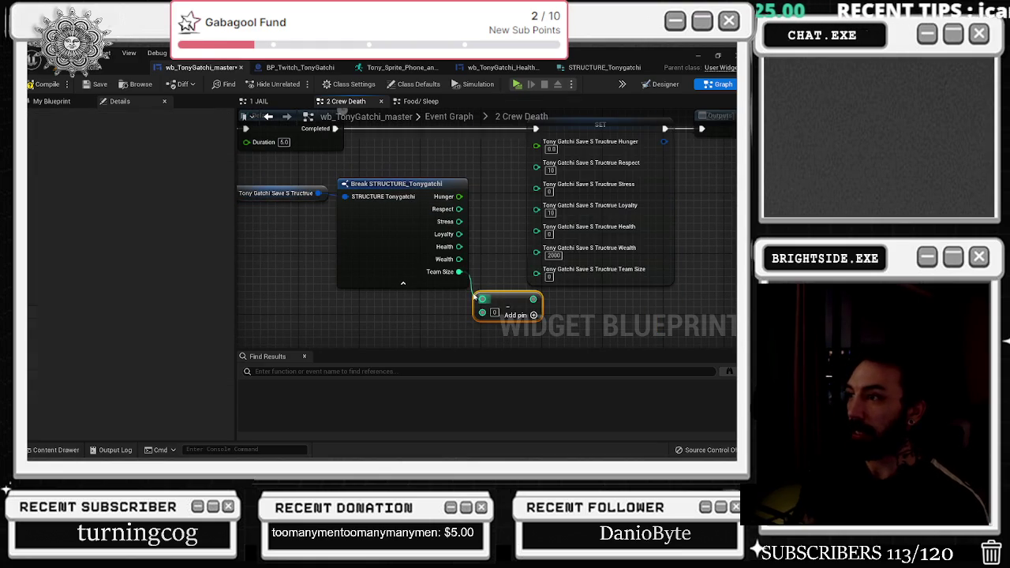
left_click_drag(533, 299, 544, 306)
type("clamp")
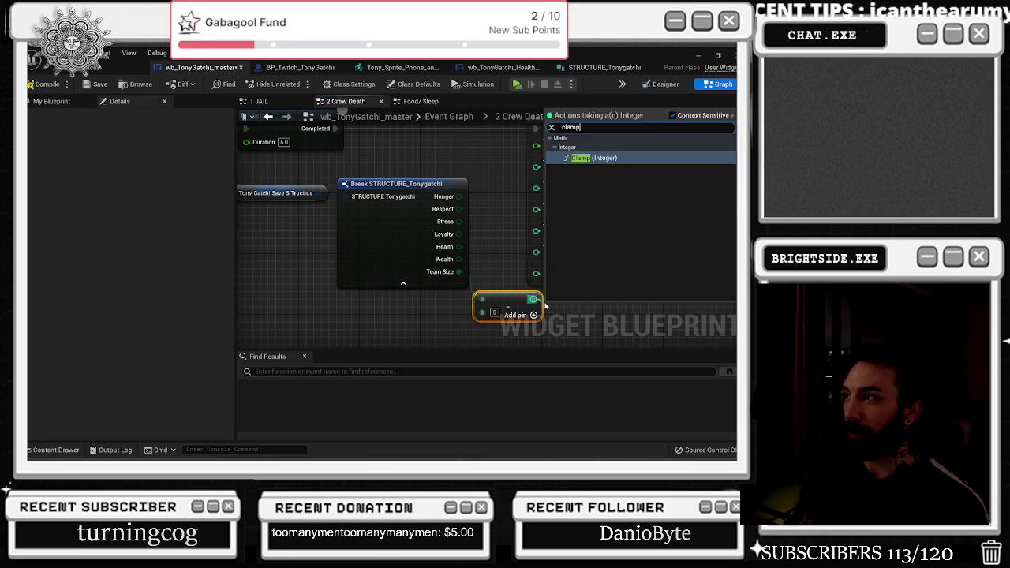
key("Return")
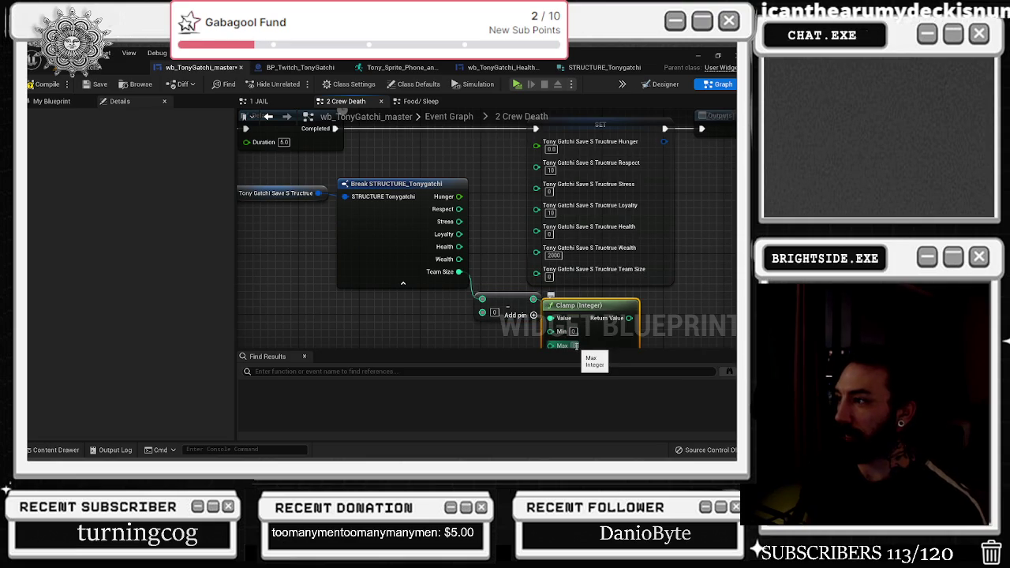
- Feed the clamped value into the SET node's Team Size field
scroll(545, 251, "down", 4)
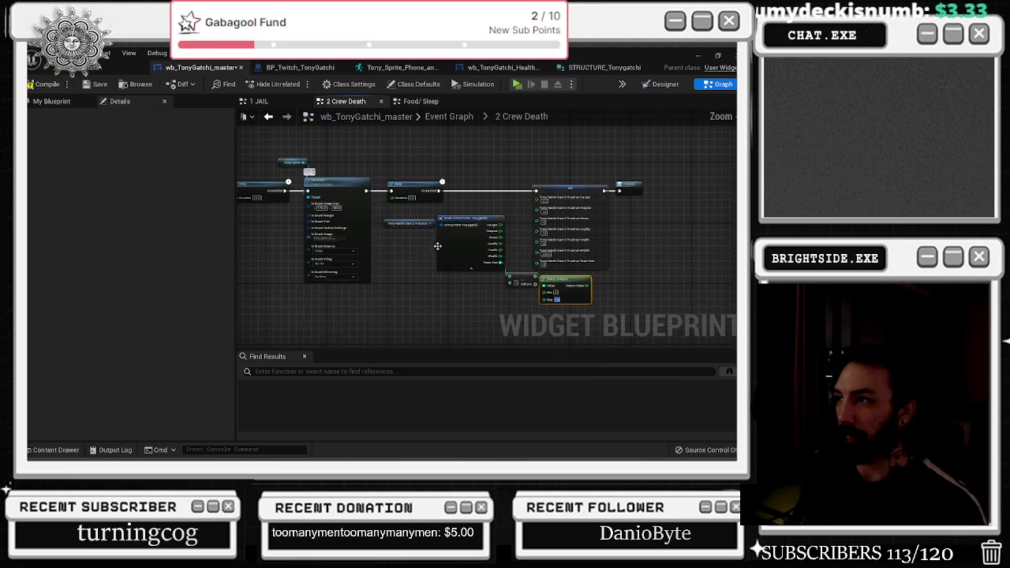
left_click_drag(405, 214, 525, 286)
left_click_drag(470, 221, 398, 289)
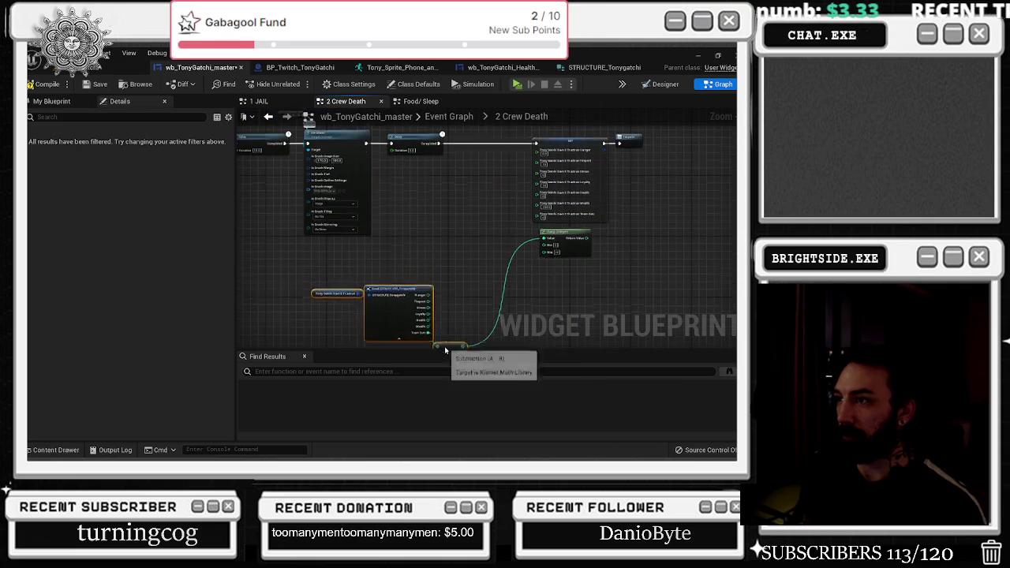
scroll(554, 186, "up", 4)
left_click_drag(552, 266, 400, 257)
mouse_move(464, 269)
left_mouse_down()
mouse_move(514, 309)
mouse_move(520, 229)
left_mouse_up()
- Connect Break STRUCTURE's Hunger, Stress, Health and Wealth to the matching SET fields
scroll(462, 239, "down", 3)
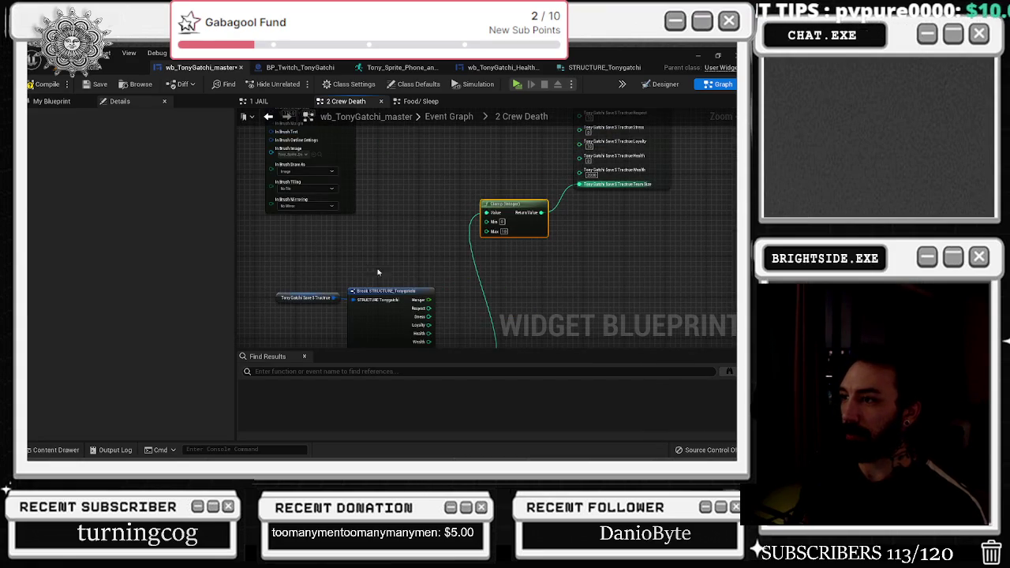
scroll(336, 278, "down", 2)
left_click(344, 283)
scroll(392, 258, "up", 3)
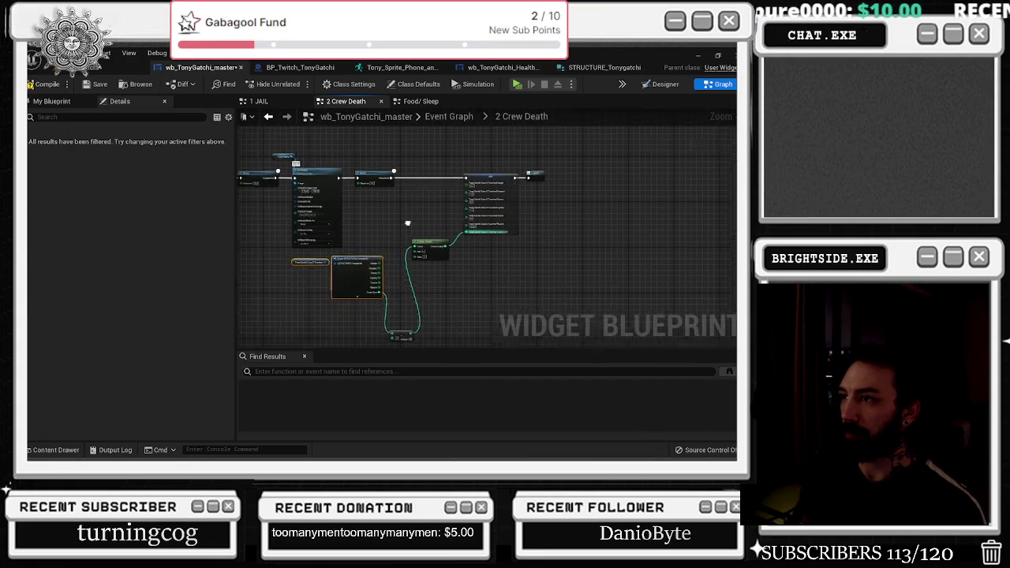
scroll(324, 344, "up", 2)
left_click_drag(363, 315, 523, 170)
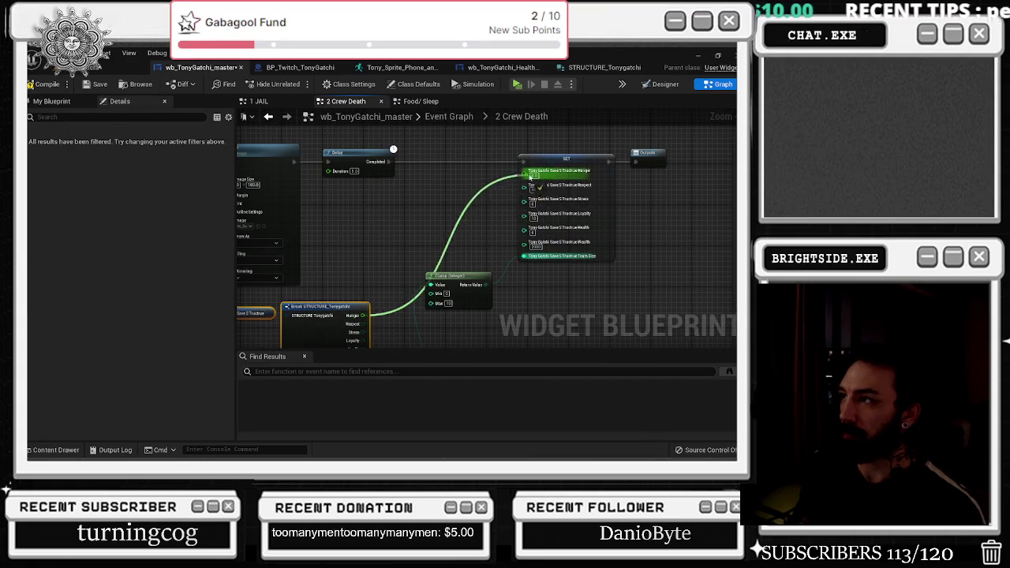
mouse_move(363, 332)
left_mouse_down()
mouse_move(372, 340)
mouse_move(524, 187)
left_mouse_up()
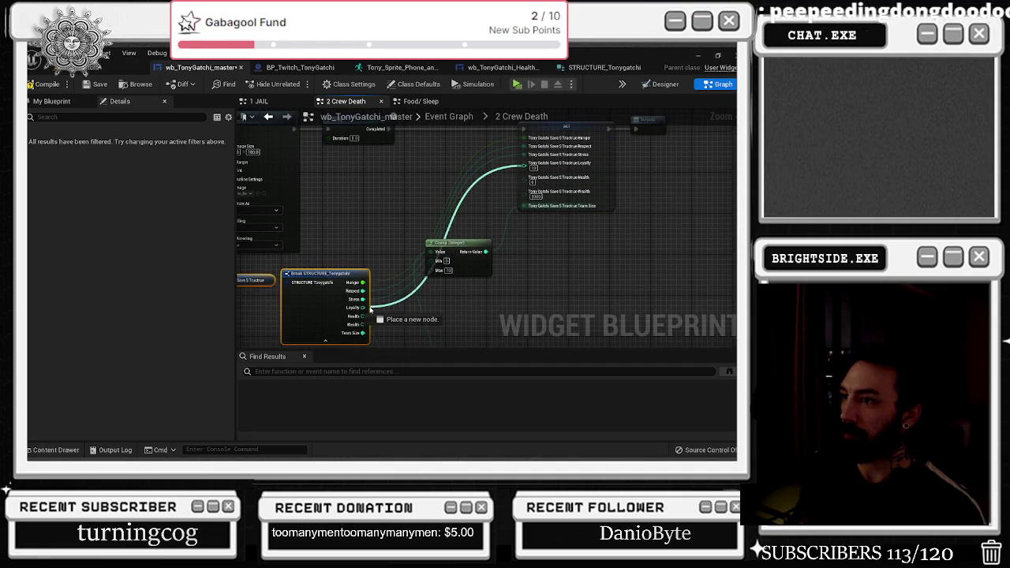
mouse_move(368, 315)
left_mouse_down()
mouse_move(517, 198)
mouse_move(523, 171)
mouse_move(523, 194)
mouse_move(360, 327)
left_mouse_up()
left_click_drag(446, 243, 482, 273)
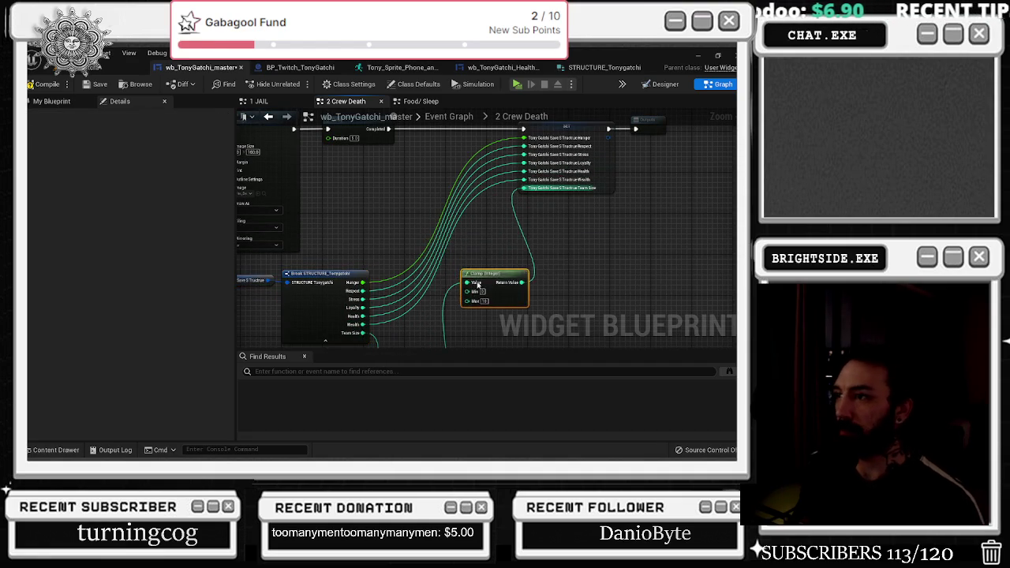
- Tidy the layout, moving the reroute node up and nudging Outputs right
scroll(482, 269, "down", 1)
left_click(441, 207)
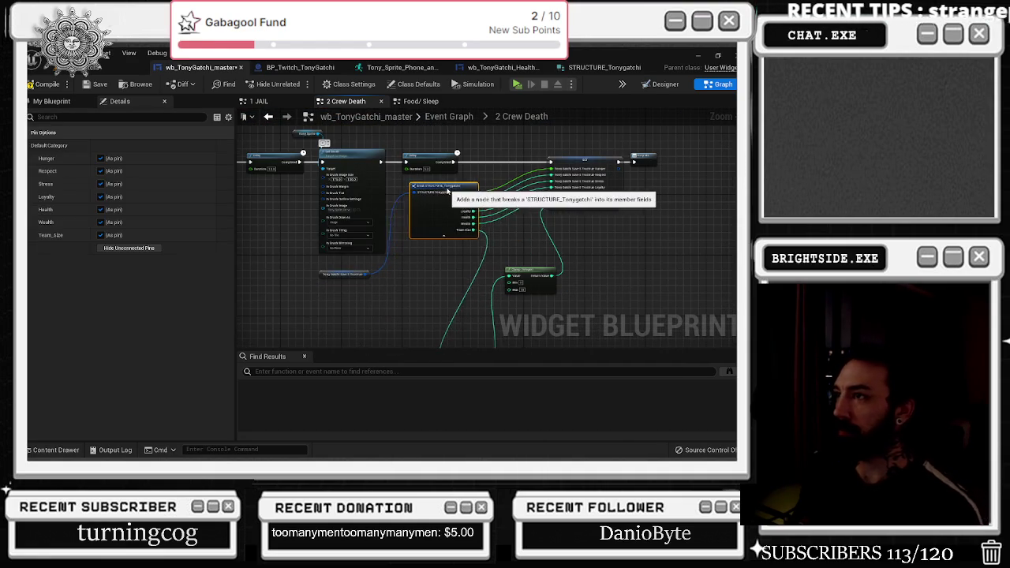
left_click(326, 276)
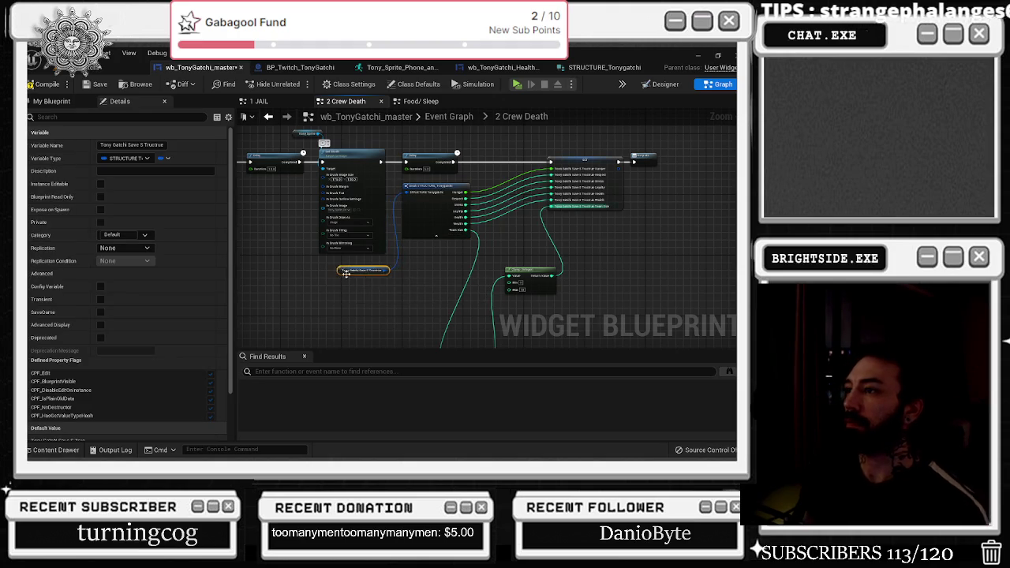
mouse_move(441, 341)
left_mouse_down()
mouse_move(458, 232)
mouse_move(473, 218)
left_mouse_up()
mouse_move(511, 250)
left_mouse_down()
mouse_move(525, 239)
mouse_move(391, 269)
left_mouse_up()
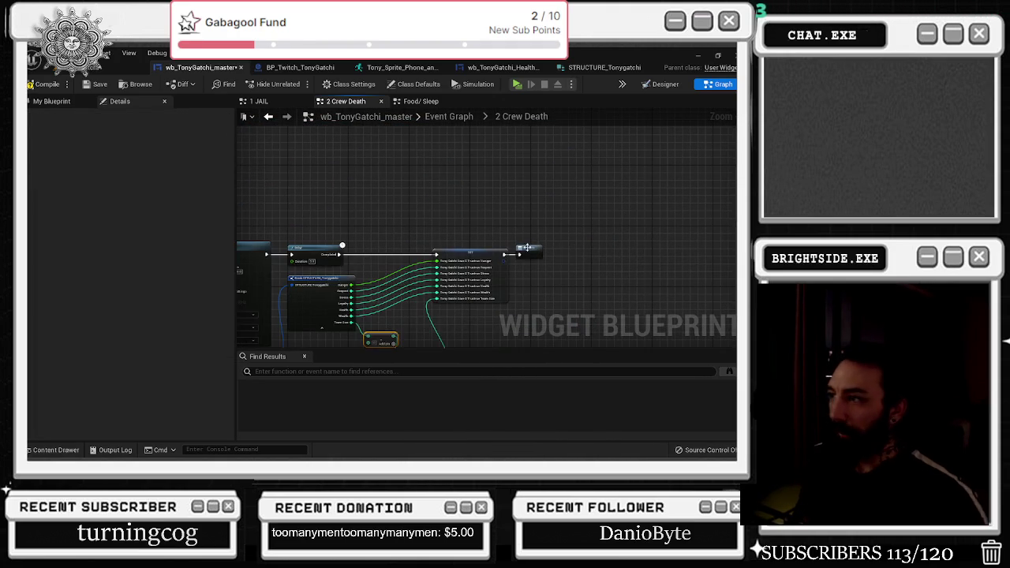
left_click(669, 252)
left_click_drag(675, 253, 692, 248)
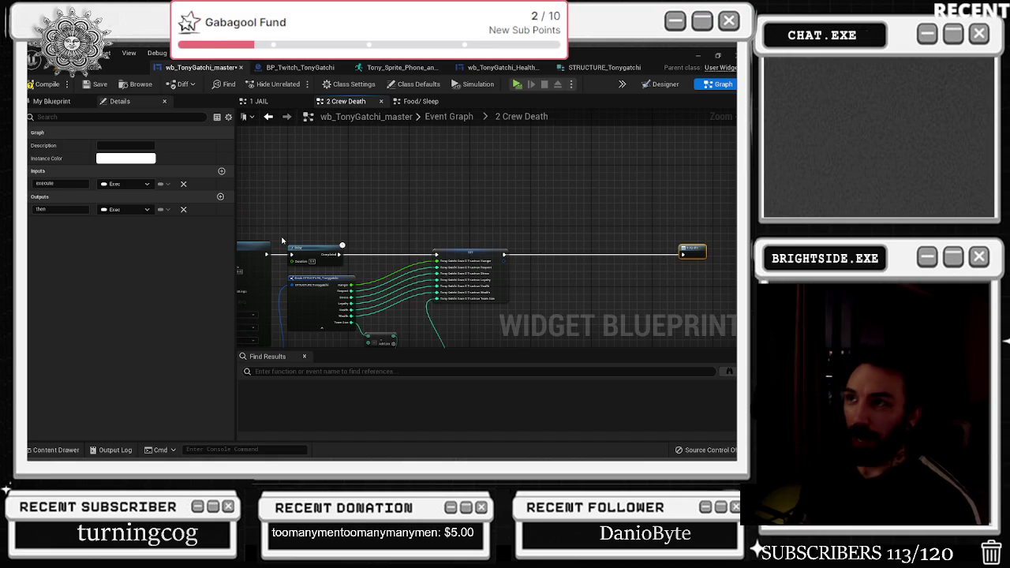
left_click_drag(448, 230, 456, 170)
scroll(393, 227, "up", 1)
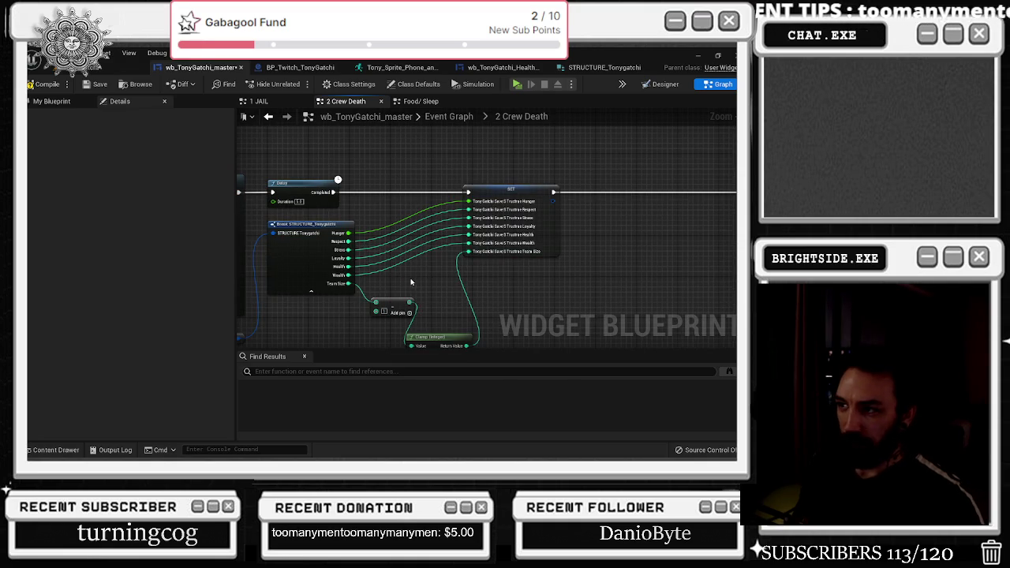
scroll(392, 280, "up", 1)
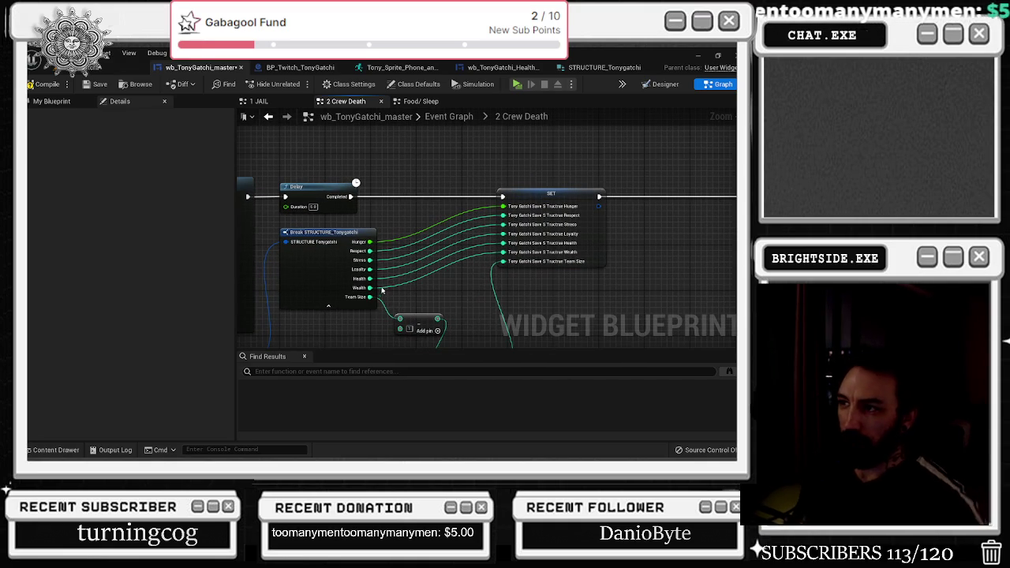
- Add an Addition node fed by Stress and wire its result into the SET node's Stress
left_click_drag(371, 260, 391, 269)
type("+")
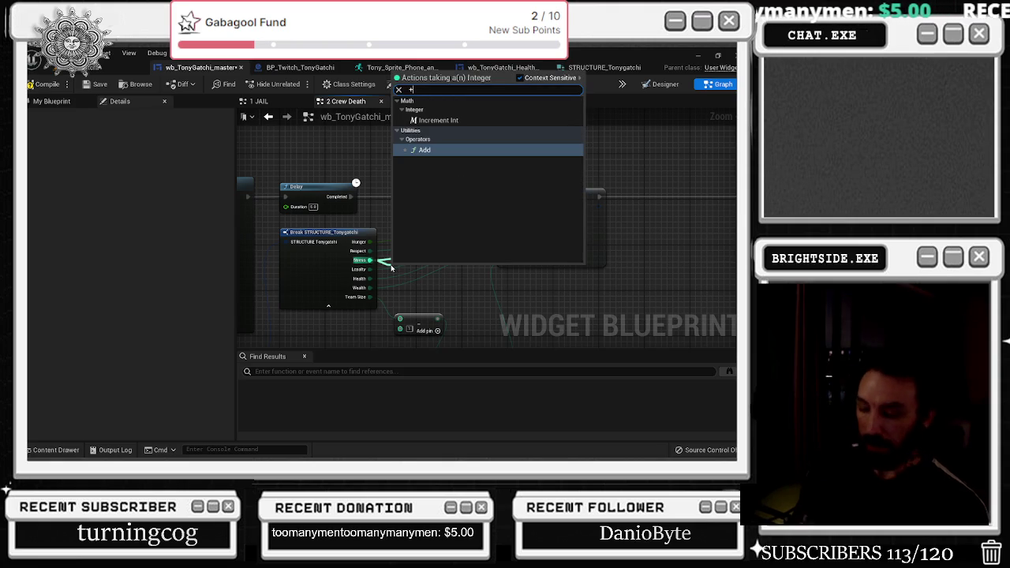
key("BackSpace")
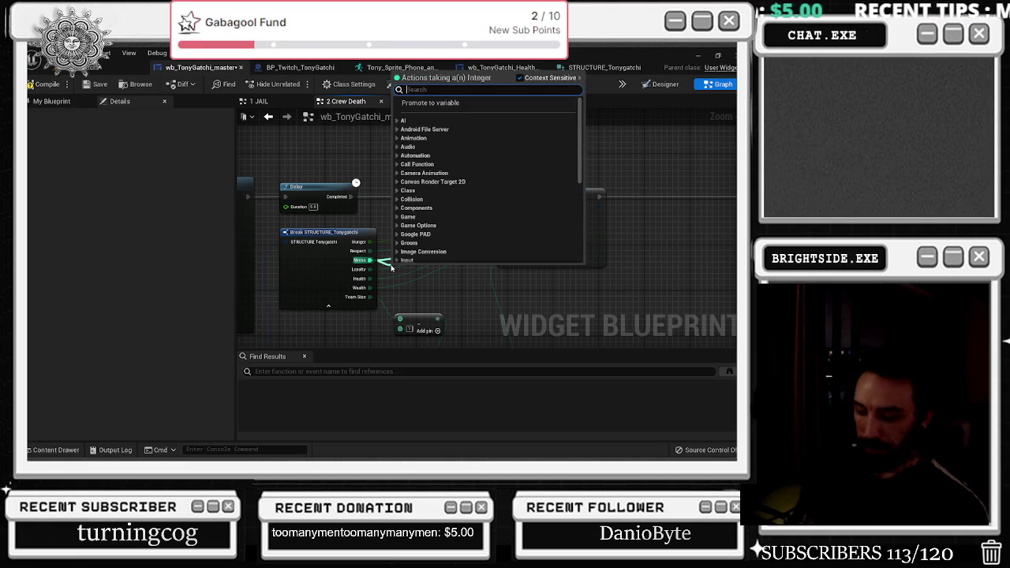
type("+")
key("Return")
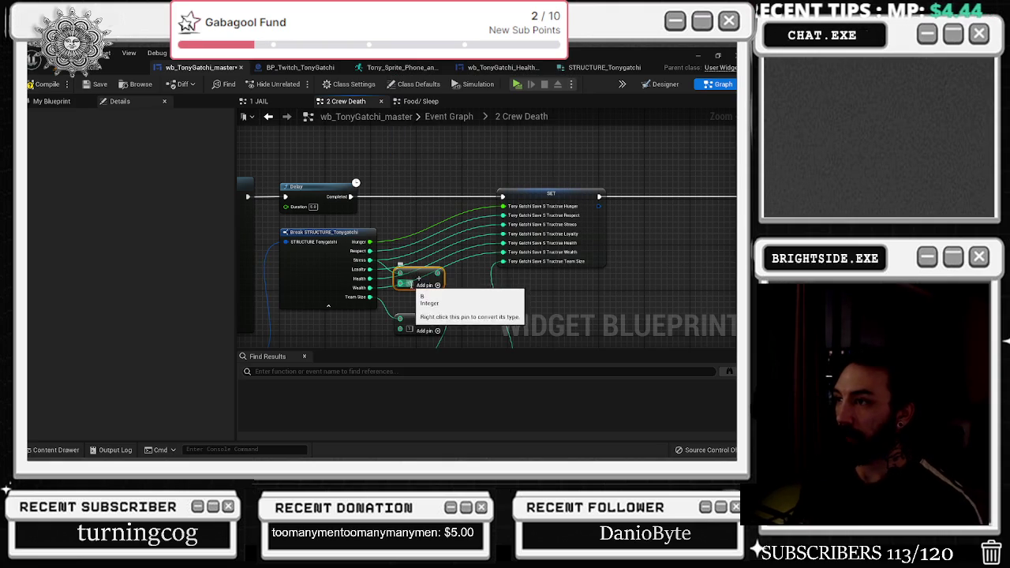
scroll(502, 201, "up", 2)
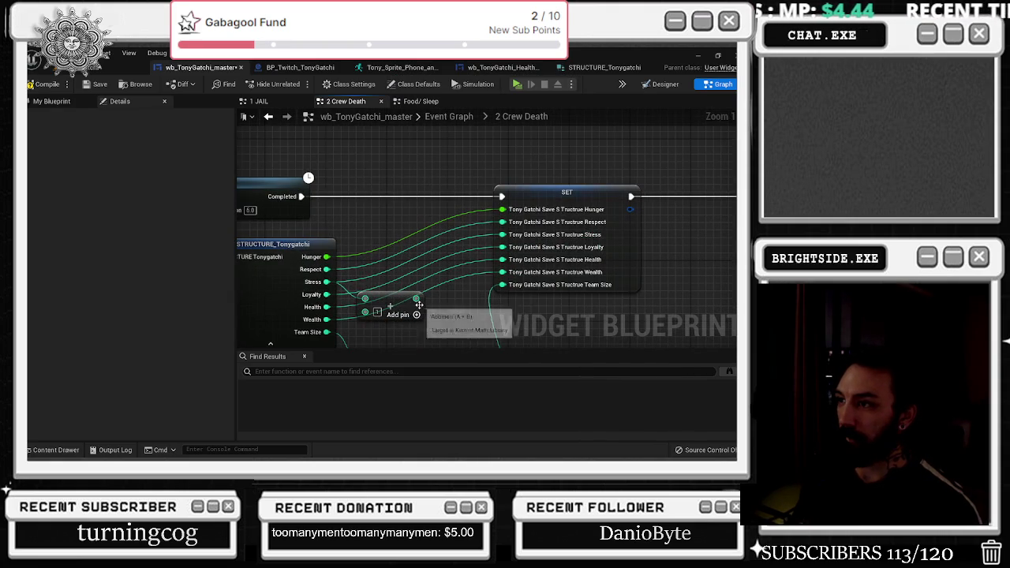
mouse_move(416, 298)
left_mouse_down()
mouse_move(464, 254)
mouse_move(502, 247)
left_mouse_up()
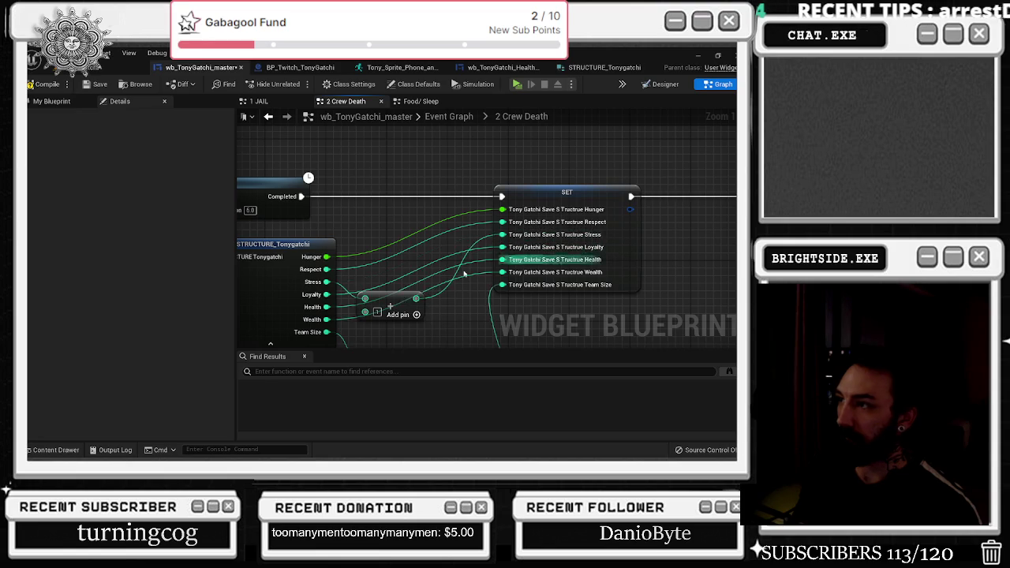
- Rearrange the Addition and SET nodes so the wiring reads cleanly
mouse_move(399, 306)
left_mouse_down()
mouse_move(420, 278)
mouse_move(450, 286)
mouse_move(419, 286)
mouse_move(414, 155)
left_mouse_up()
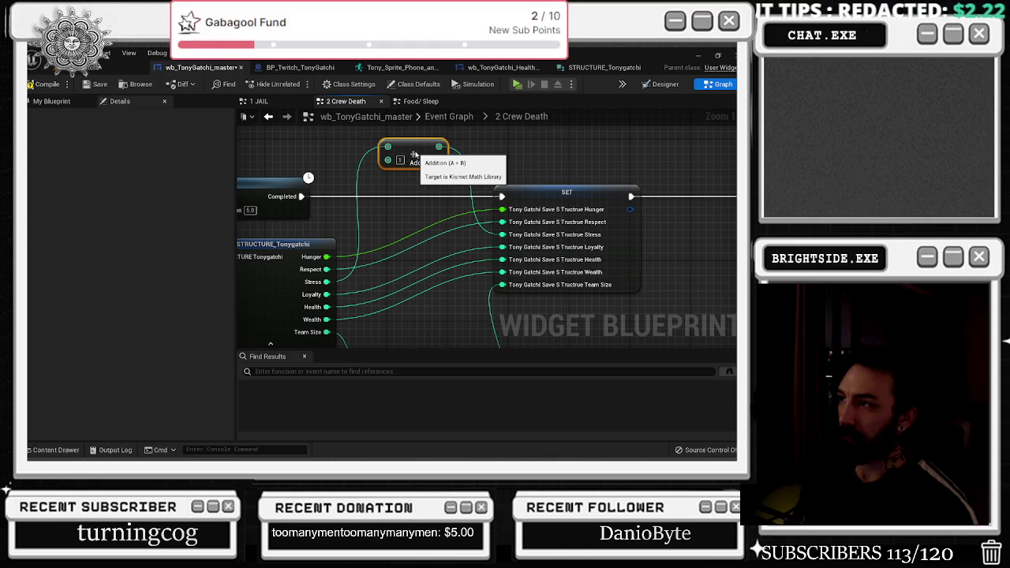
left_click_drag(549, 191, 598, 190)
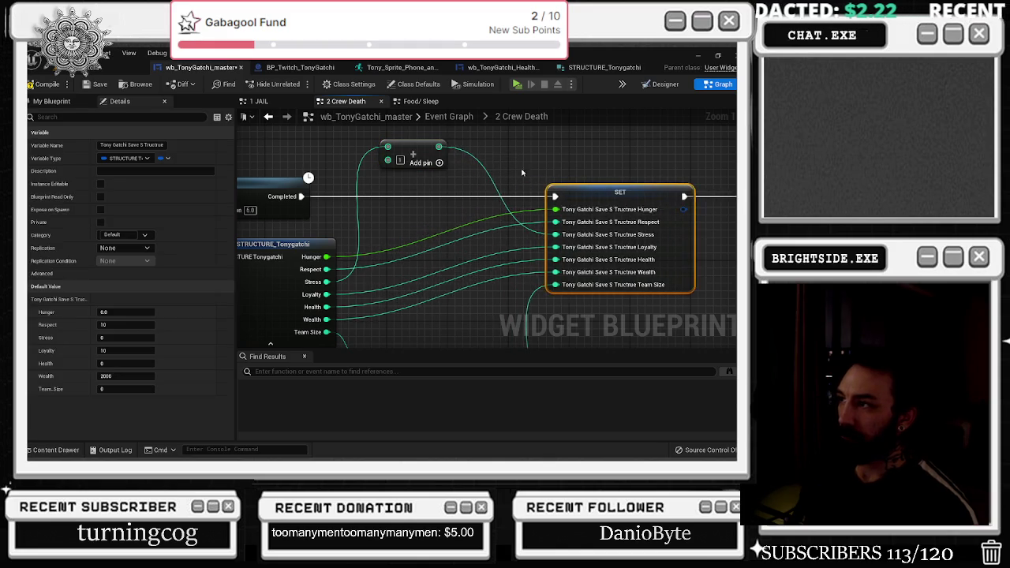
left_click_drag(482, 214, 551, 215)
mouse_move(404, 179)
left_mouse_down()
mouse_move(421, 166)
mouse_move(411, 159)
left_mouse_up()
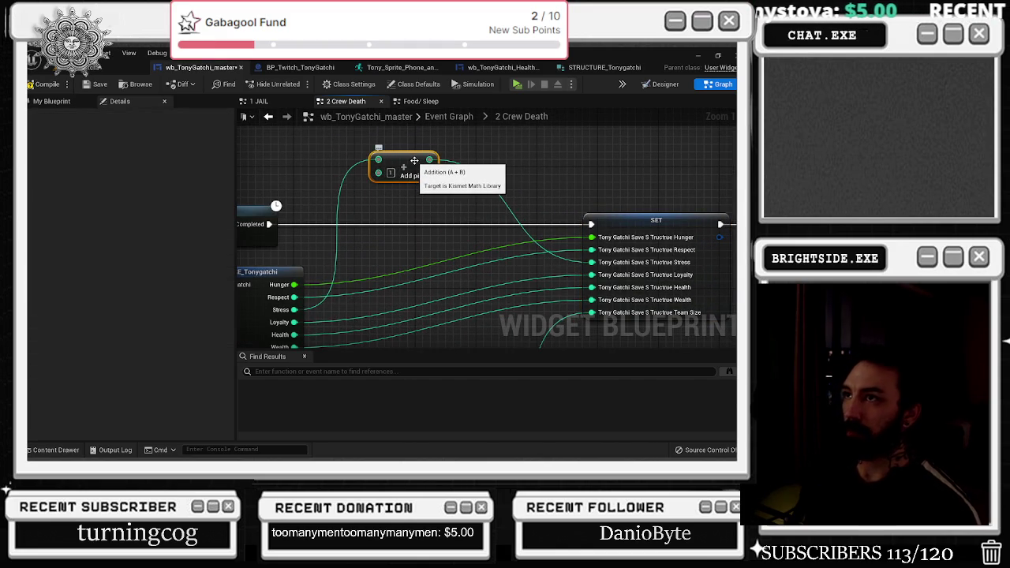
left_click(295, 68)
scroll(324, 234, "down", 3)
scroll(336, 247, "up", 7)
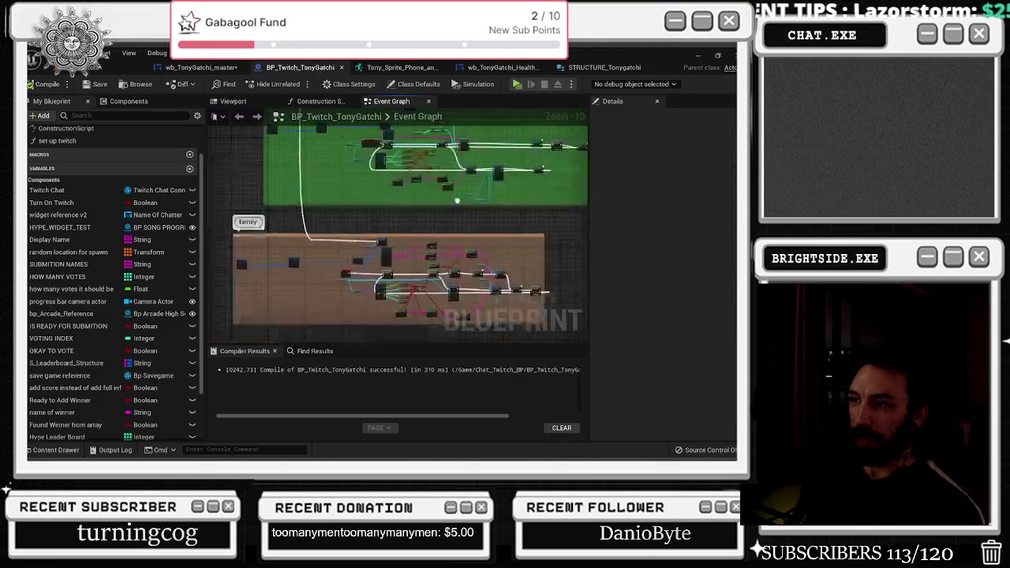
left_click_drag(447, 251, 318, 232)
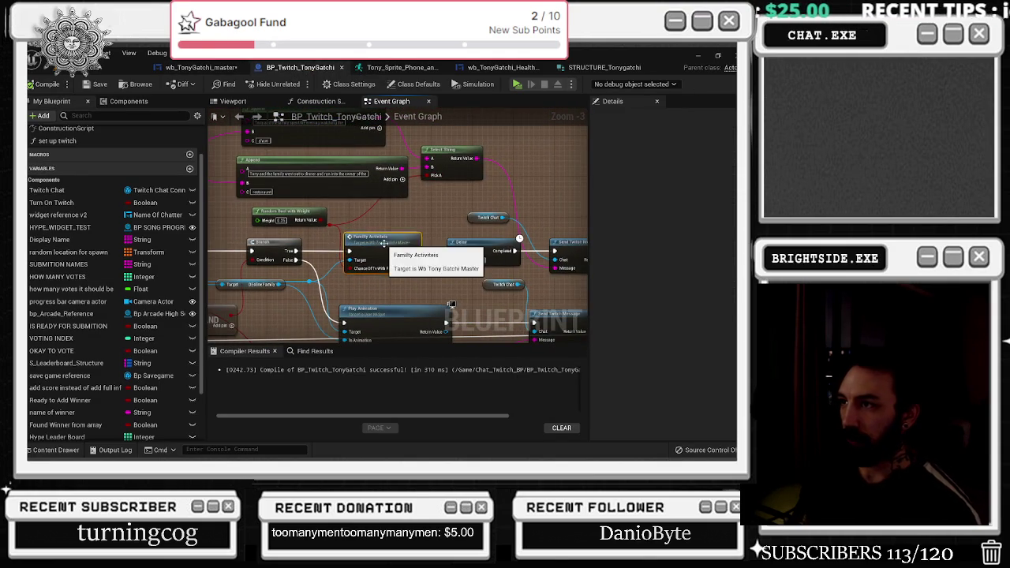
double_click(382, 243)
scroll(532, 222, "down", 3)
scroll(564, 287, "up", 3)
left_click_drag(511, 252, 425, 240)
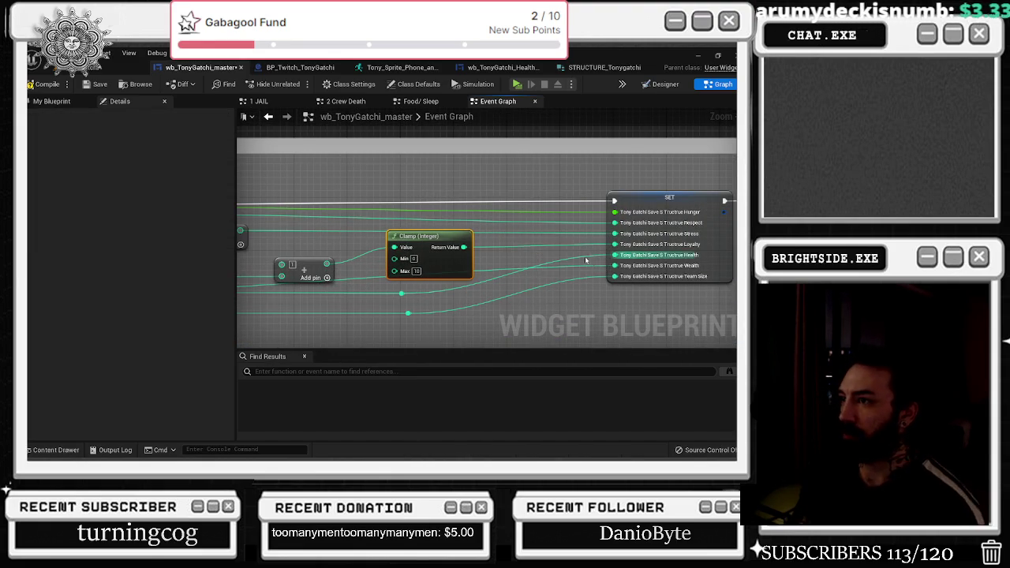
mouse_move(544, 242)
left_mouse_down()
mouse_move(643, 225)
mouse_move(800, 226)
left_mouse_up()
left_click(573, 244)
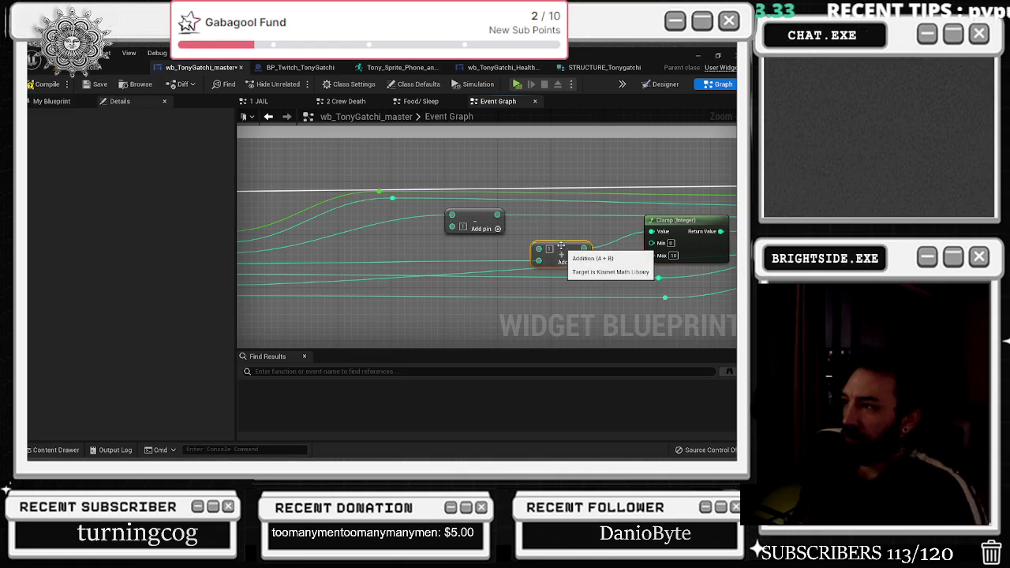
mouse_move(542, 236)
left_mouse_down()
mouse_move(694, 252)
mouse_move(443, 271)
left_mouse_up()
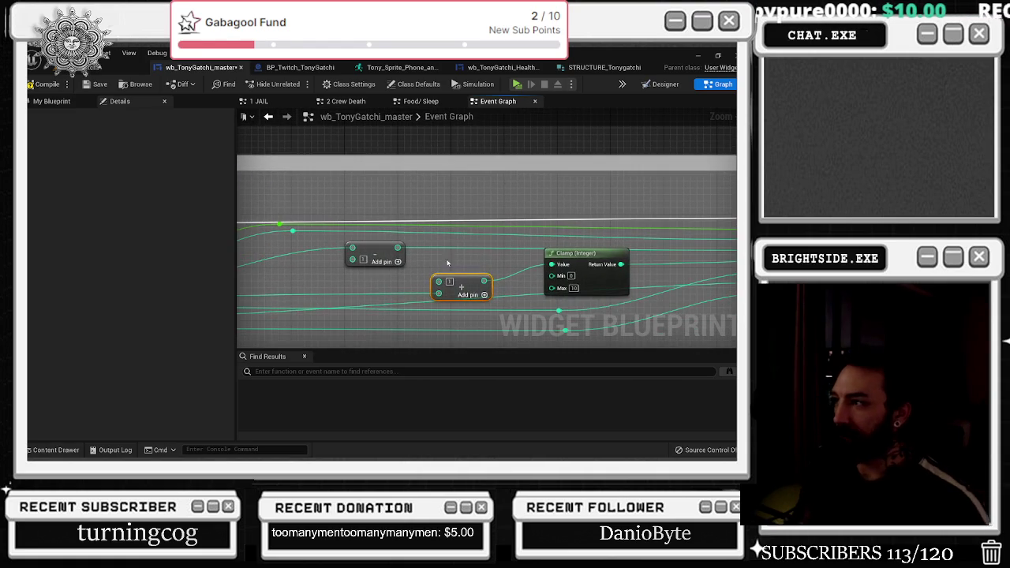
mouse_move(557, 245)
left_mouse_down()
mouse_move(647, 237)
mouse_move(513, 243)
mouse_move(718, 234)
left_mouse_up()
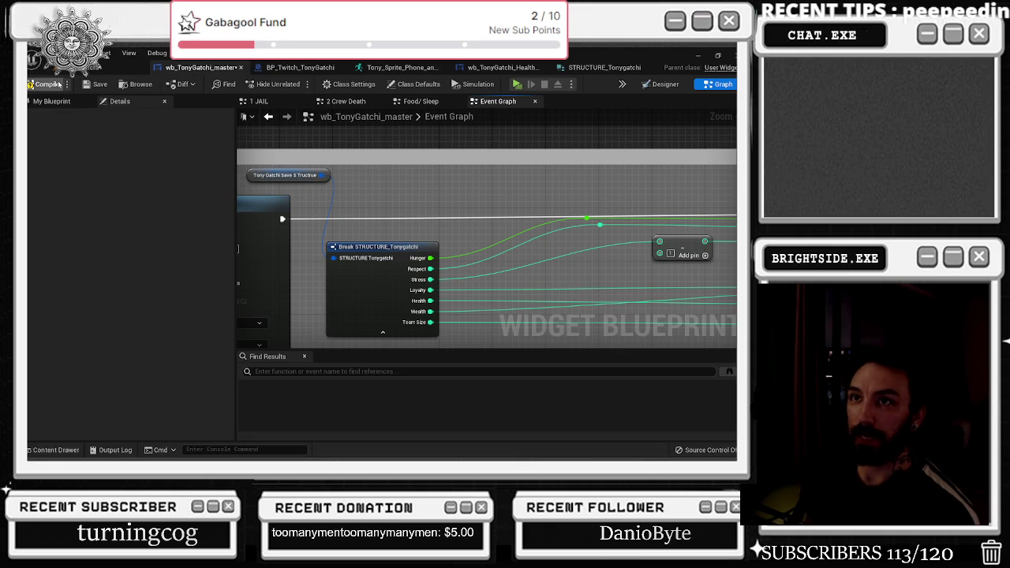
left_click(299, 69)
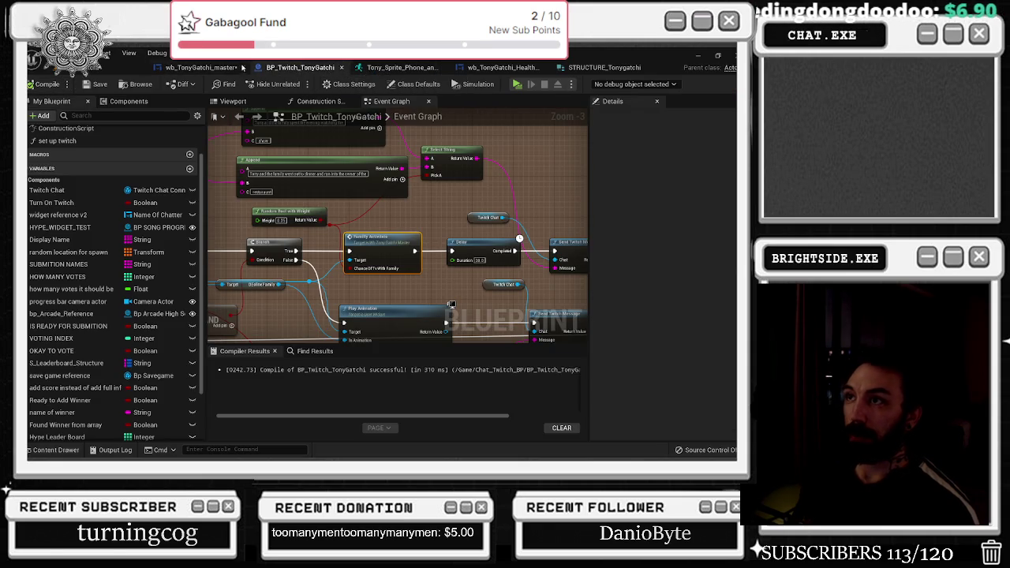
left_click(225, 70)
left_click(344, 102)
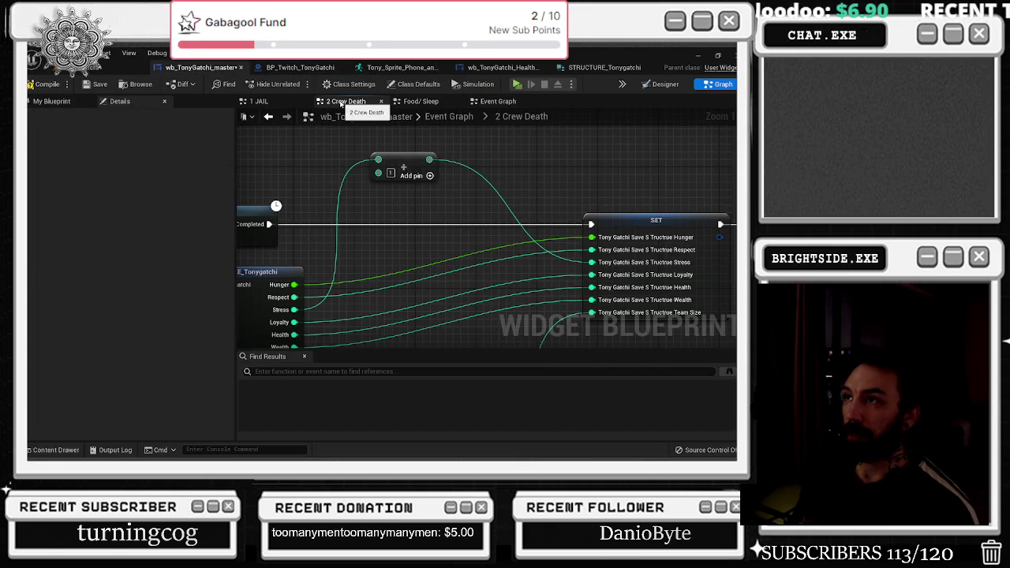
- Add a Subtract node fed by Respect below the Addition node and wire it into SET
left_click_drag(295, 297, 386, 224)
type("-res")
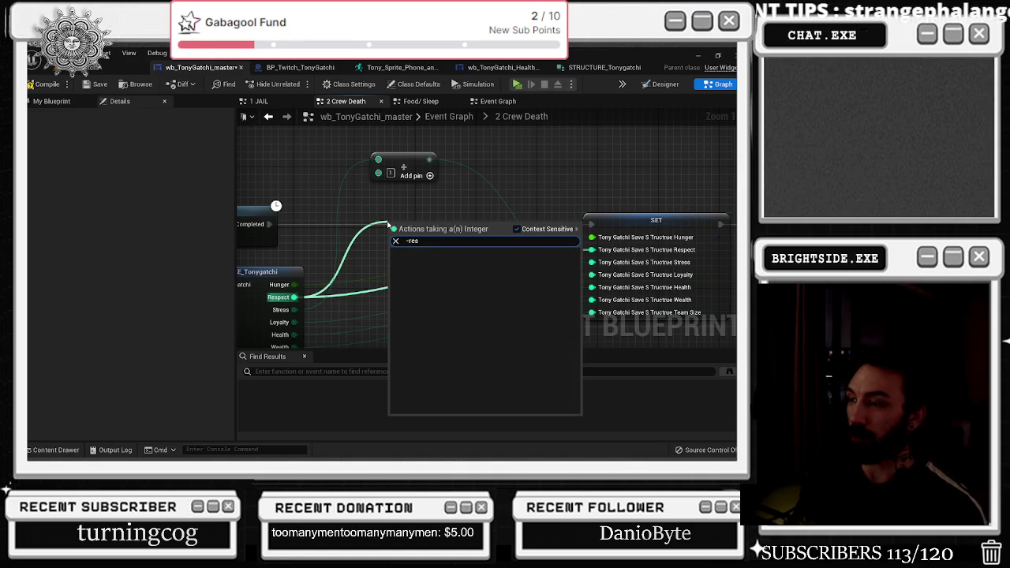
key("Escape")
mouse_move(294, 297)
left_mouse_down()
mouse_move(331, 300)
mouse_move(392, 228)
mouse_move(399, 197)
left_mouse_up()
type("-")
key("Return")
left_click(474, 194)
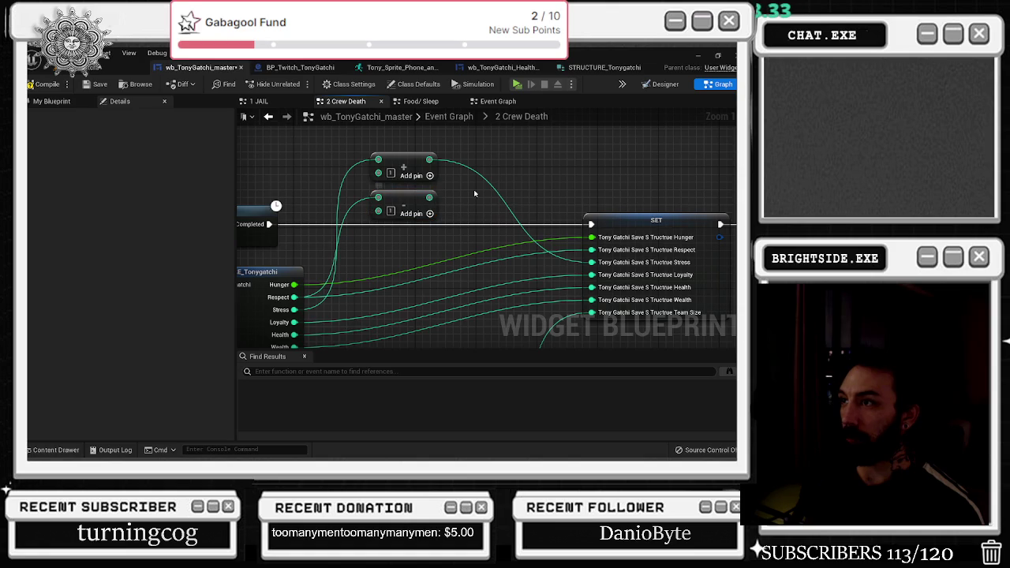
mouse_move(591, 262)
left_mouse_down()
mouse_move(430, 198)
mouse_move(430, 229)
mouse_move(474, 253)
mouse_move(520, 247)
left_mouse_up()
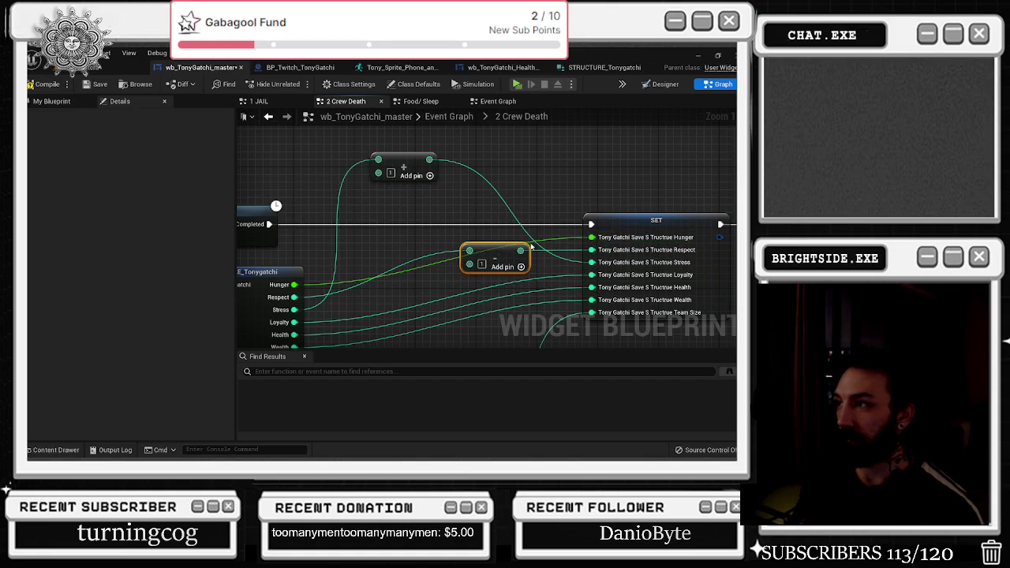
- Tidy the Respect wire with reroute points, then switch to the 1 JAIL graph
left_click_drag(501, 245, 340, 247)
double_click(391, 273)
mouse_move(395, 271)
left_mouse_down()
mouse_move(349, 248)
mouse_move(342, 254)
left_mouse_up()
left_click_drag(496, 253, 511, 260)
key("alt+Left")
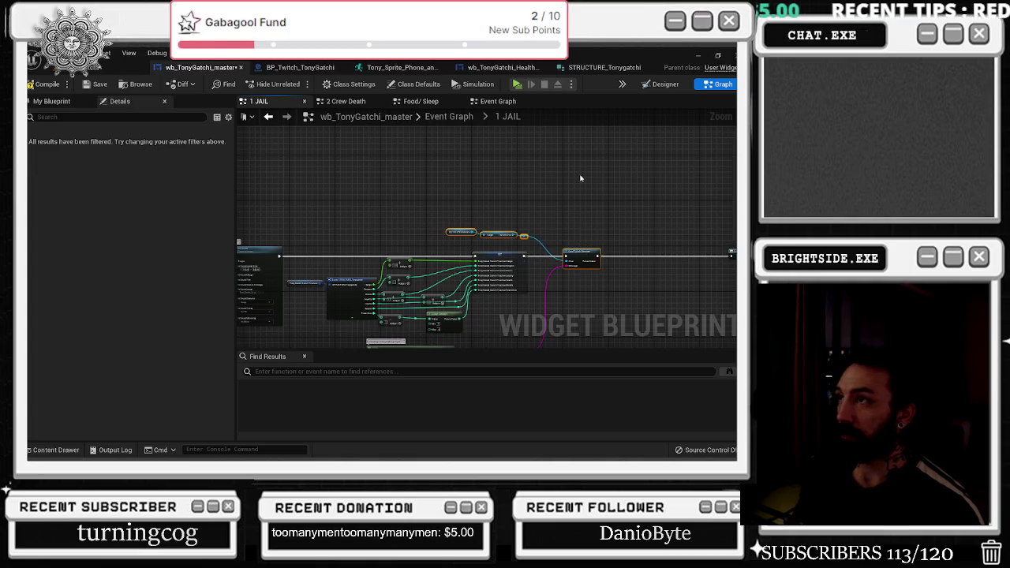
- Review the 1 JAIL graph's message nodes, then return to and zoom into the 2 Crew Death graph
left_click(420, 101)
left_click(348, 101)
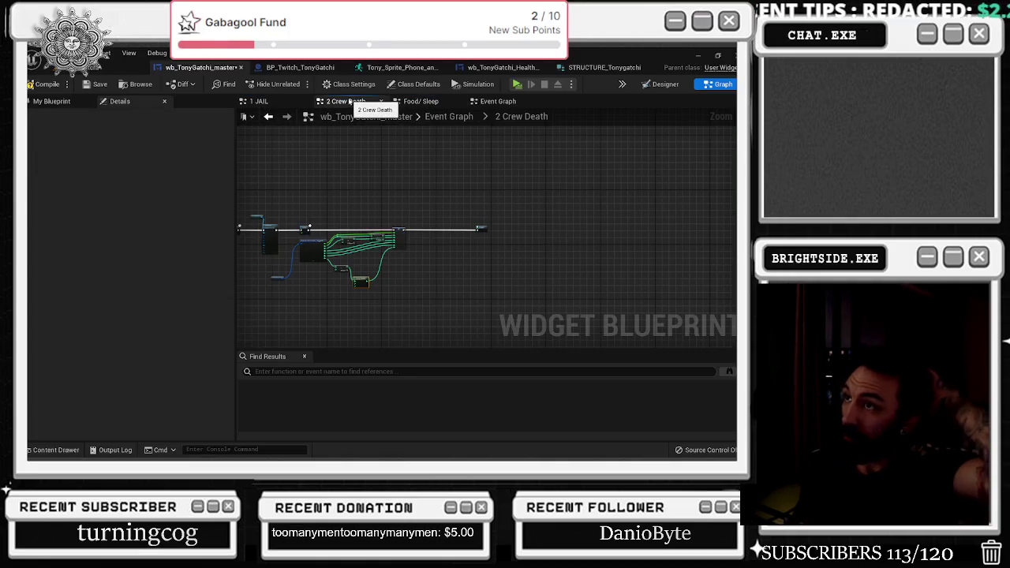
left_click(278, 117)
left_click(276, 117)
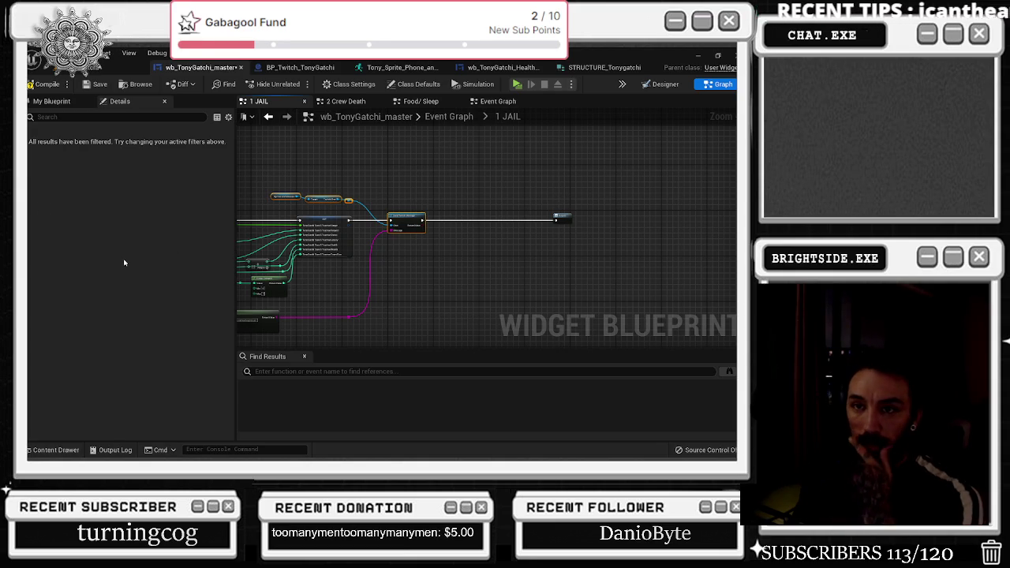
left_click(427, 238)
left_click(357, 100)
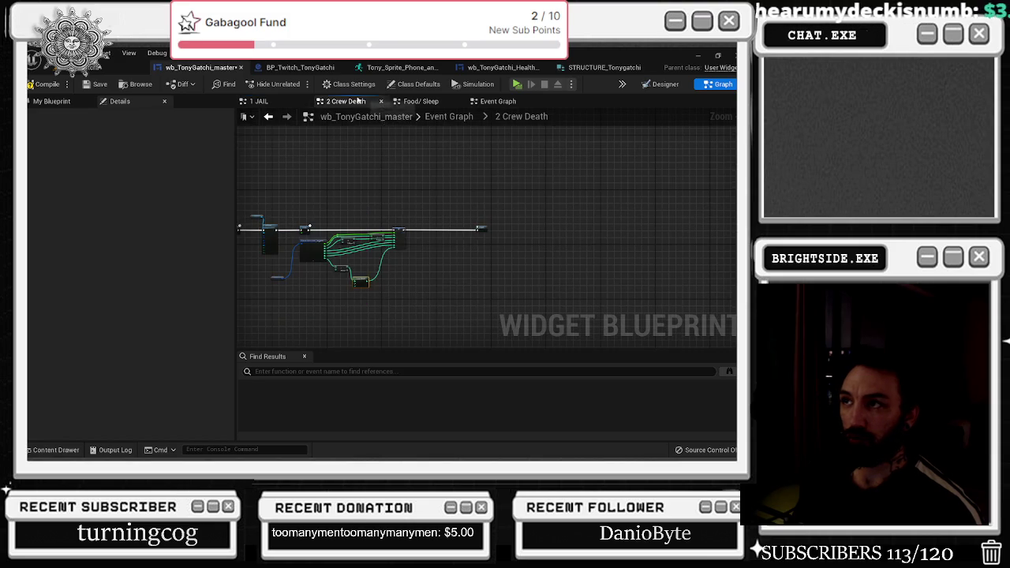
scroll(394, 244, "up", 5)
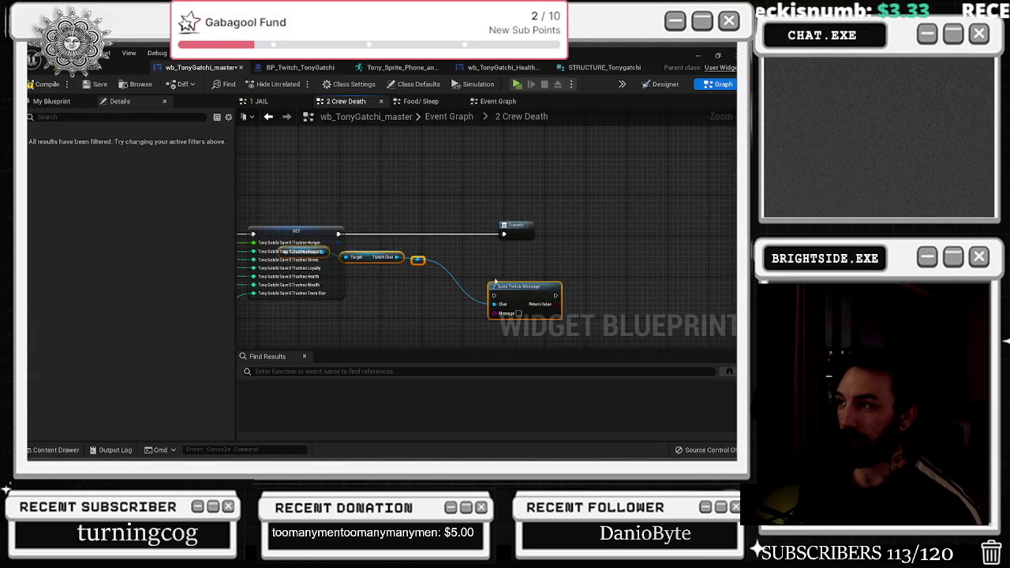
- Arrange the Twitch getters and run Send Twitch Message after the SET node
mouse_move(304, 251)
left_mouse_down()
mouse_move(306, 180)
mouse_move(296, 174)
left_mouse_up()
left_click_drag(371, 258, 345, 185)
left_click(404, 203)
left_click_drag(517, 225, 604, 225)
left_click_drag(521, 285, 510, 224)
mouse_move(593, 234)
left_mouse_down()
mouse_move(488, 235)
mouse_move(590, 233)
left_mouse_up()
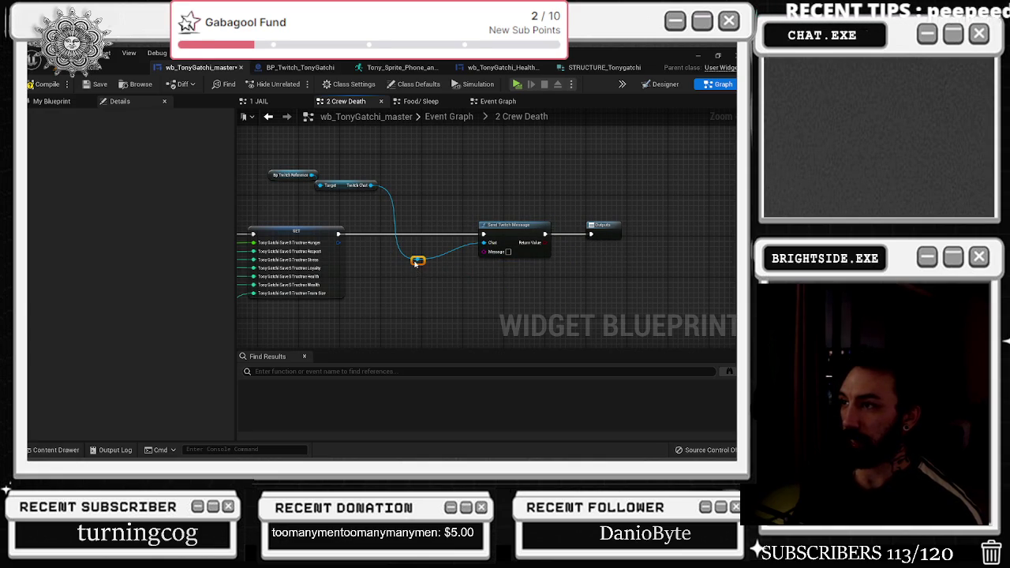
left_click_drag(416, 262, 407, 189)
- Feed Message from a three-input Append node with a Select String attached
mouse_move(484, 242)
left_mouse_down()
mouse_move(499, 256)
mouse_move(443, 286)
left_mouse_up()
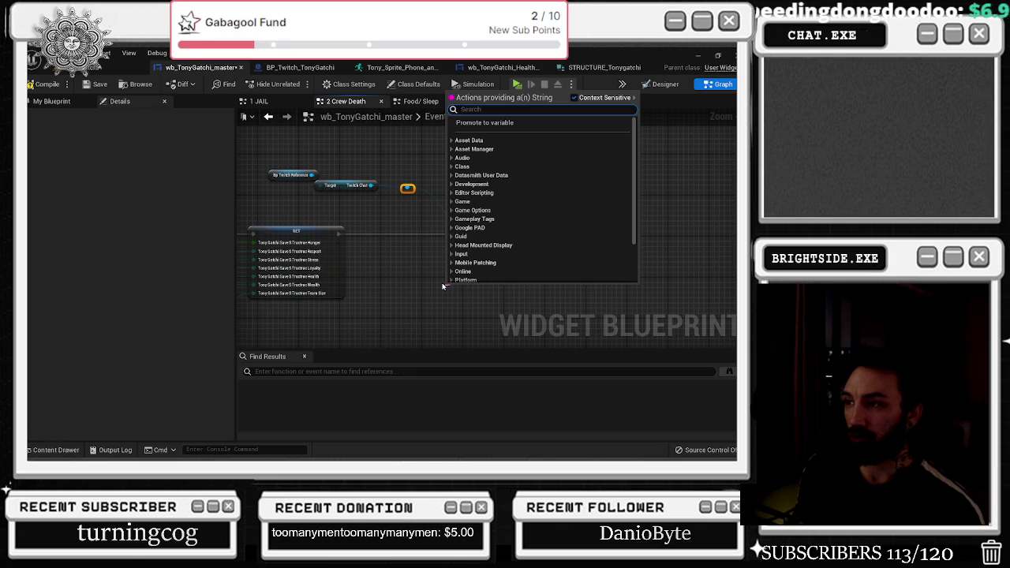
type("append")
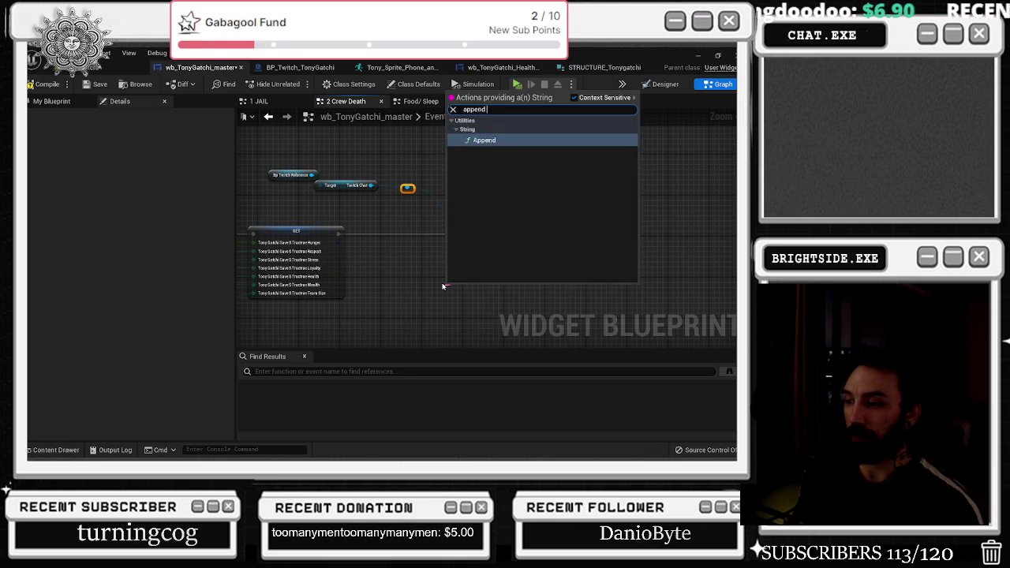
key("Return")
left_click(457, 286)
mouse_move(435, 290)
left_mouse_down()
mouse_move(361, 291)
mouse_move(324, 316)
mouse_move(285, 276)
mouse_move(323, 263)
left_mouse_up()
type("select")
key("Return")
type("str")
left_click(361, 196)
- Delete the Split and old Select String nodes and add a new Select String into Append's B
key("Delete")
left_click(342, 254)
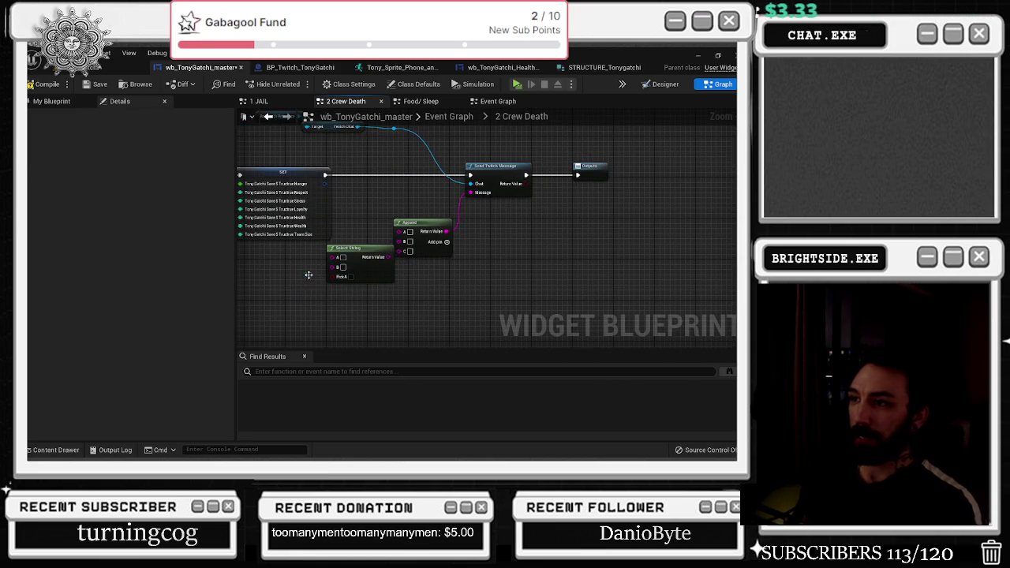
key("Delete")
left_click_drag(404, 242, 352, 258)
type("string")
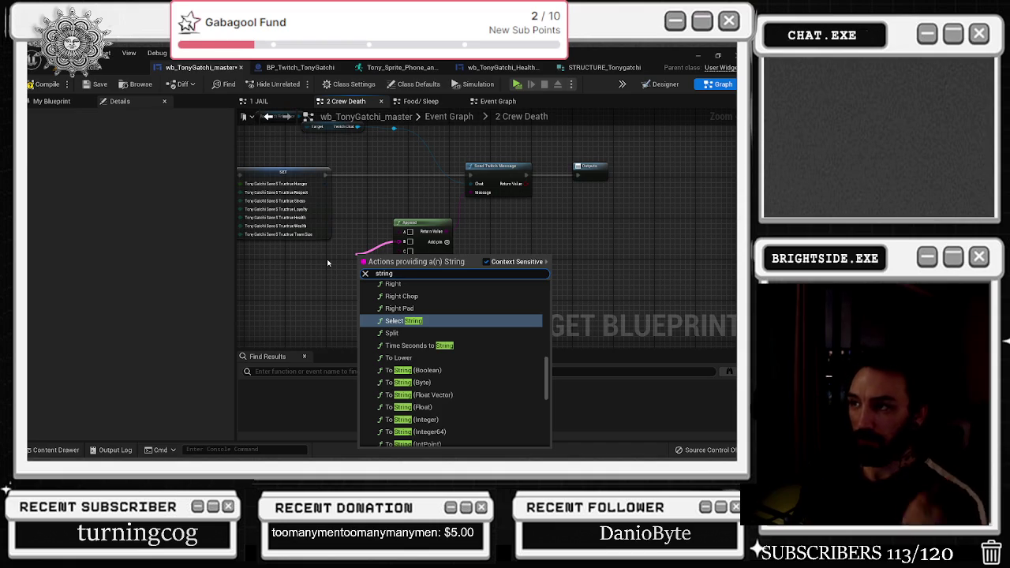
key("ctrl+a")
type("selec")
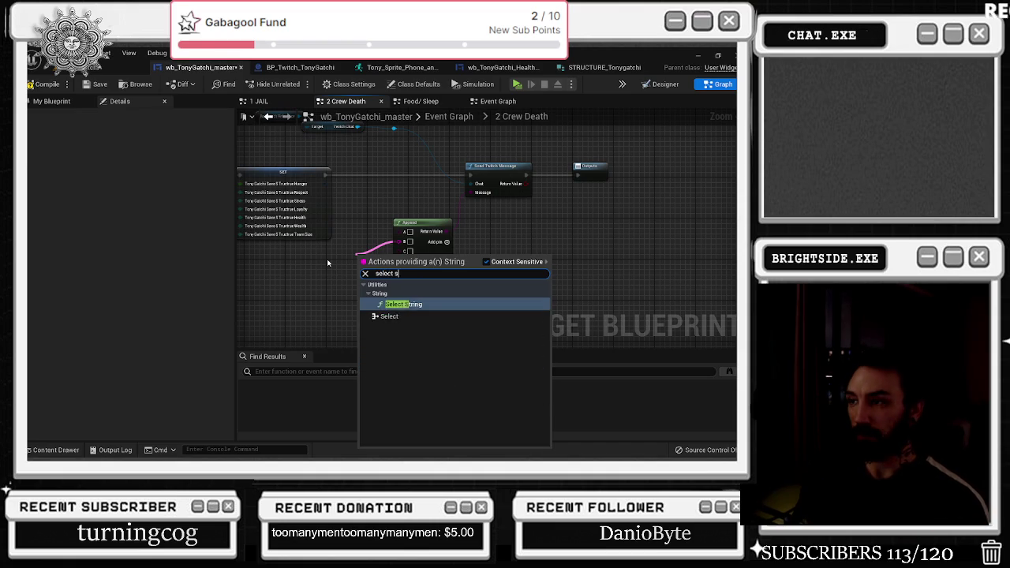
key("Return")
left_click_drag(372, 291, 316, 295)
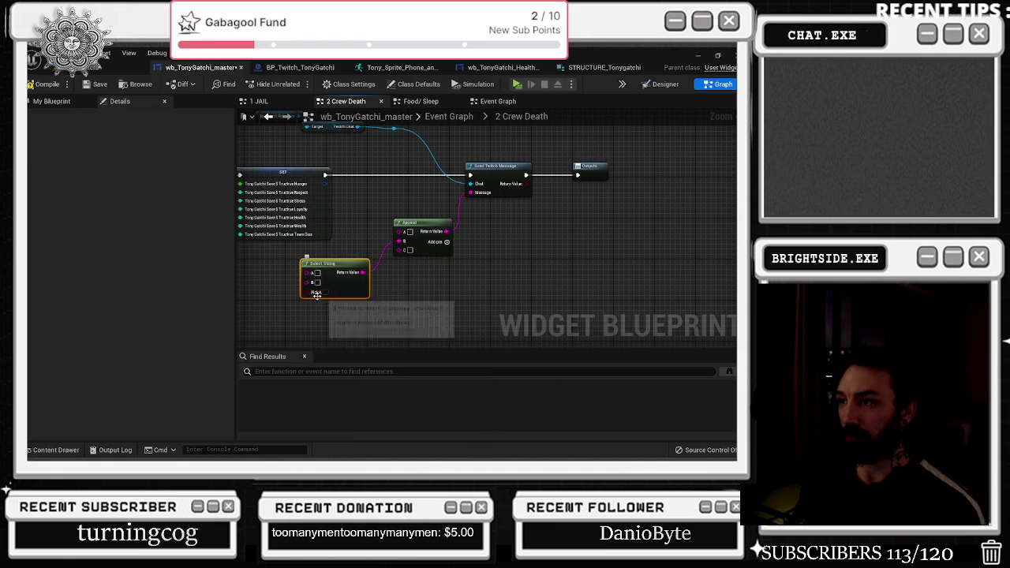
left_click(411, 256)
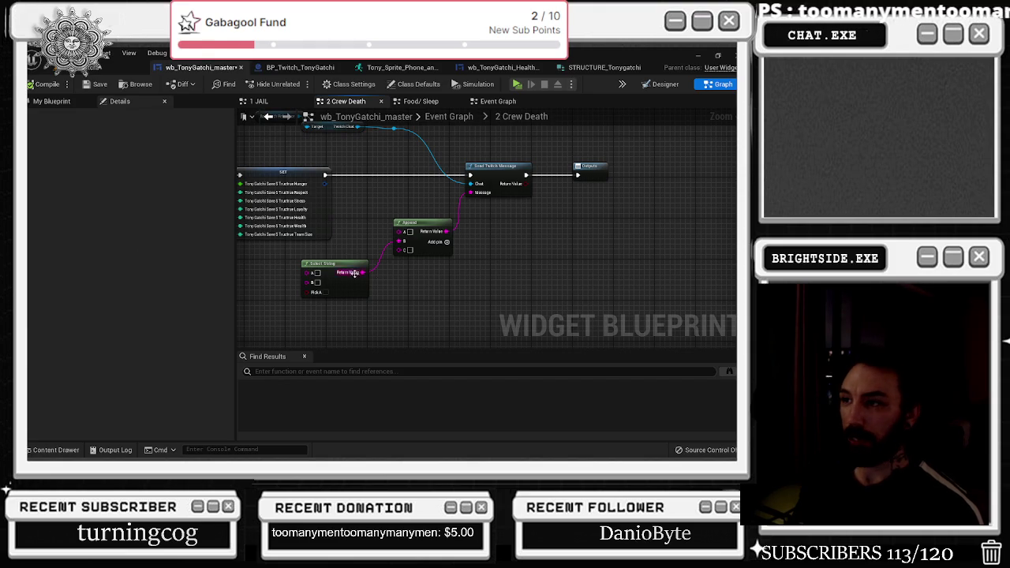
- Replace the Select String with a wildcard Select node on Append's B
right_click(393, 279)
left_click(412, 291)
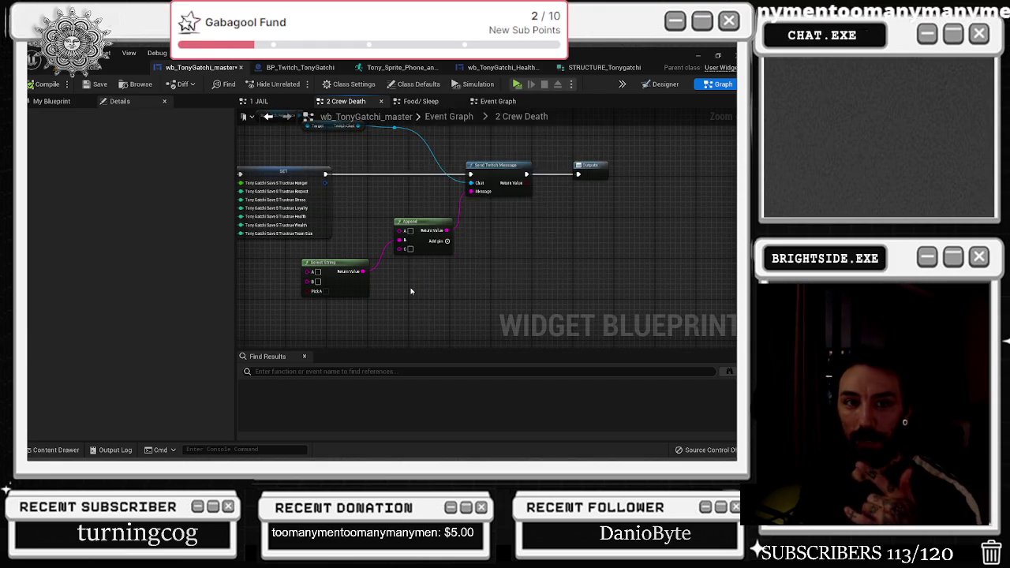
right_click(411, 291)
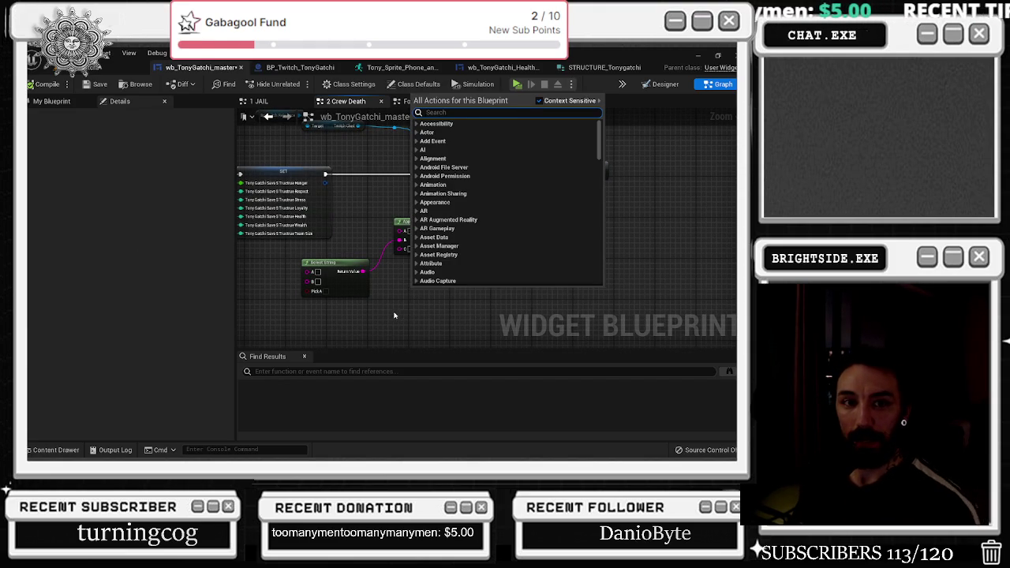
left_click(394, 312)
right_click(399, 305)
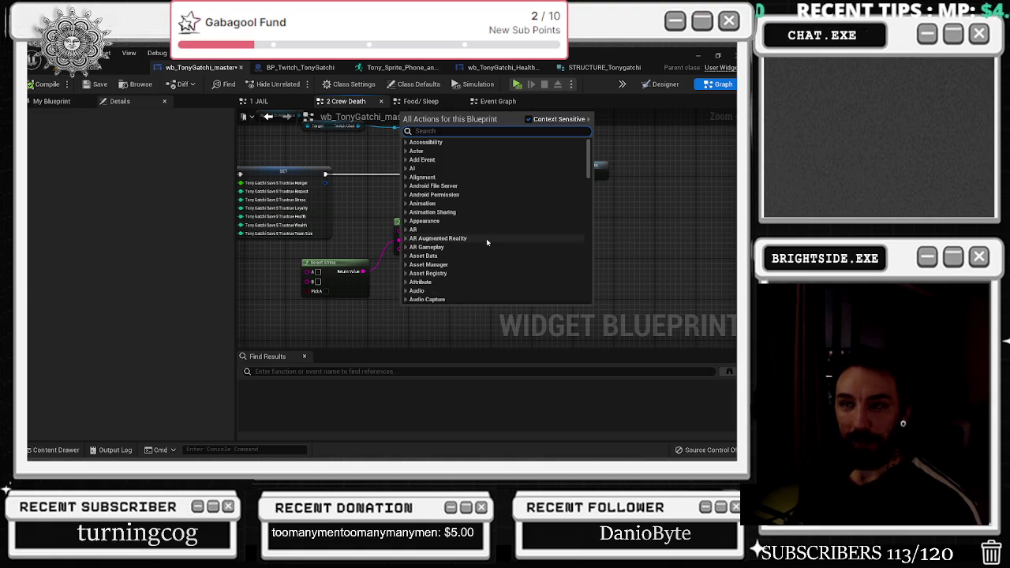
left_click(378, 312)
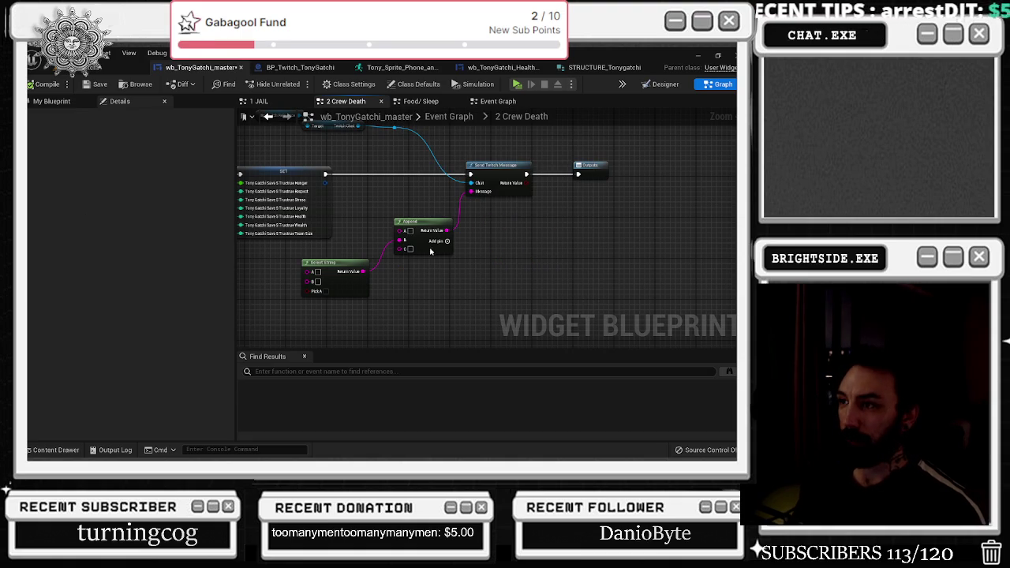
left_click_drag(401, 239, 395, 306)
type("select")
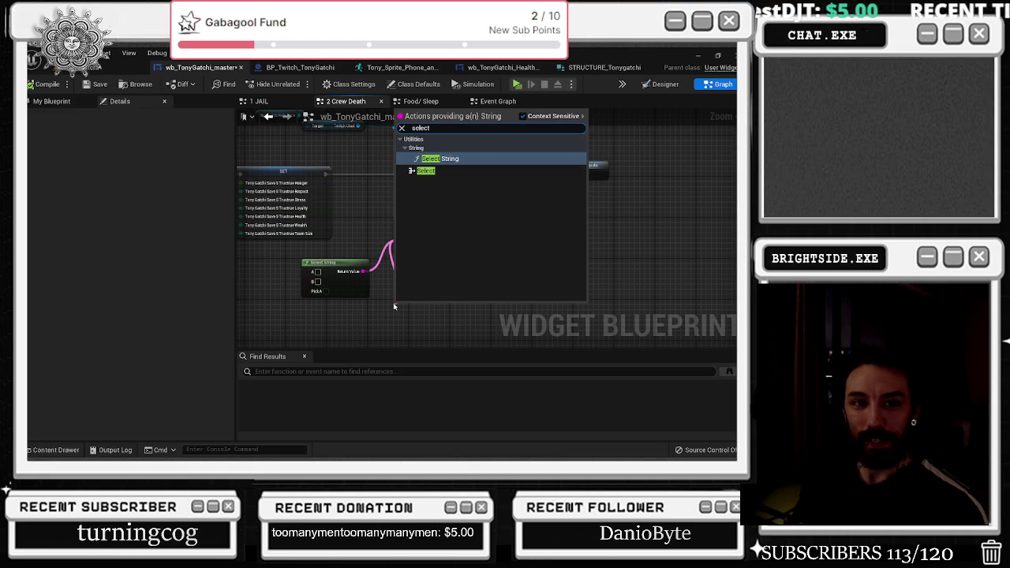
left_click(426, 171)
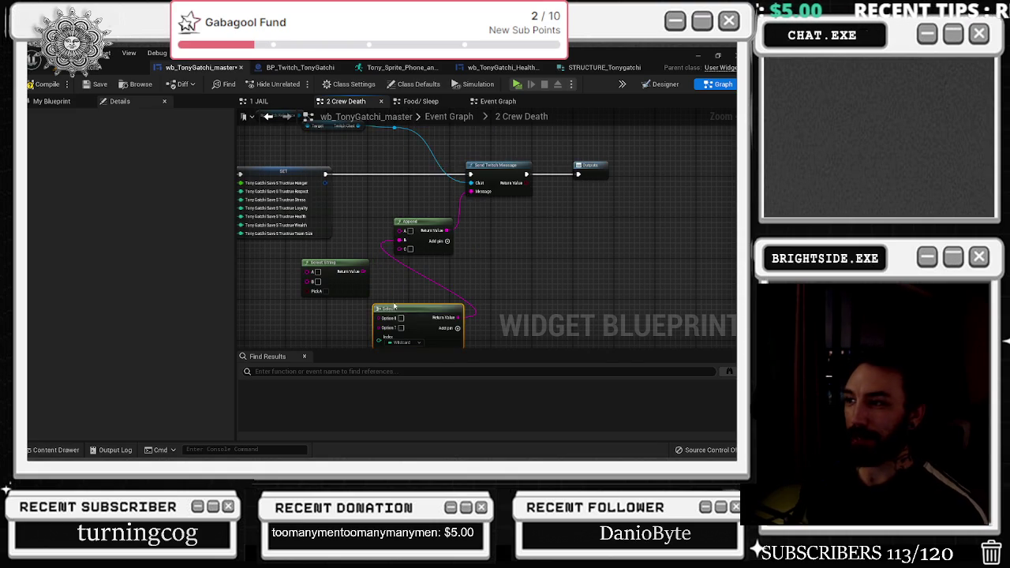
left_click(320, 220)
key("Delete")
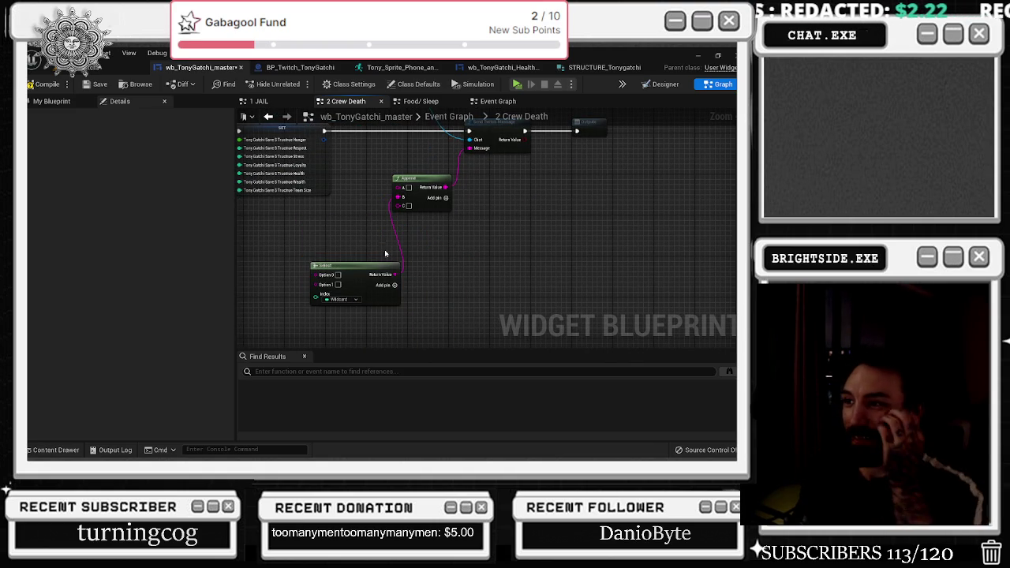
- Position the Select node beside Append and give it extra option inputs
mouse_move(410, 291)
left_mouse_down()
mouse_move(372, 269)
mouse_move(435, 300)
left_mouse_up()
mouse_move(432, 244)
left_mouse_down()
mouse_move(473, 252)
mouse_move(440, 269)
left_mouse_up()
mouse_move(352, 260)
left_mouse_down()
mouse_move(479, 257)
mouse_move(490, 278)
mouse_move(710, 299)
left_mouse_up()
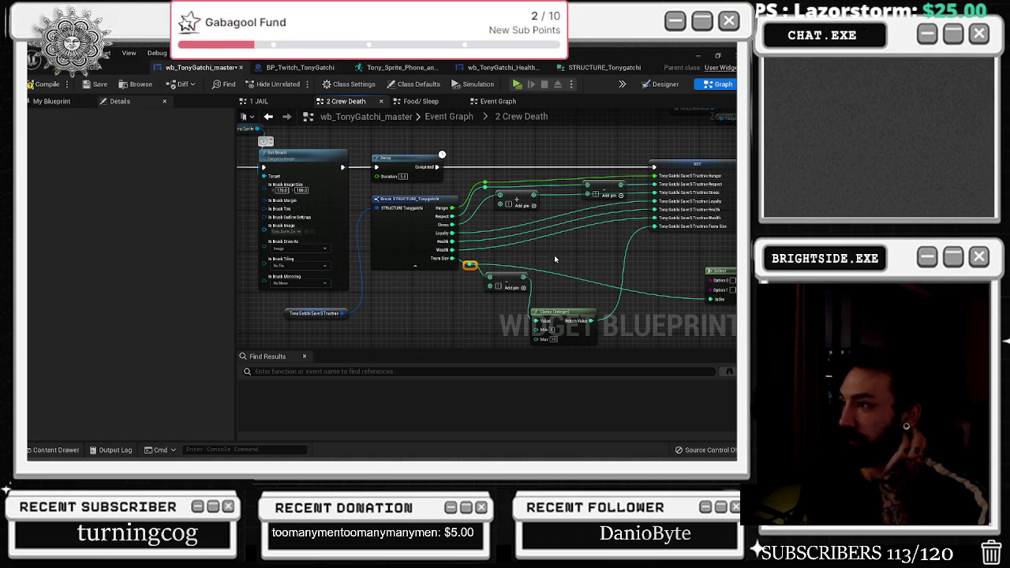
left_click_drag(551, 259, 454, 265)
left_click_drag(626, 274, 635, 242)
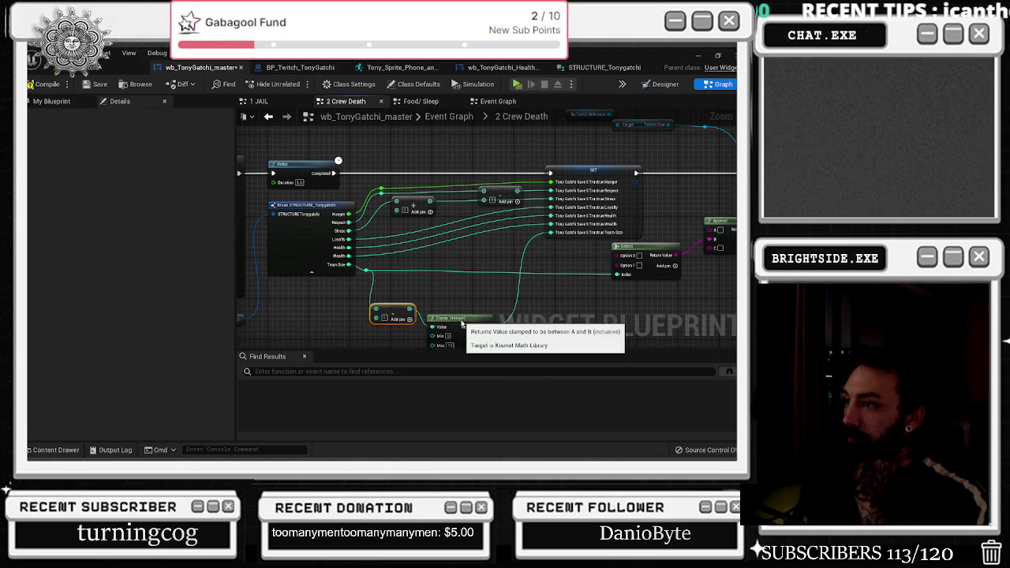
left_click_drag(458, 318, 323, 294)
left_click_drag(423, 220, 597, 282)
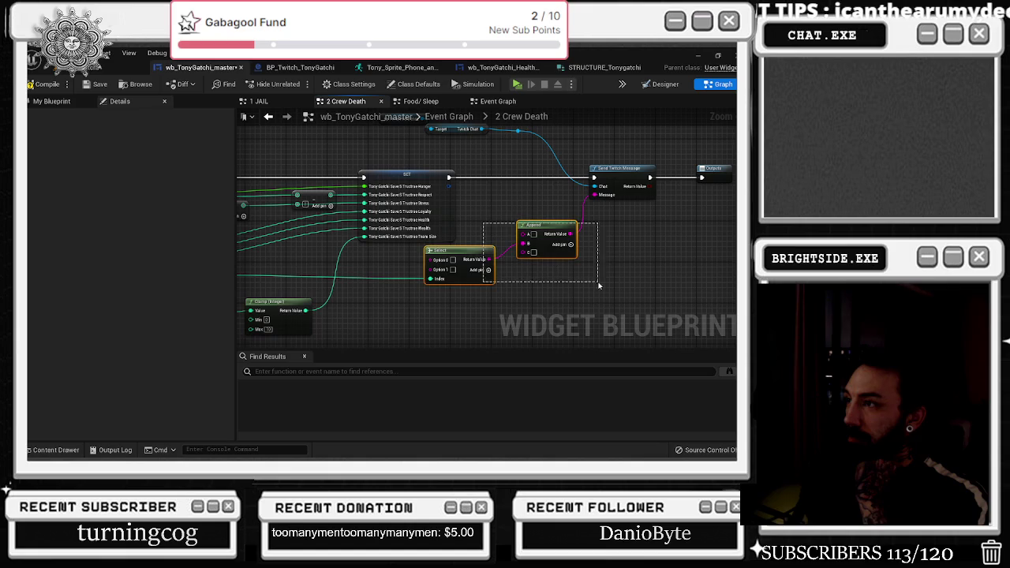
left_click_drag(485, 263, 494, 270)
left_click(499, 271)
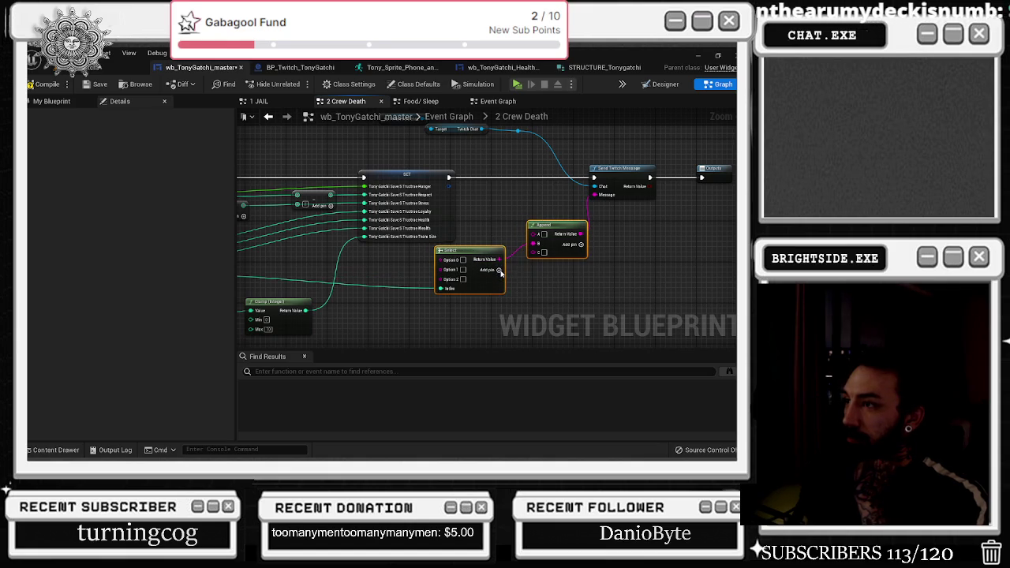
left_click(499, 270)
left_click(499, 270)
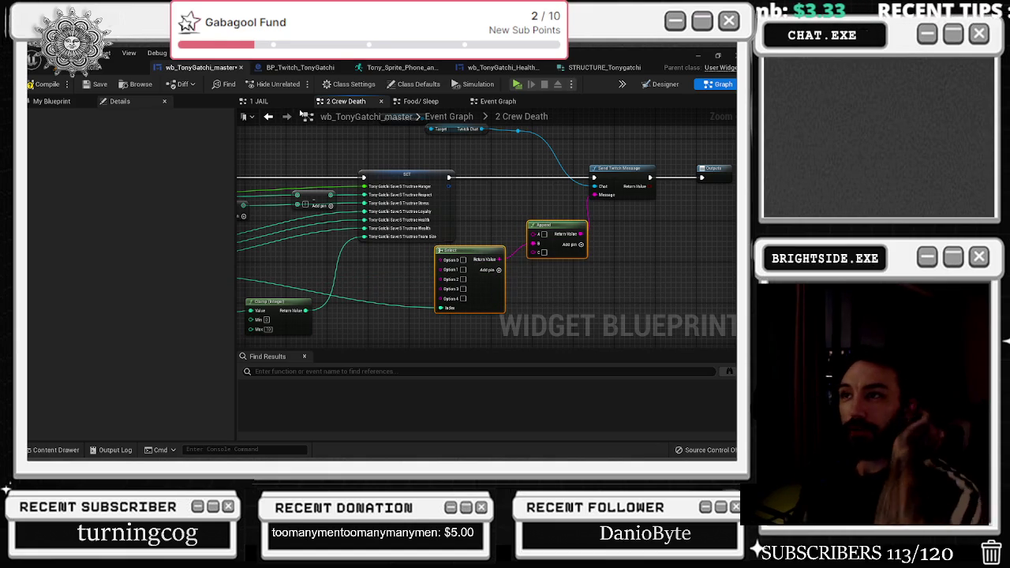
- Paste the crew-name Select from 1 JAIL into Append's B and type 'One of Tony's favorite crew members,'
left_click(259, 101)
scroll(455, 246, "up", 8)
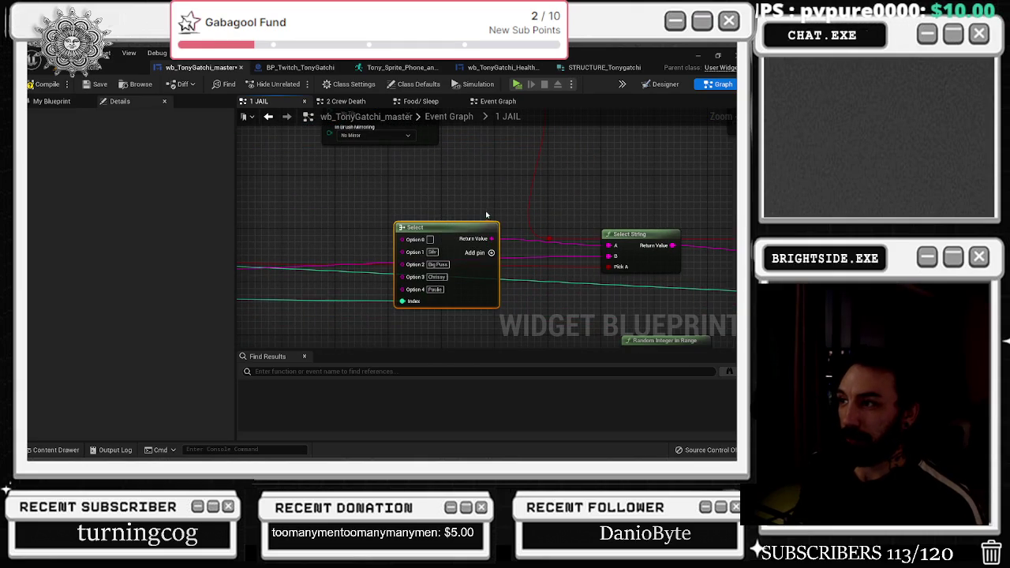
left_click(374, 104)
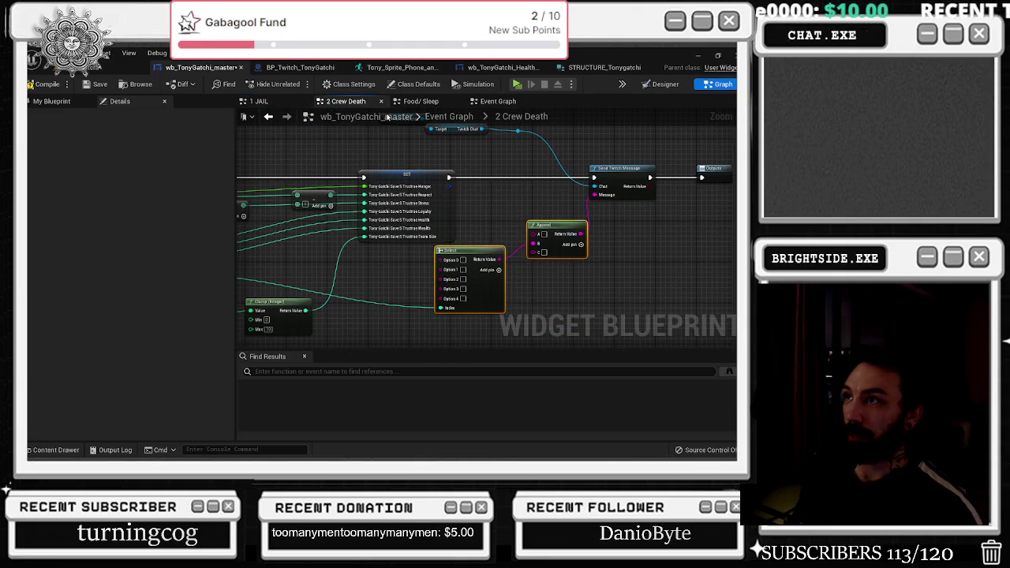
key("ctrl+v")
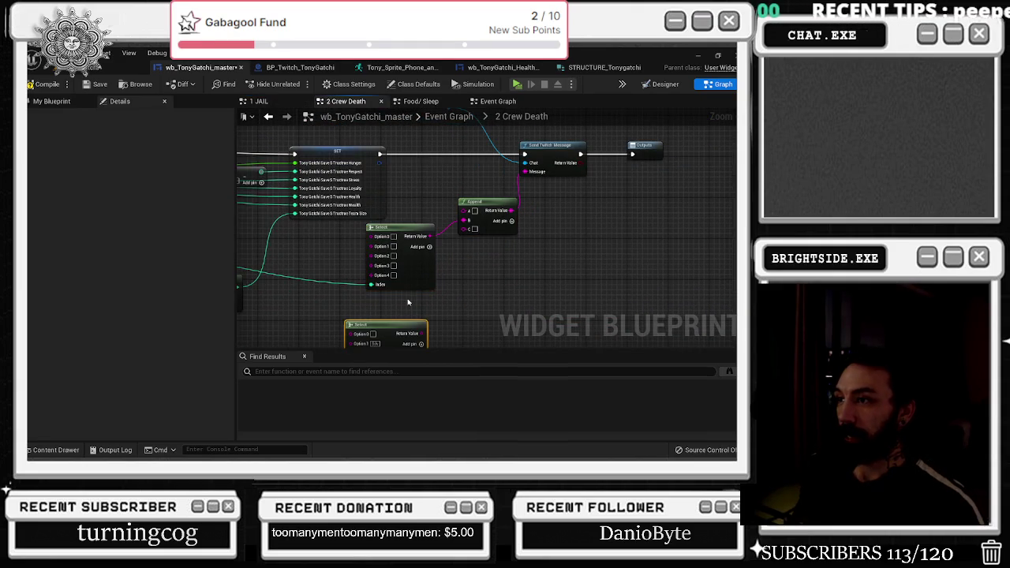
mouse_move(371, 284)
left_mouse_down()
mouse_move(372, 349)
mouse_move(367, 266)
left_mouse_up()
left_click_drag(401, 313, 430, 220)
left_click(402, 227)
key("Delete")
mouse_move(379, 308)
left_mouse_down()
mouse_move(387, 226)
mouse_move(371, 241)
mouse_move(359, 235)
left_mouse_up()
left_click_drag(444, 208, 450, 219)
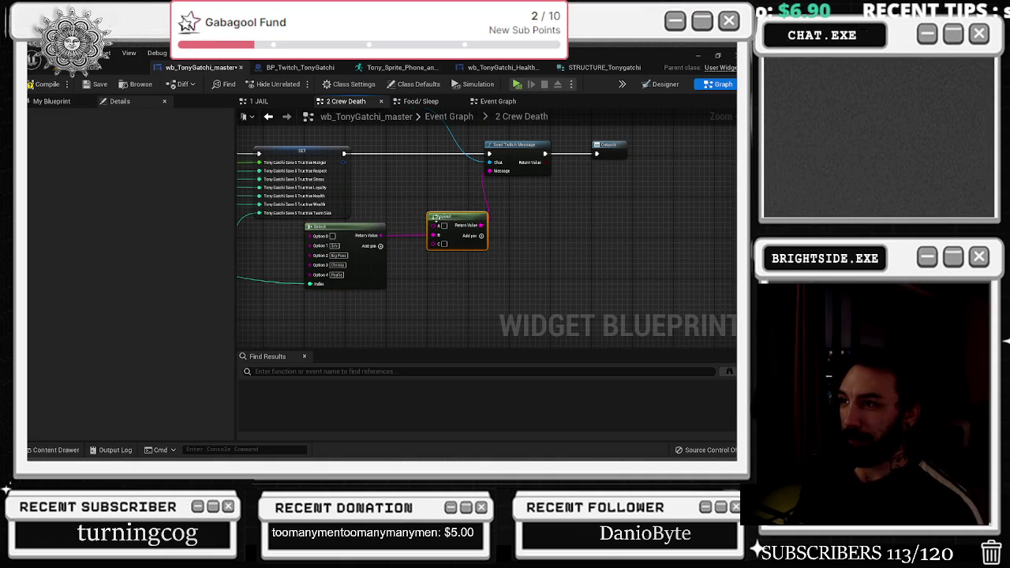
scroll(455, 233, "up", 2)
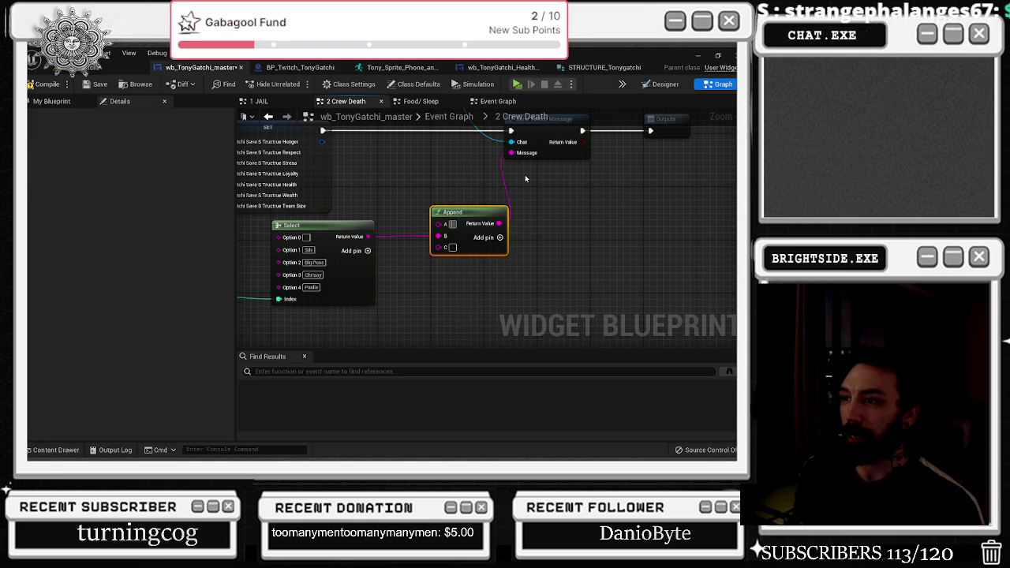
type("One of")
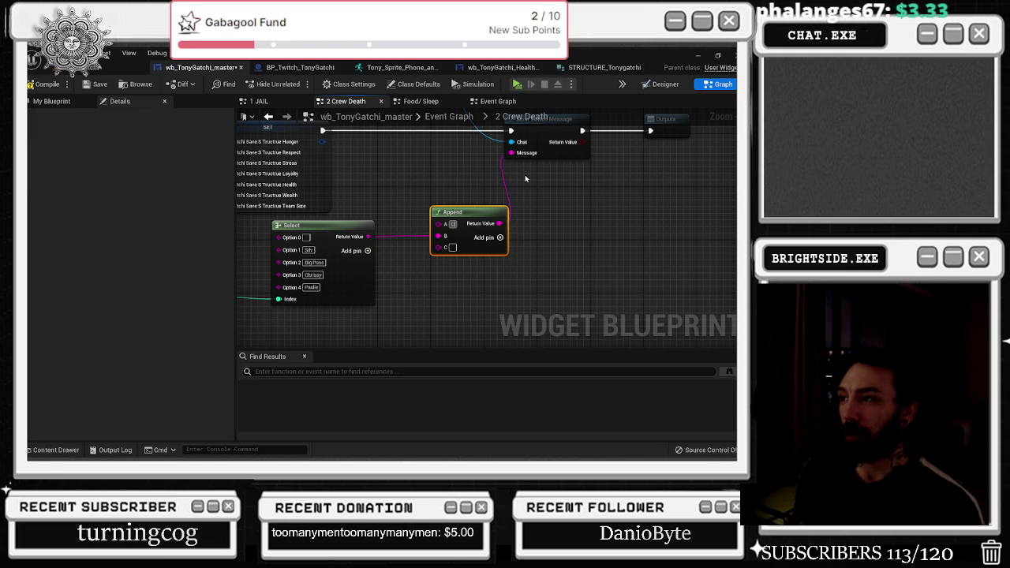
type(" T")
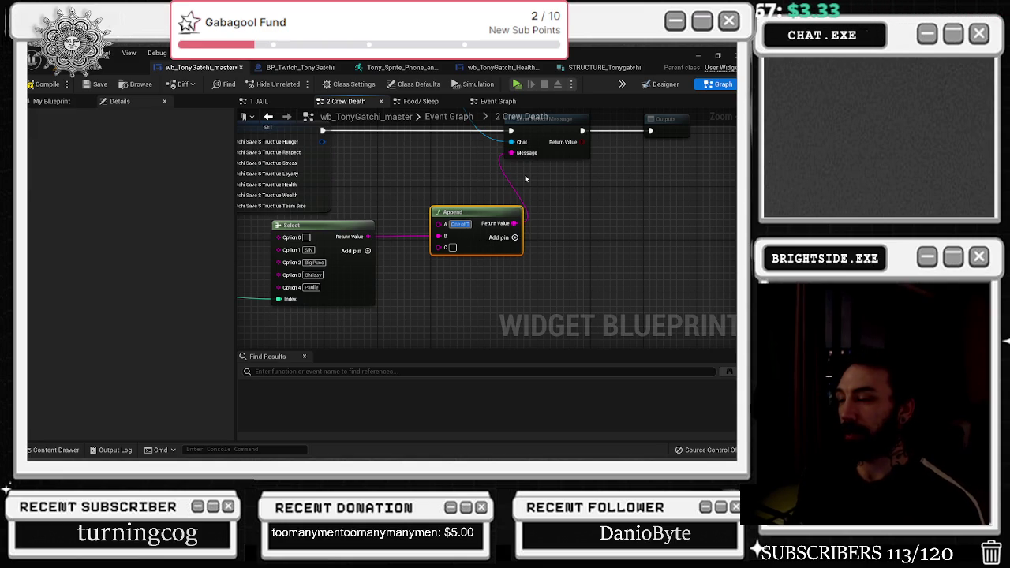
type("ony's")
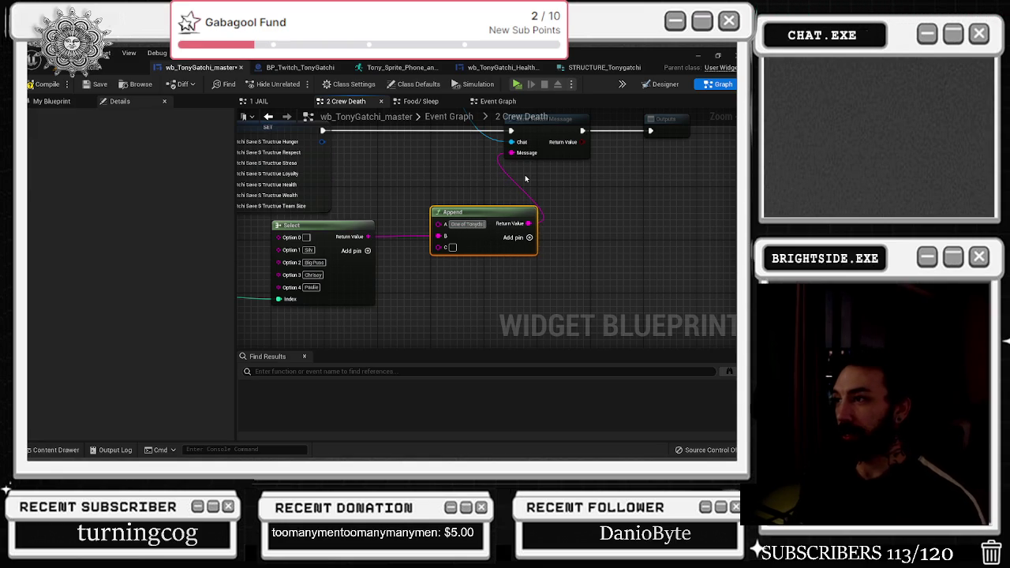
type(" fa")
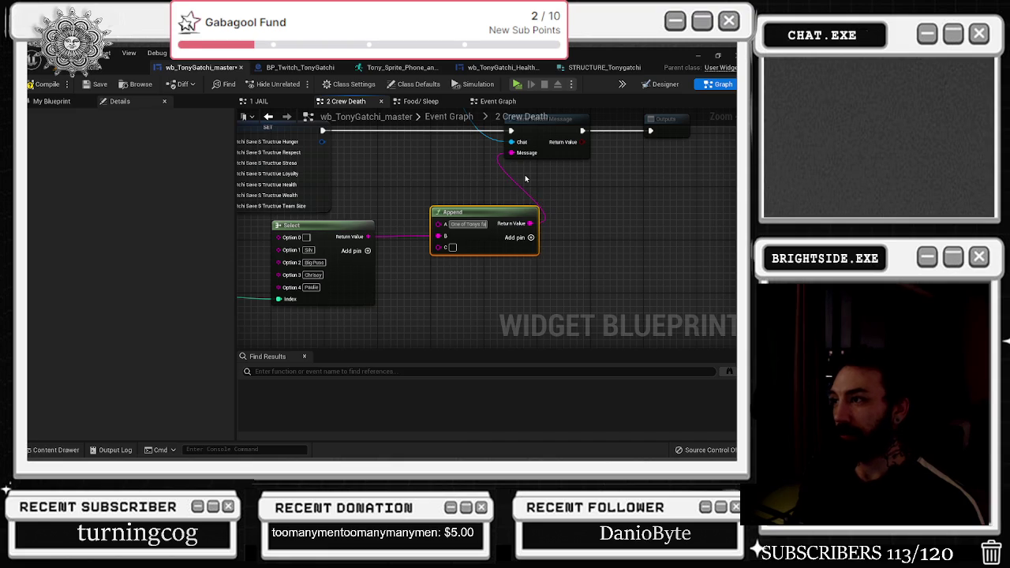
type("vorite crew")
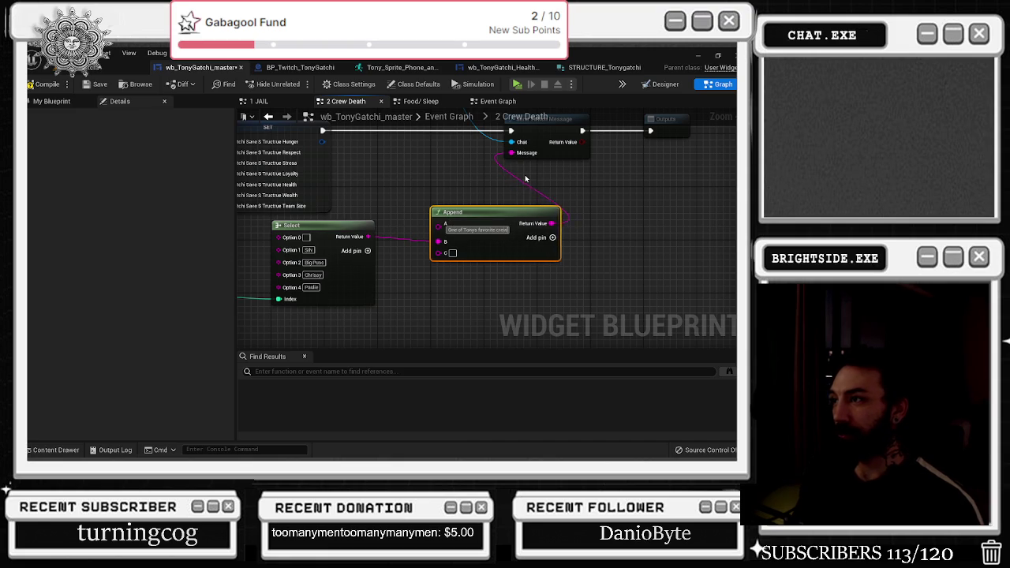
type(" meme")
type("ers ")
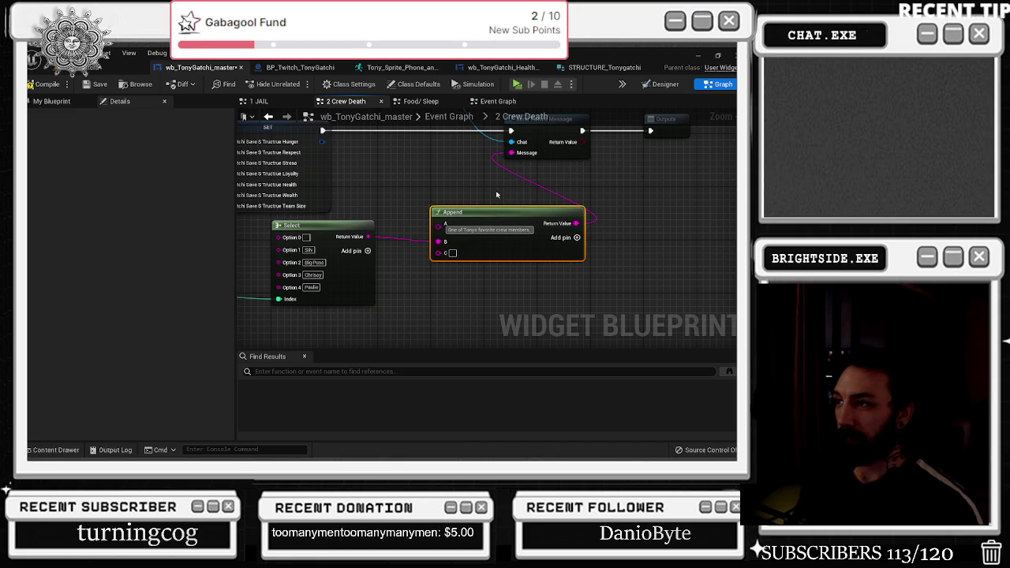
type(",")
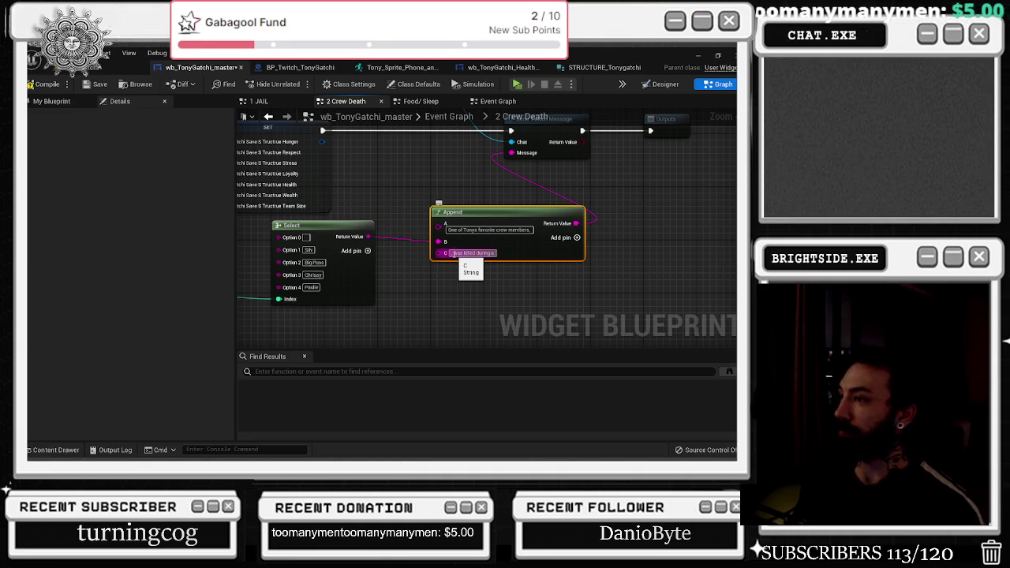
- Add input D to Append and paste a duplicate of the crew-name Select node
left_click(576, 237)
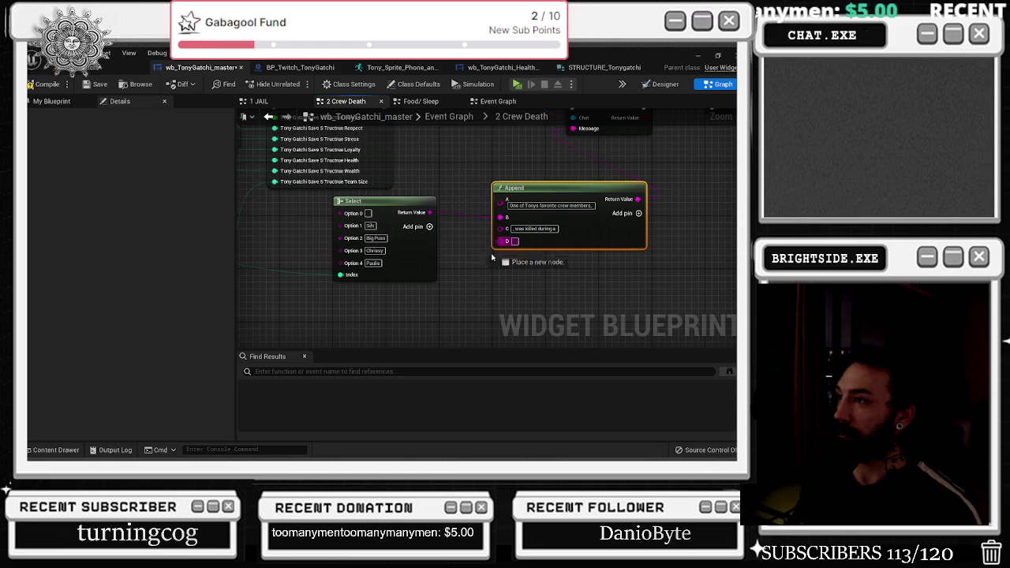
left_click_drag(501, 240, 410, 312)
type("ra")
key("Escape")
left_click(371, 202)
key("ctrl+c")
key("ctrl+v")
scroll(455, 232, "up", 1)
left_click_drag(442, 250, 396, 244)
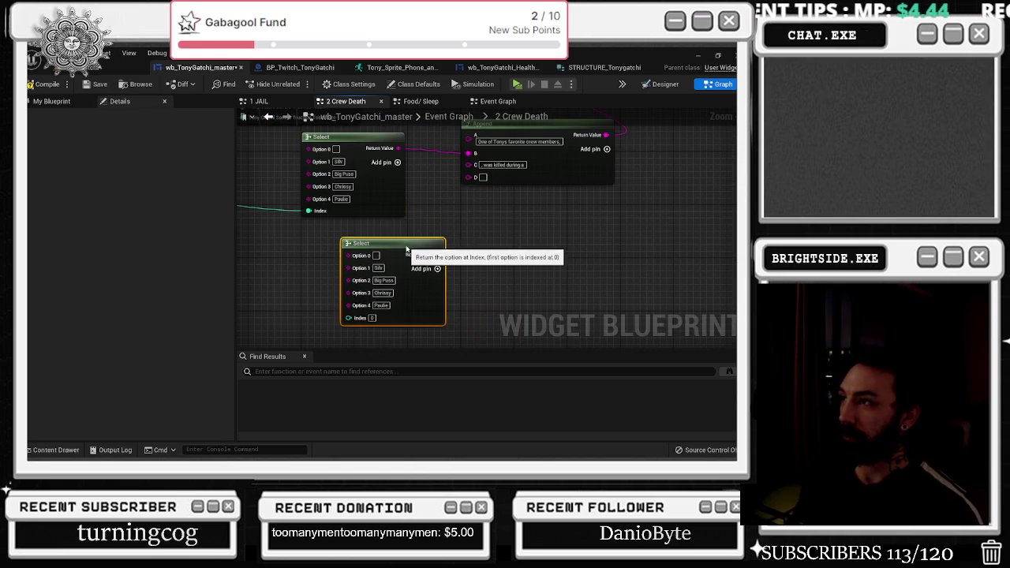
- Wire the copied Select into Append's D and index it with a Random Integer in Range
mouse_move(468, 177)
left_mouse_down()
mouse_move(462, 261)
mouse_move(372, 237)
left_mouse_up()
mouse_move(334, 312)
left_mouse_down()
mouse_move(289, 313)
mouse_move(349, 299)
mouse_move(308, 296)
left_mouse_up()
type("random integer")
key("Return")
left_click(323, 320)
type("3")
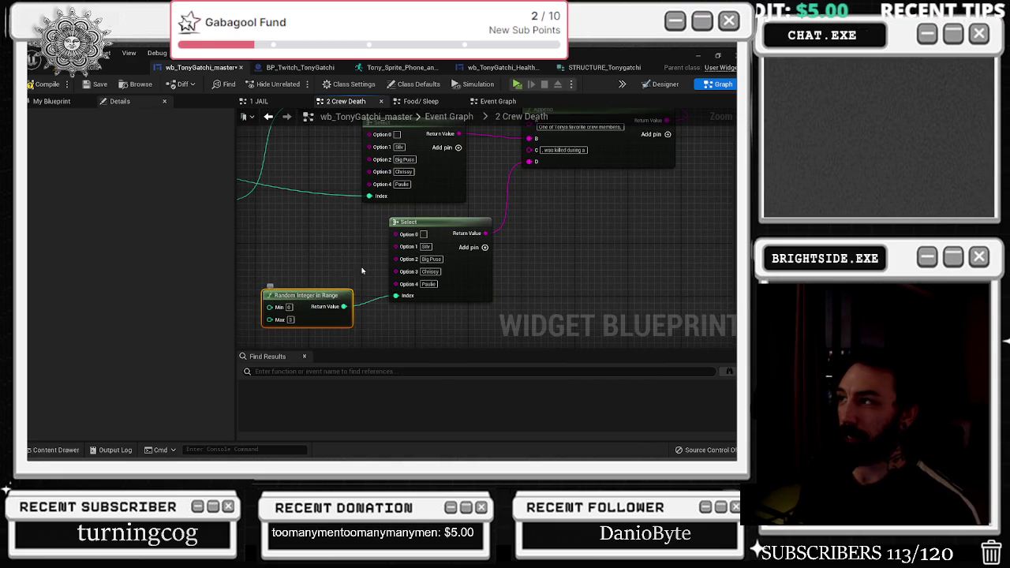
left_click_drag(393, 256, 364, 288)
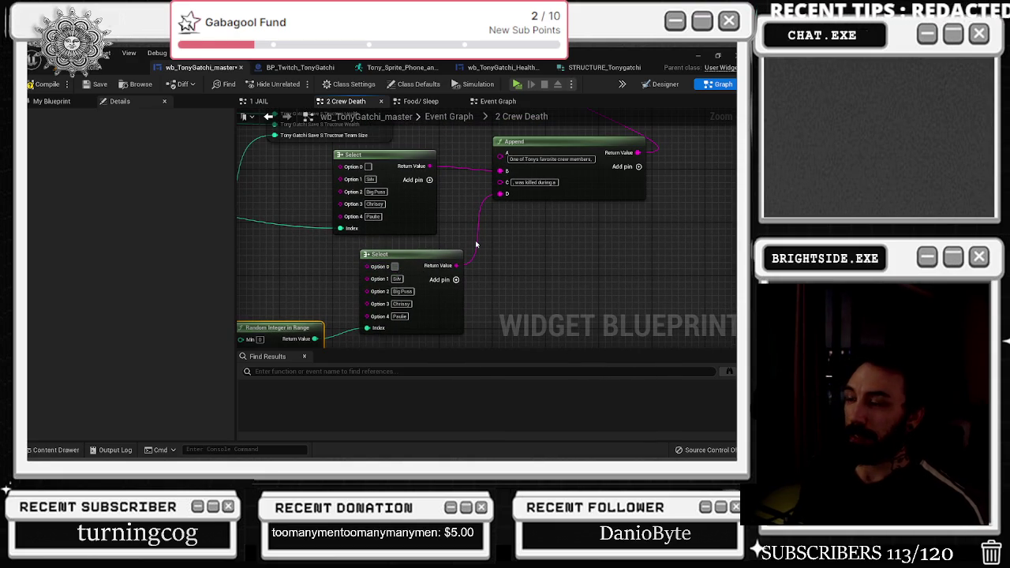
- Rename the options to Sting operation, Drug Bust, Undercover Raid and Swarm of killer bees
type("Sting op")
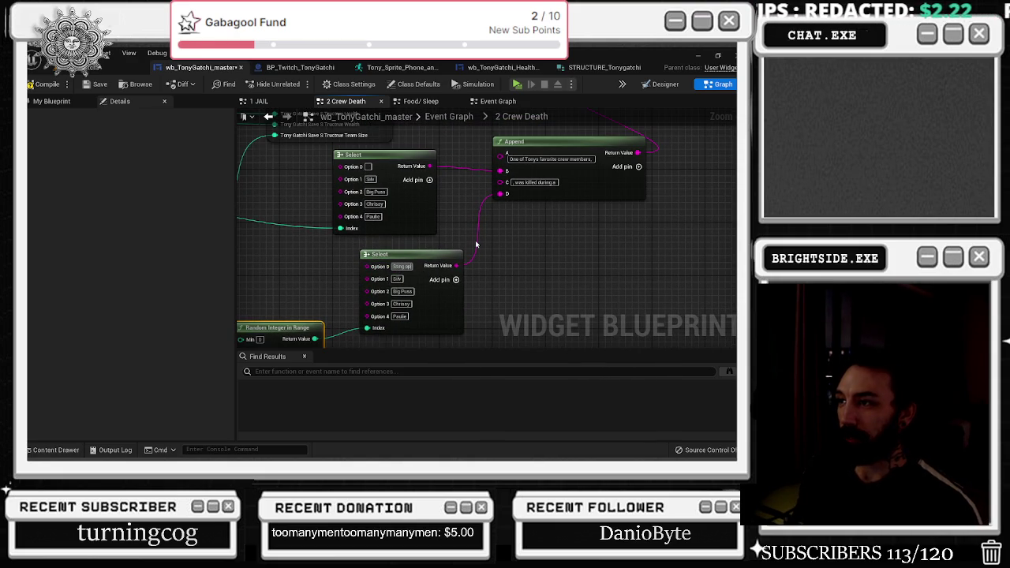
type("eration")
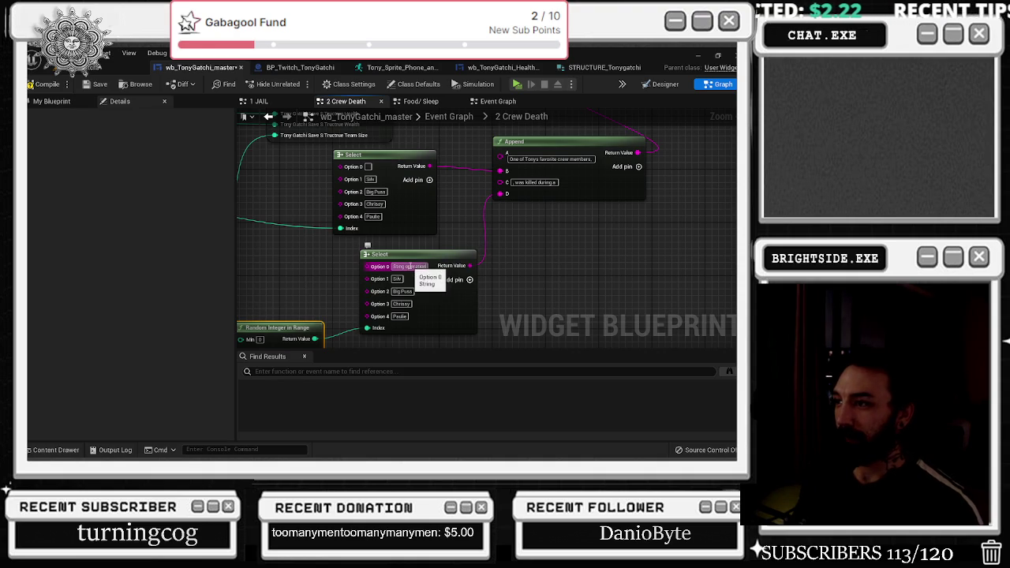
left_click(399, 278)
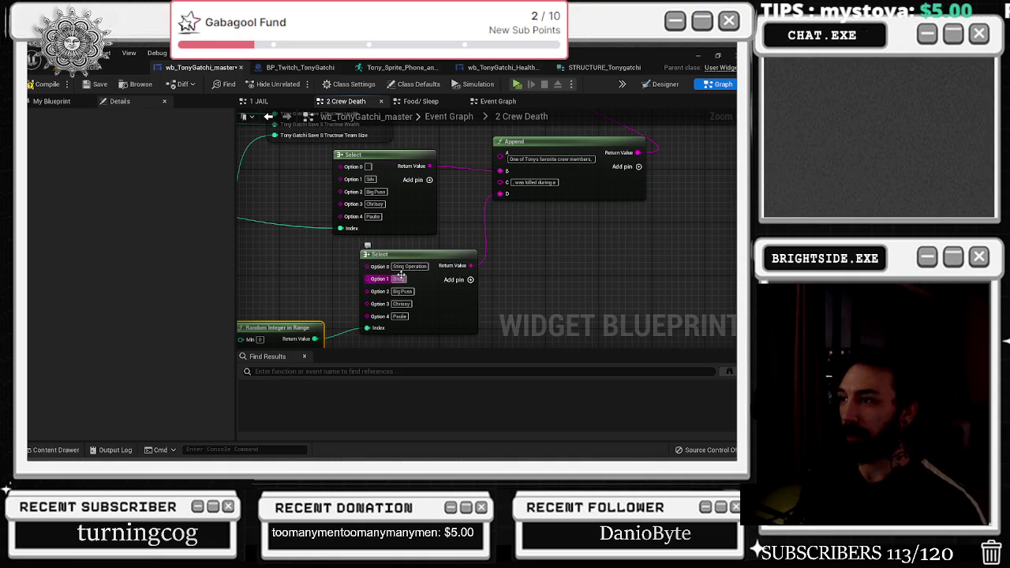
left_click(403, 292)
type("Undercover Raid")
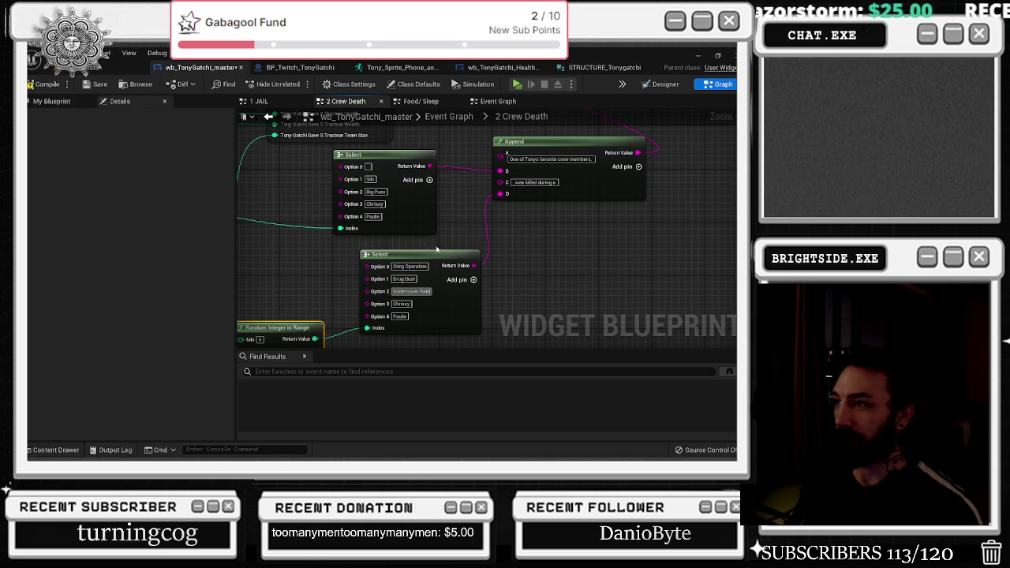
left_click(441, 252)
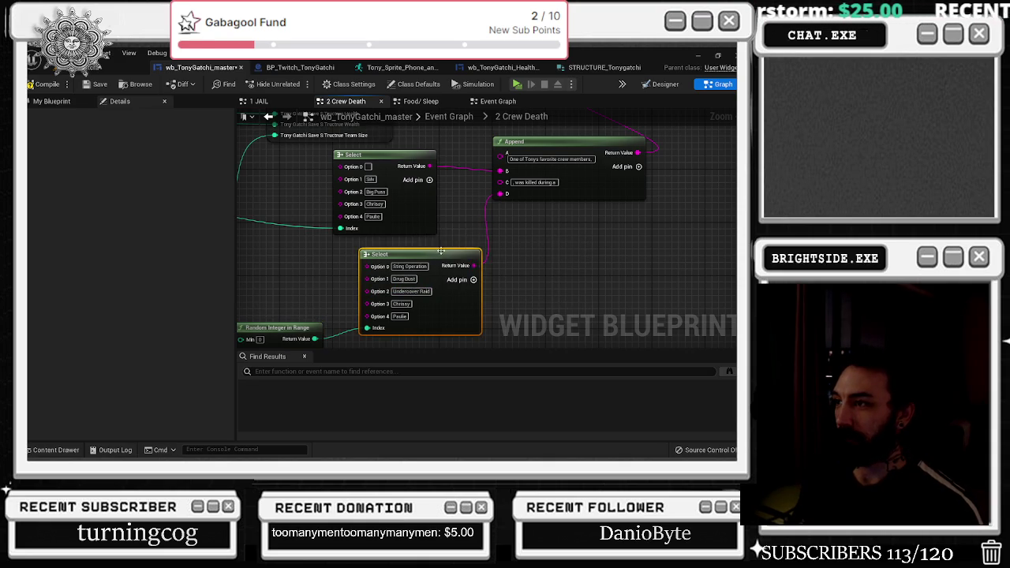
left_click(431, 297)
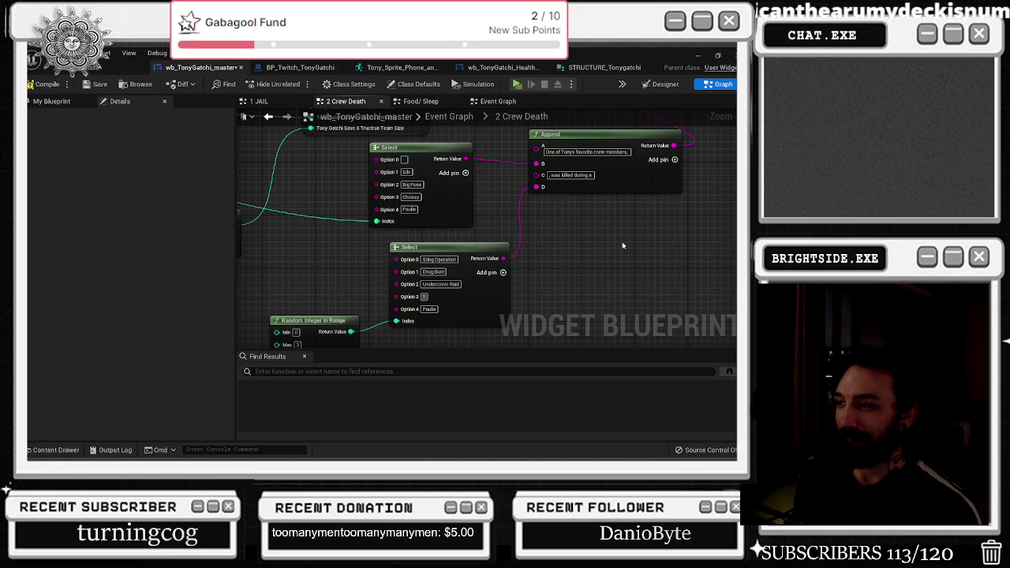
type("Siwa")
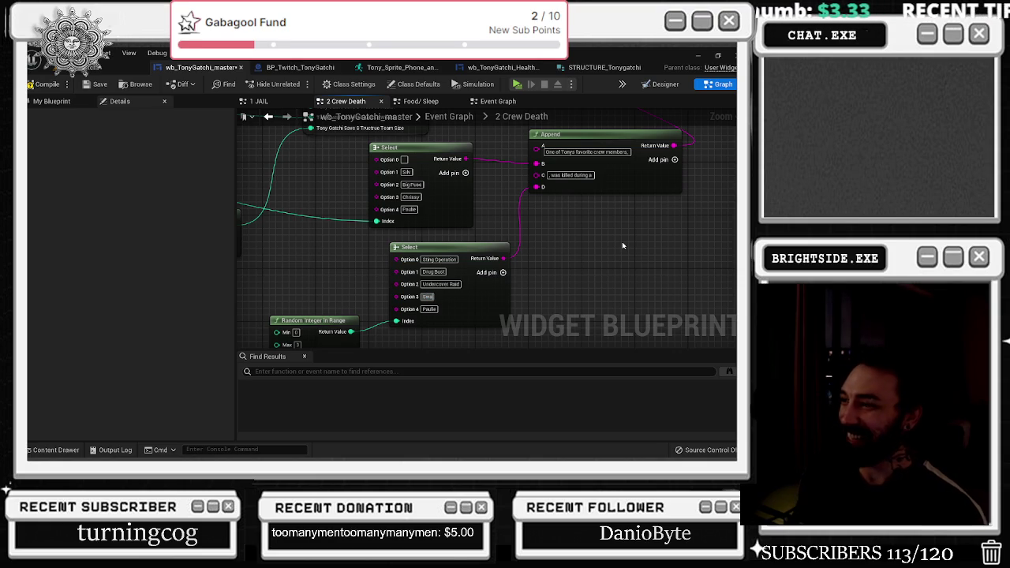
type("m of")
type(" killer bees")
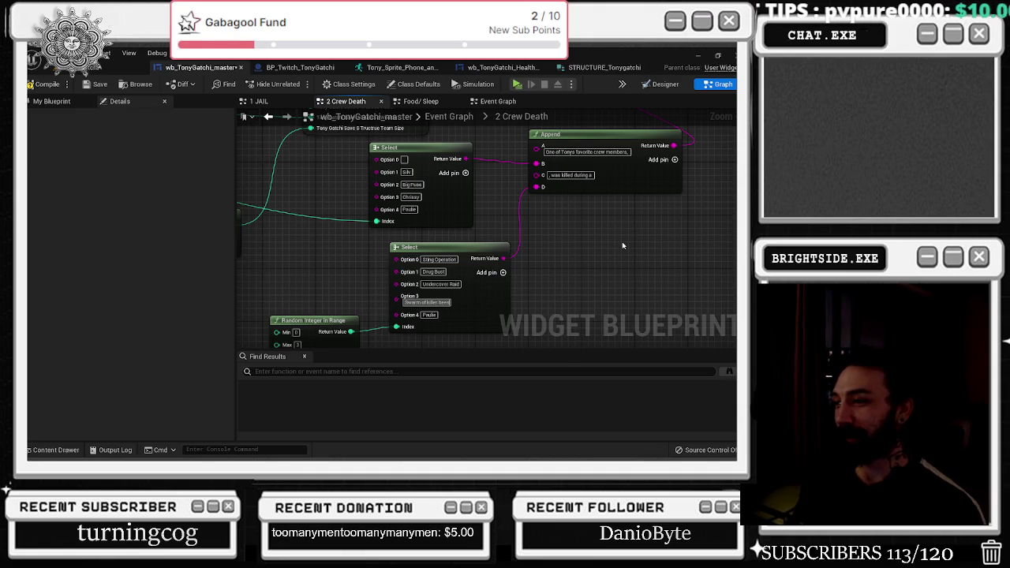
right_click(554, 239)
key("Escape")
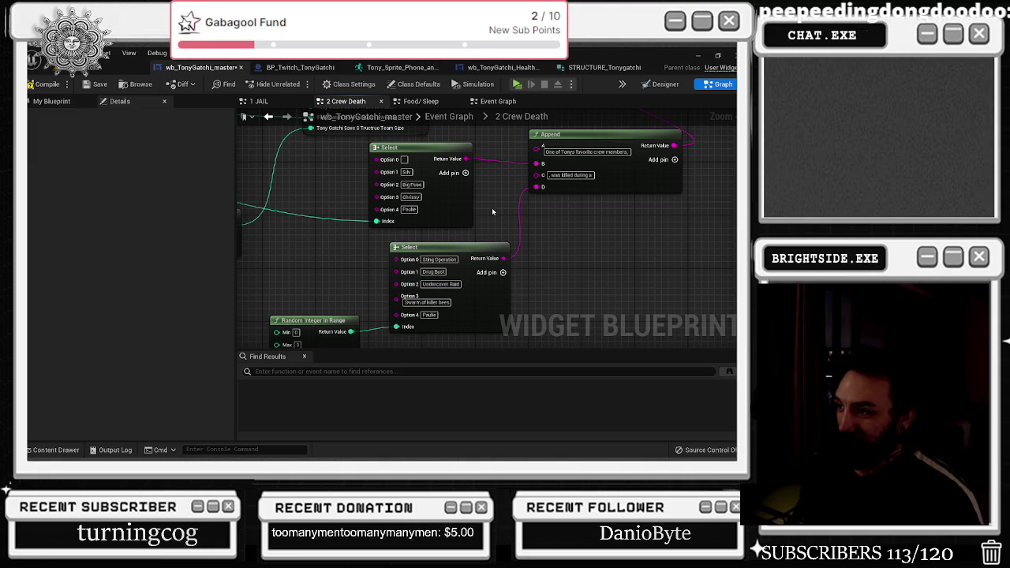
- Change Option 4 to 'Drug Deal gone bad', add Option 5, and set the random Max to 5
left_click(429, 314)
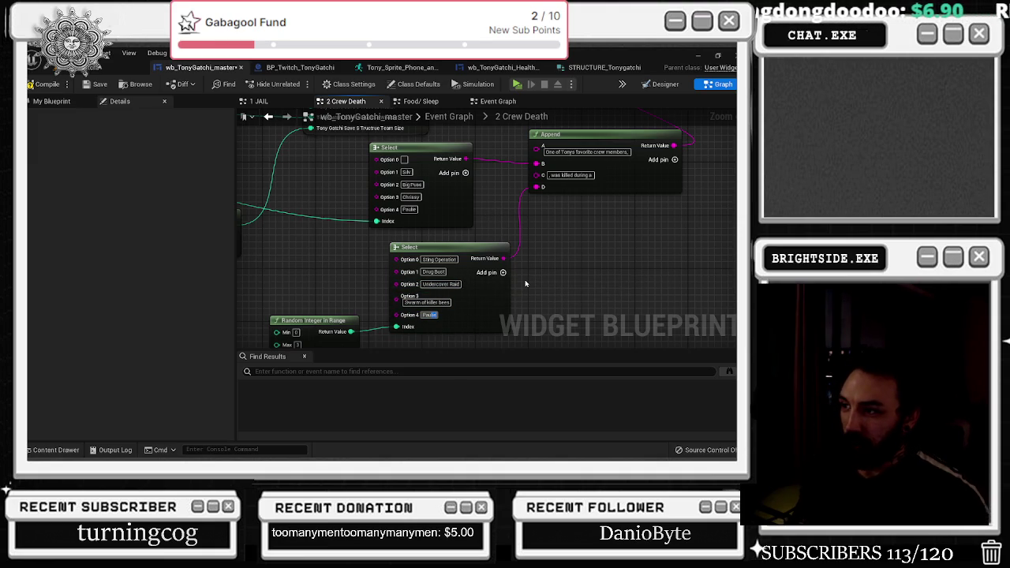
key("BackSpace")
type("Drug")
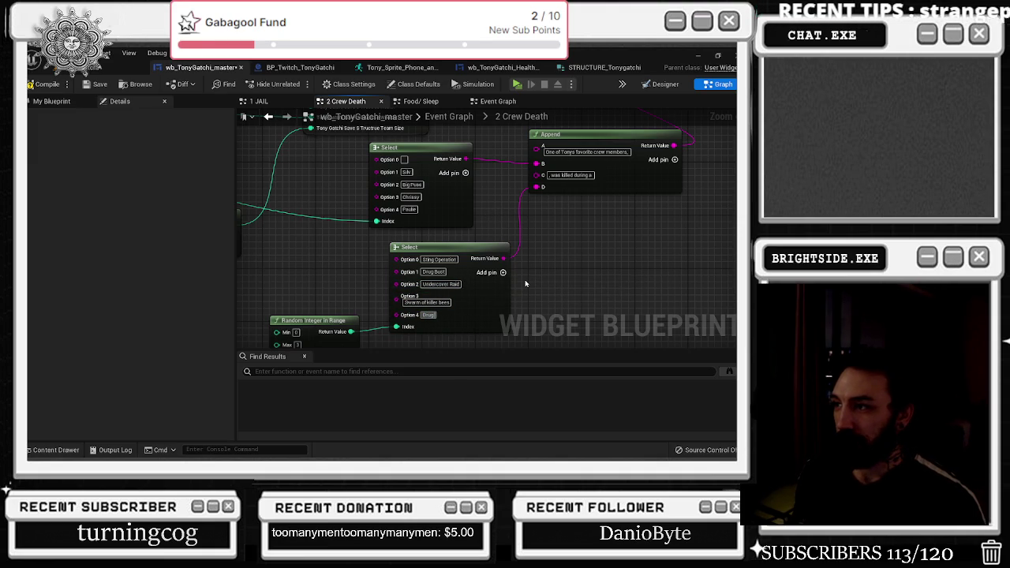
type("Deal gone bad")
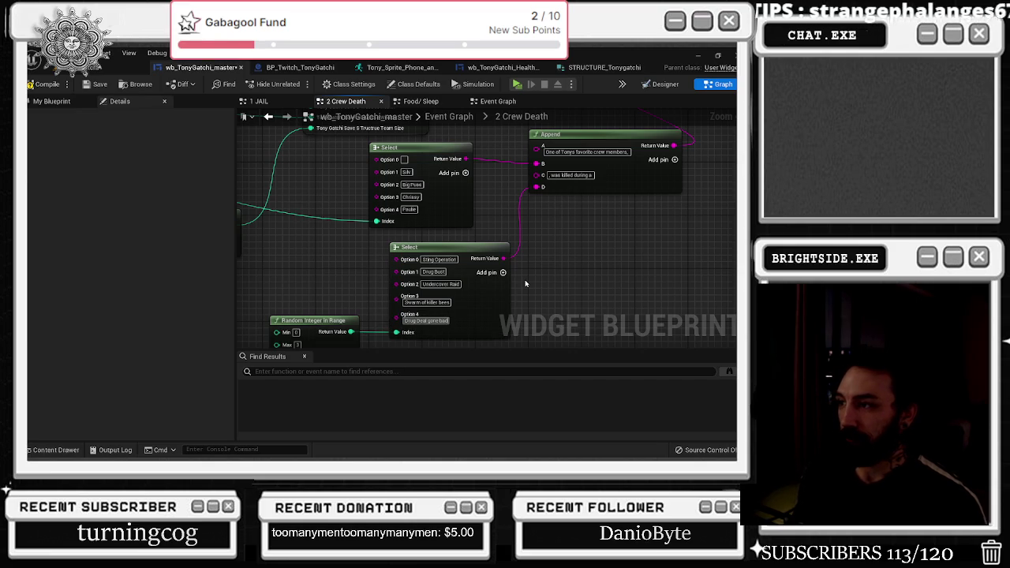
left_click(420, 148)
left_click(503, 272)
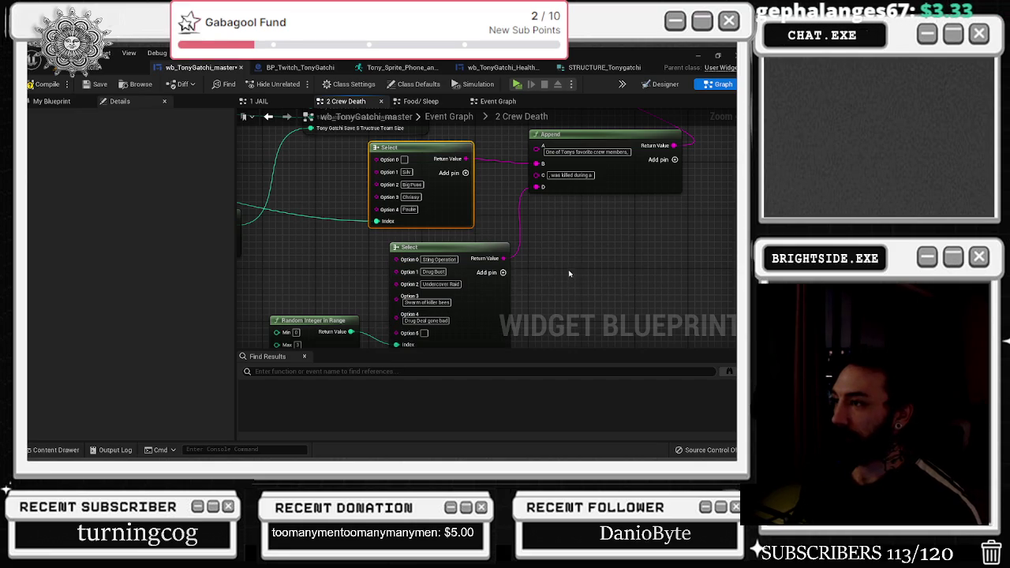
left_click_drag(340, 278, 292, 295)
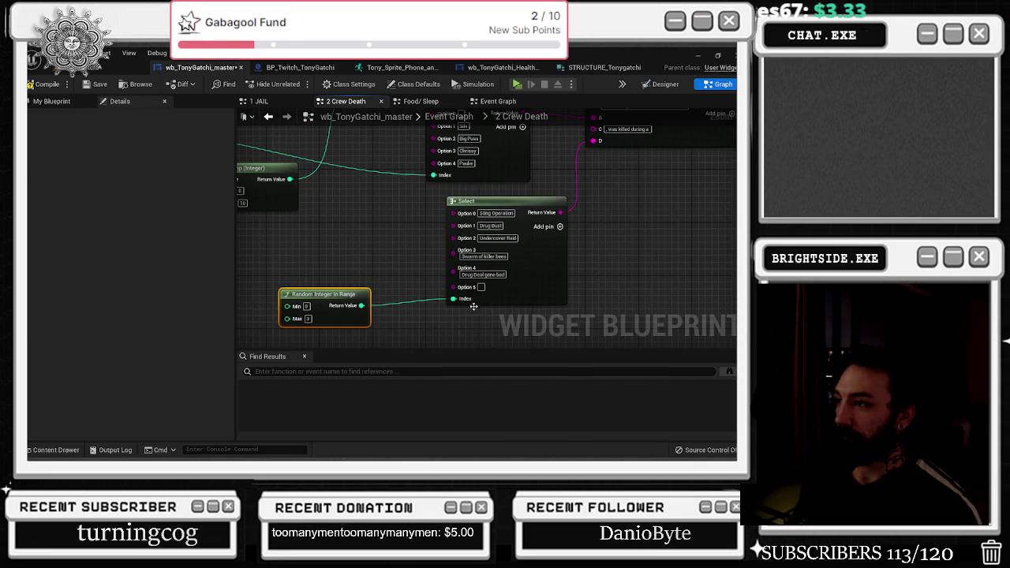
left_click(307, 318)
type("45")
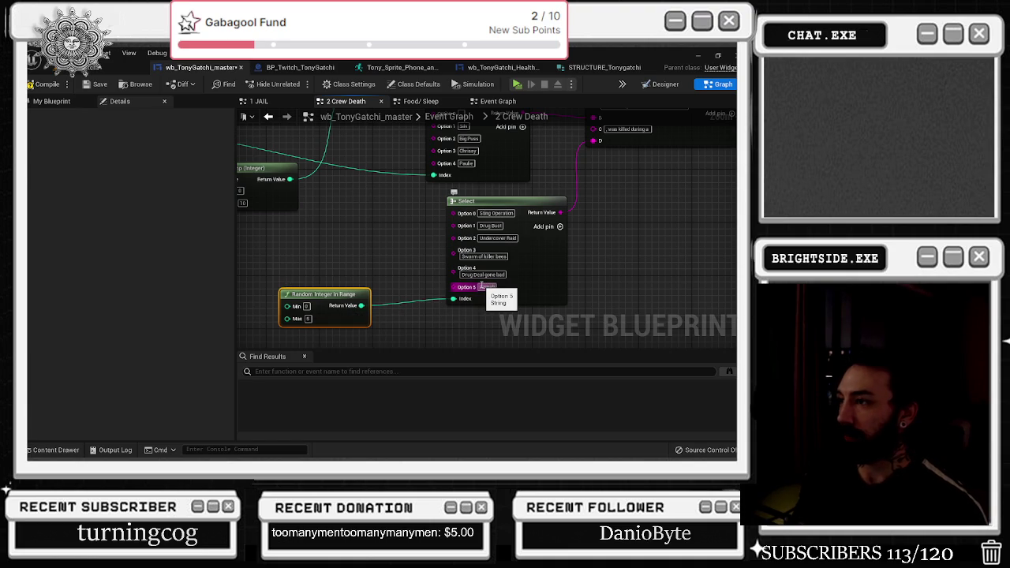
left_click(481, 287)
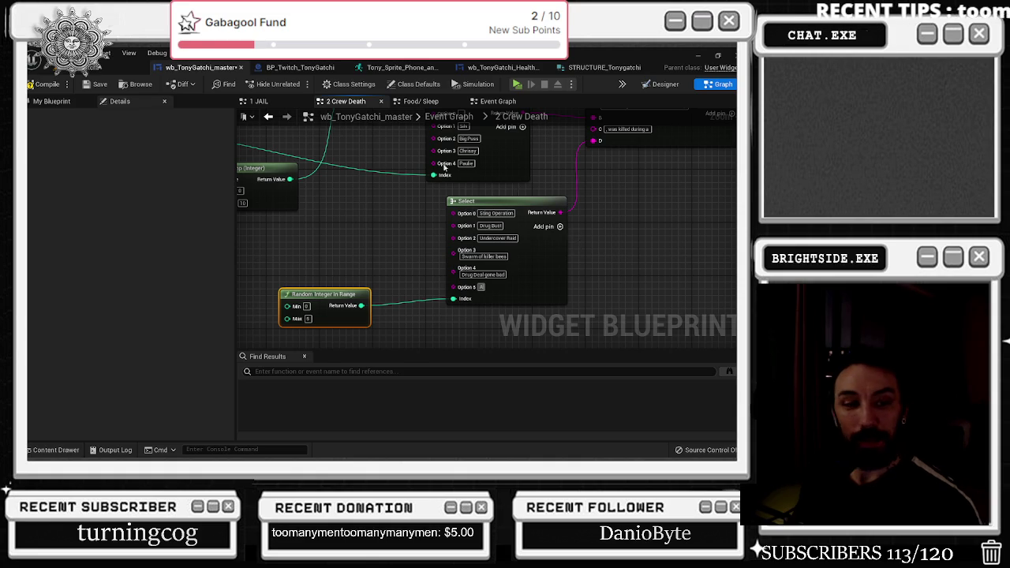
key("alt+Tab")
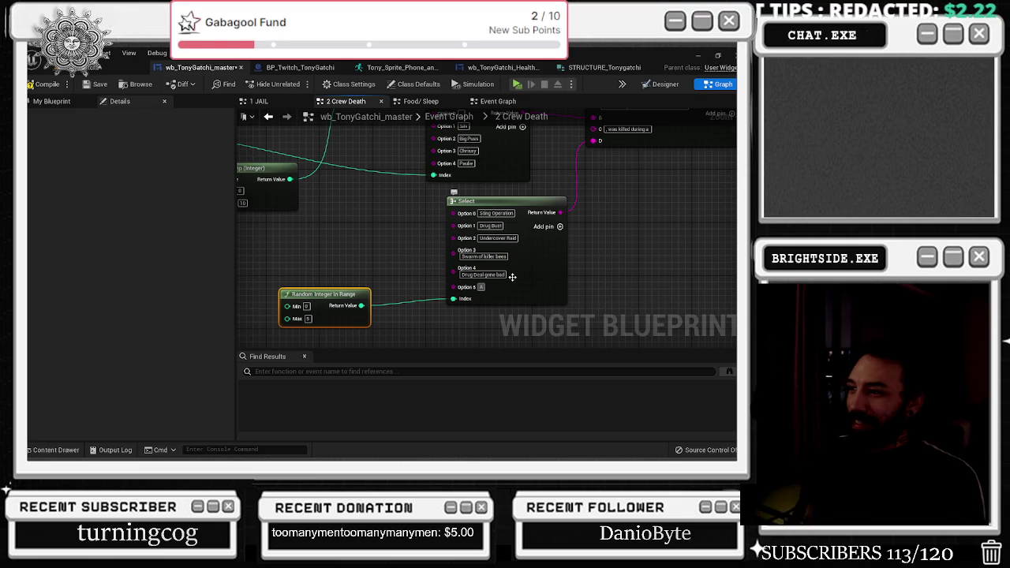
- Name Option 5 'Asthma', wire the random integer into the Select's Index, and shift Send Twitch Message right
type("sthma")
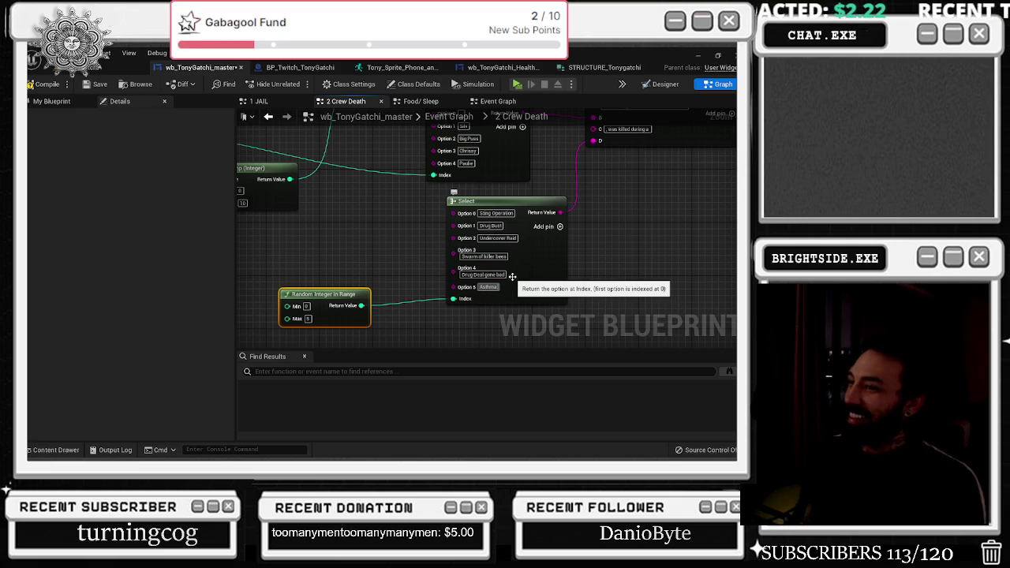
left_click_drag(362, 306, 453, 298)
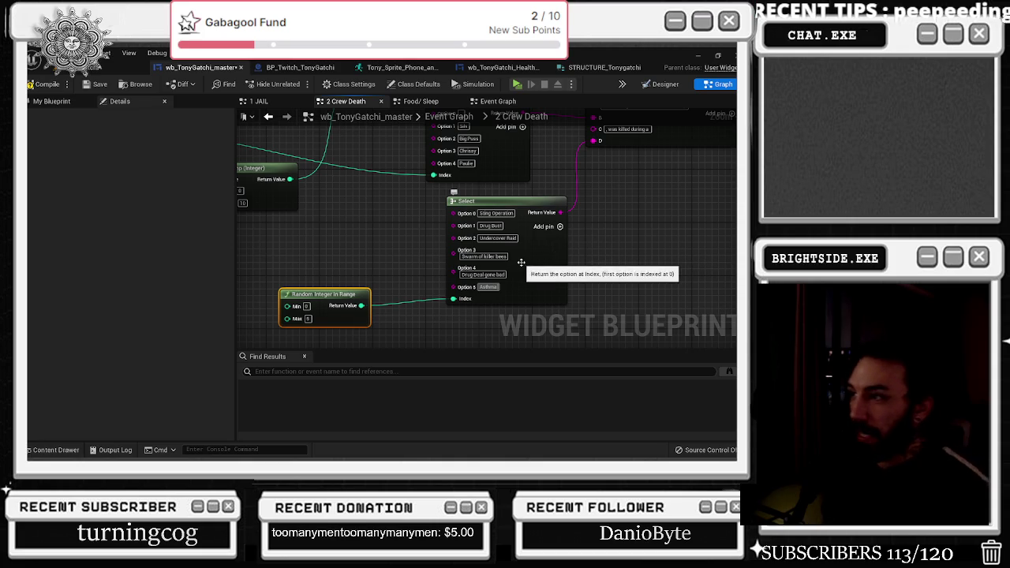
mouse_move(591, 251)
left_mouse_down()
mouse_move(512, 309)
mouse_move(415, 327)
mouse_move(566, 250)
mouse_move(349, 350)
left_mouse_up()
left_click_drag(431, 229, 526, 186)
mouse_move(524, 233)
left_mouse_down()
mouse_move(568, 160)
mouse_move(565, 135)
mouse_move(559, 166)
left_mouse_up()
- Compile the Blueprint and go from the 2 Crew Death graph to the main Event Graph
scroll(558, 166, "down", 3)
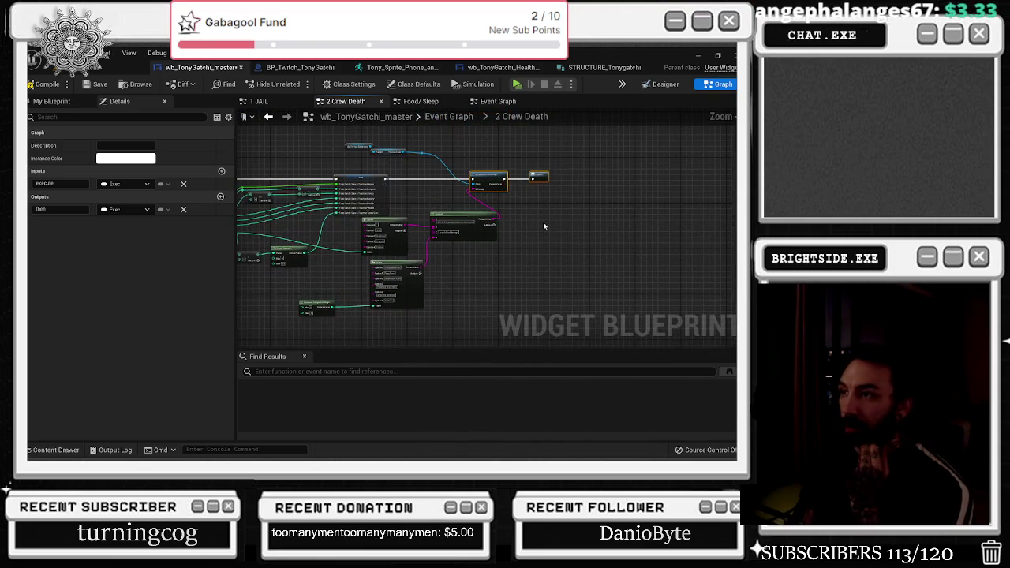
left_click(58, 85)
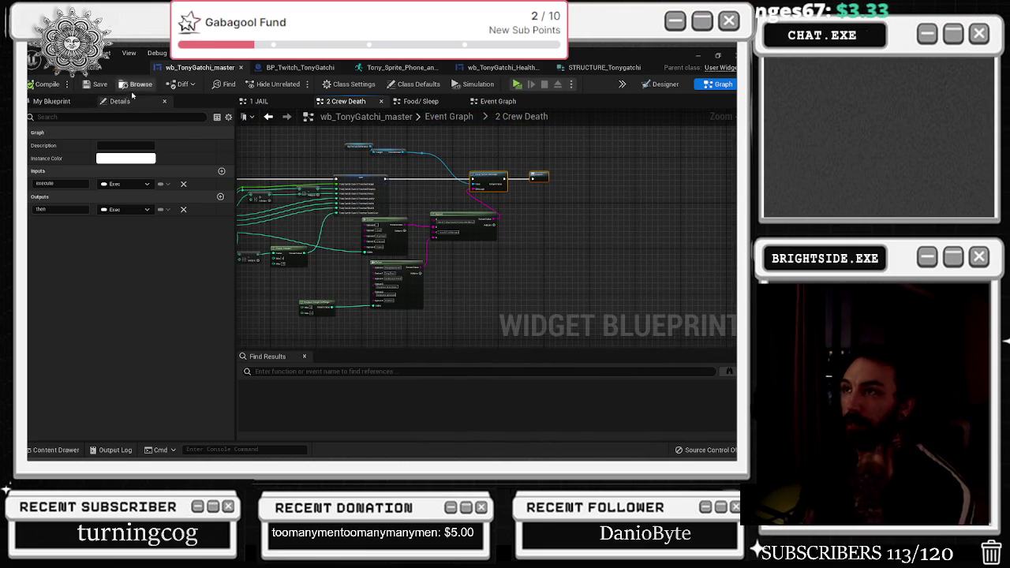
left_click(421, 101)
left_click(346, 101)
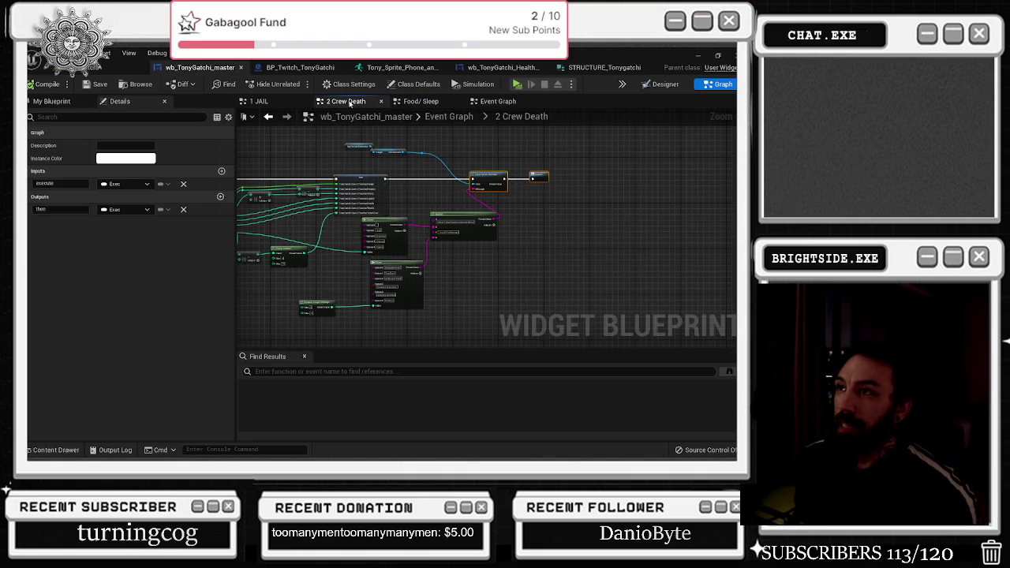
left_click(485, 107)
- Move the 3 - fined collapsed node further right so nodes through 6 - goombah are visible
scroll(440, 162, "down", 3)
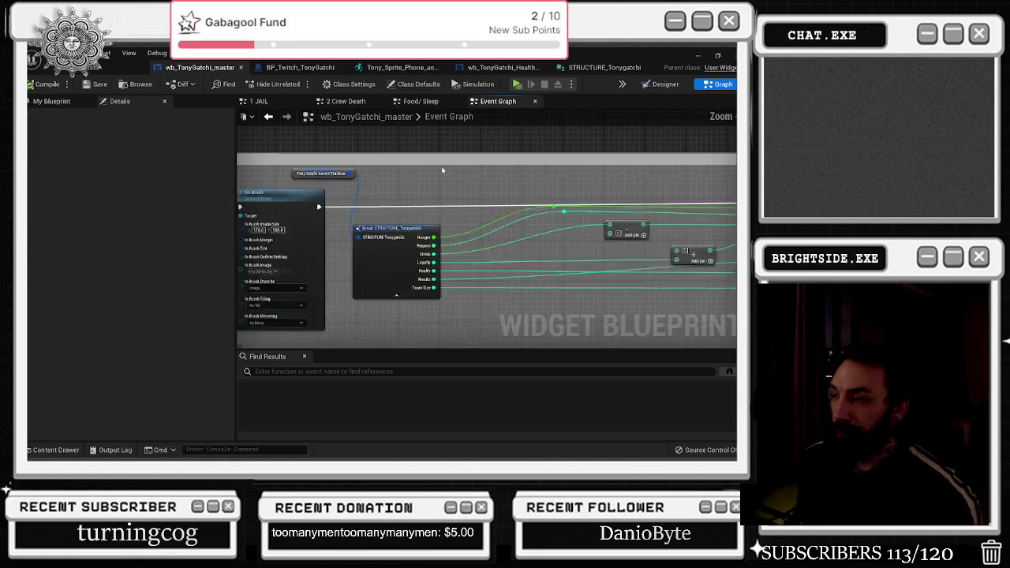
scroll(449, 154, "down", 3)
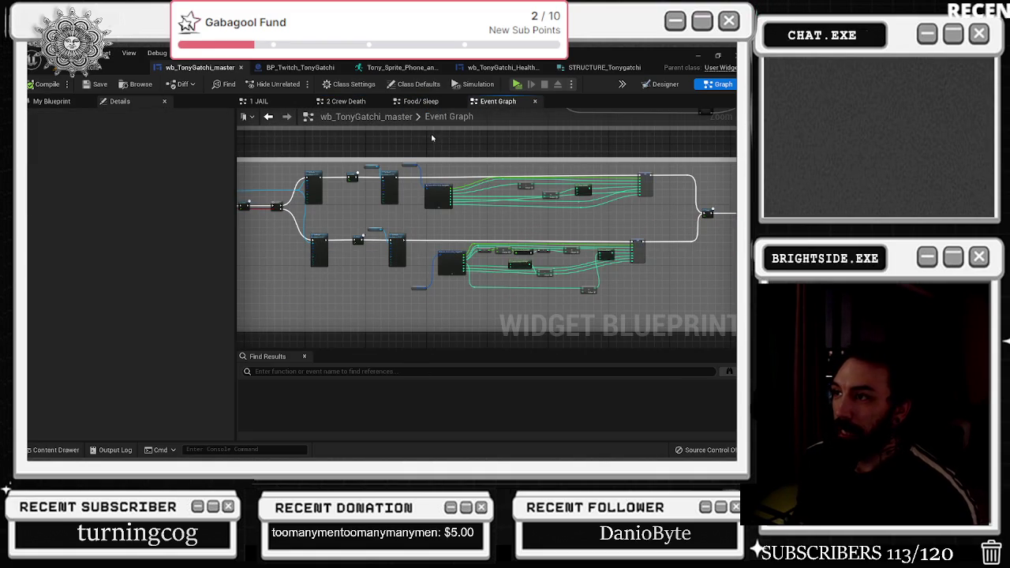
scroll(478, 149, "down", 3)
scroll(478, 149, "up", 8)
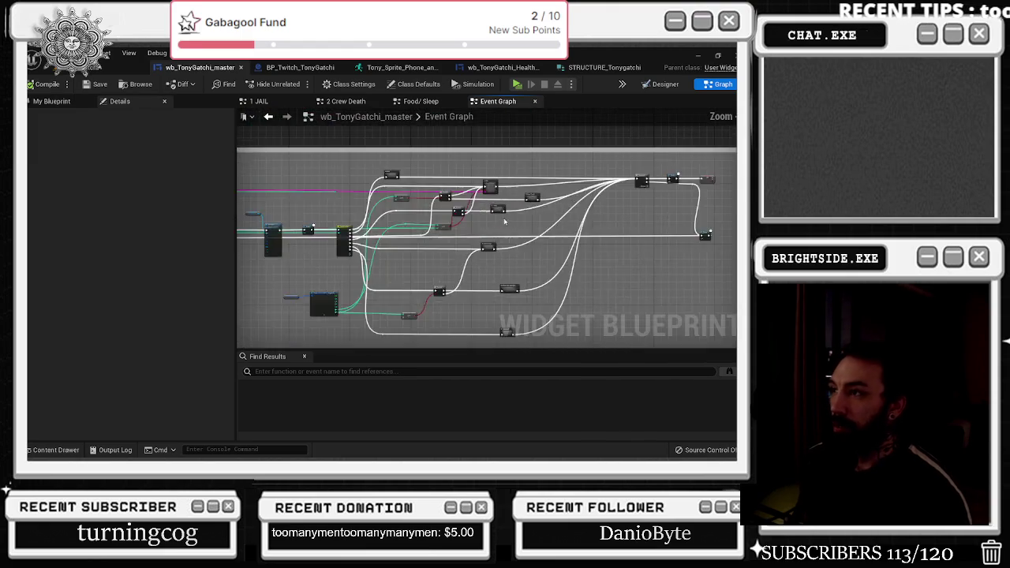
left_click(592, 153)
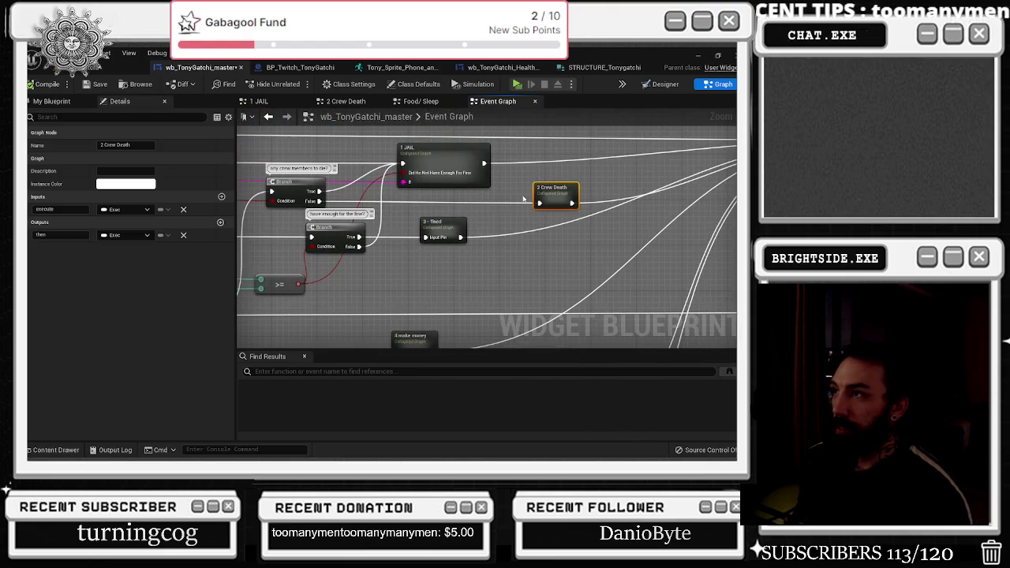
left_click_drag(449, 228, 593, 232)
mouse_move(500, 247)
left_mouse_down()
mouse_move(677, 223)
mouse_move(648, 211)
mouse_move(637, 176)
mouse_move(549, 132)
mouse_move(519, 159)
left_mouse_up()
mouse_move(513, 223)
left_mouse_down()
mouse_move(489, 150)
mouse_move(545, 111)
left_mouse_up()
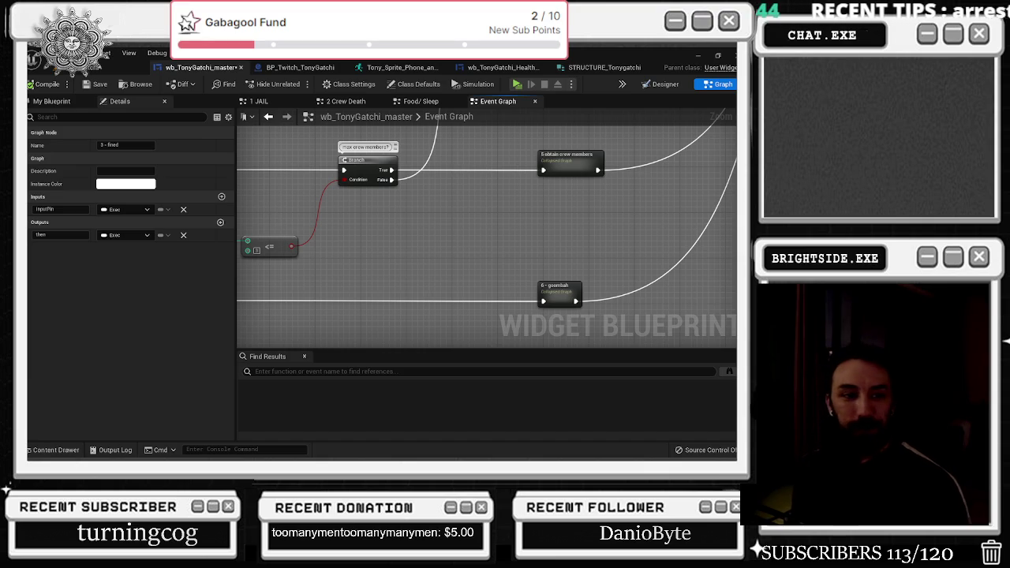
scroll(324, 220, "down", 5)
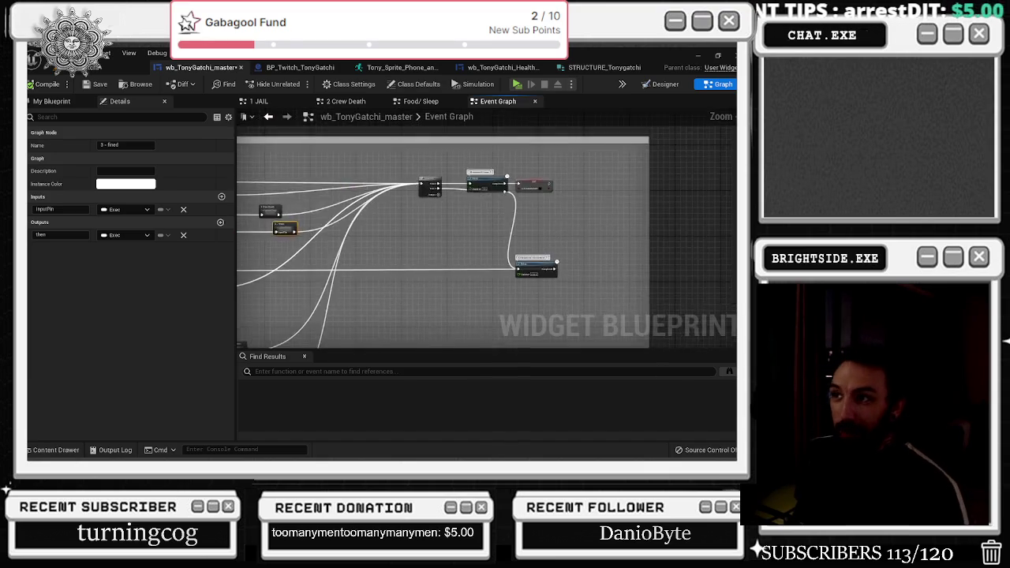
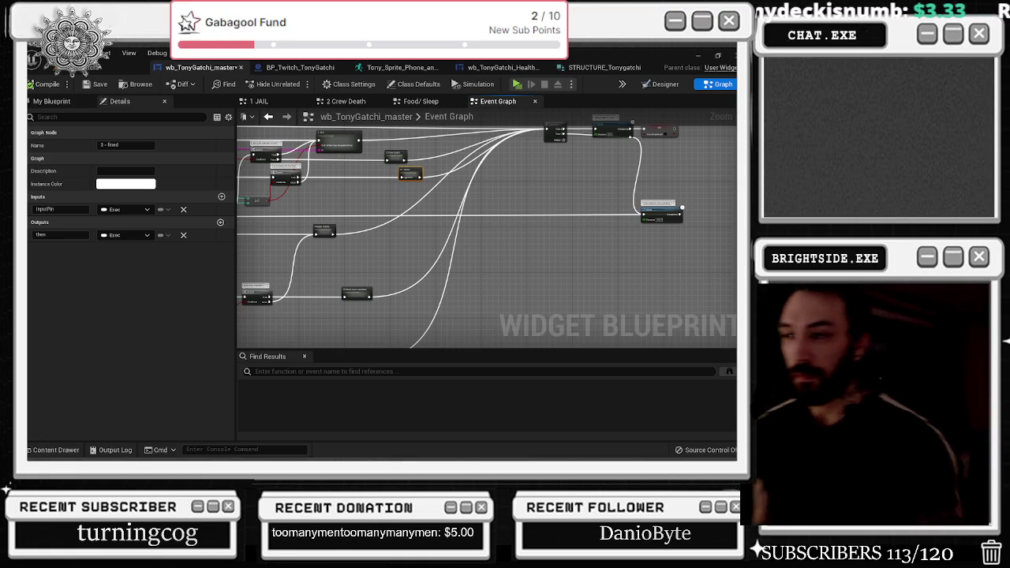
- Replace the HOT BOX van overlay with the HYDRATION CHECK break title card
left_click(278, 272)
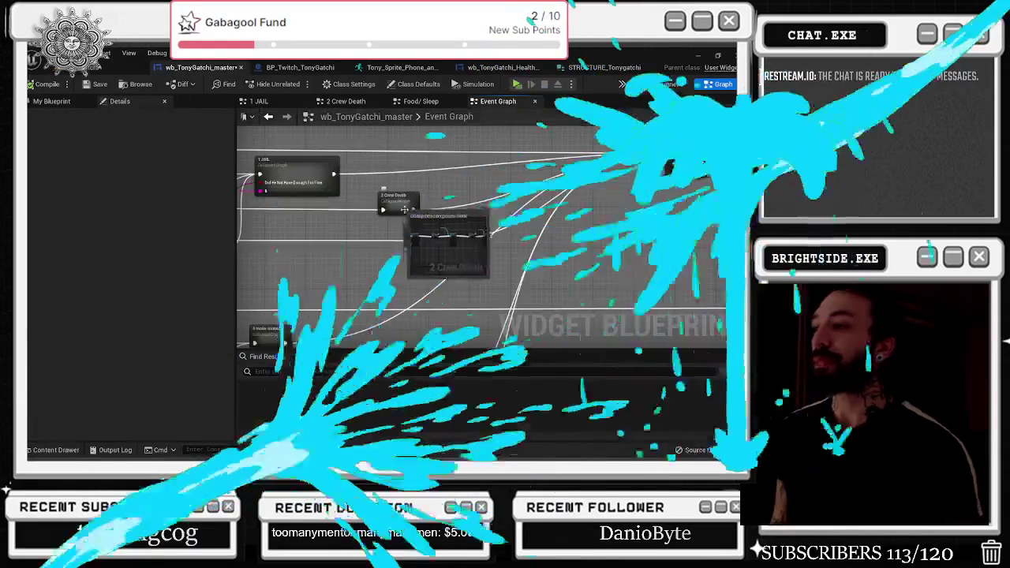
- Move the 3 - Fined node beneath 2 Crew Death and bring the Switch on Int node into view
left_click_drag(404, 210, 400, 223)
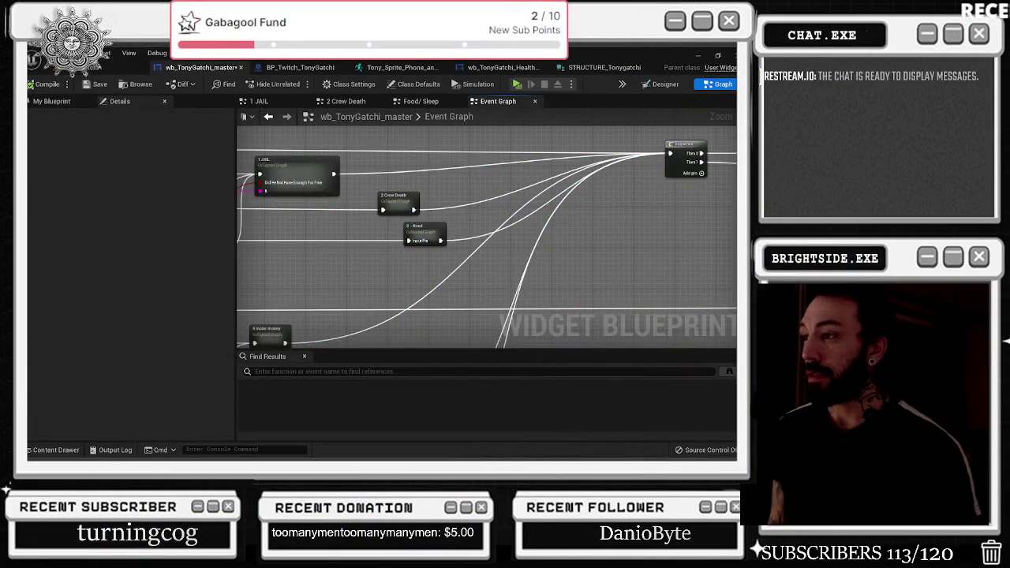
left_click_drag(387, 260, 503, 243)
left_click(482, 189)
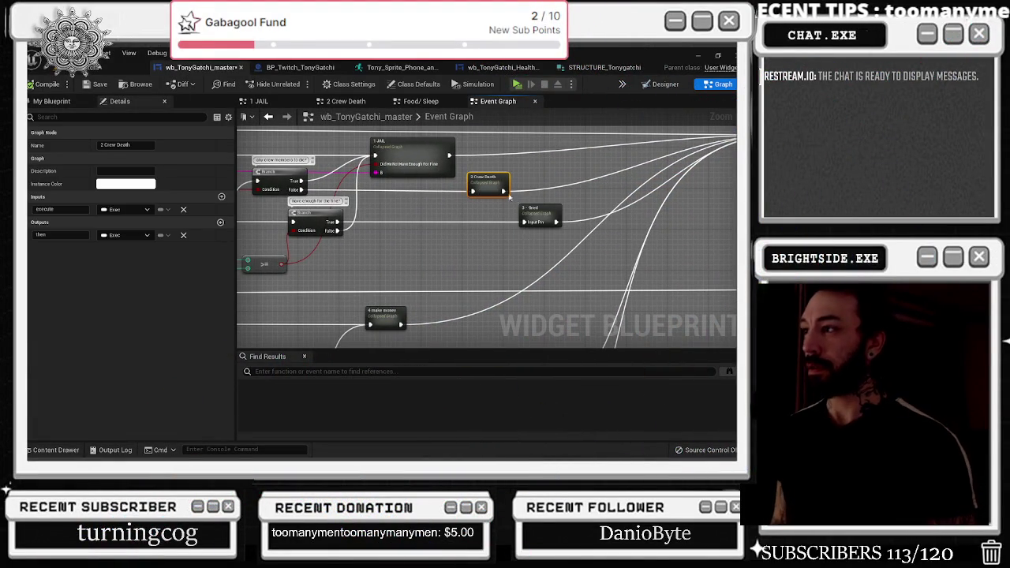
mouse_move(539, 209)
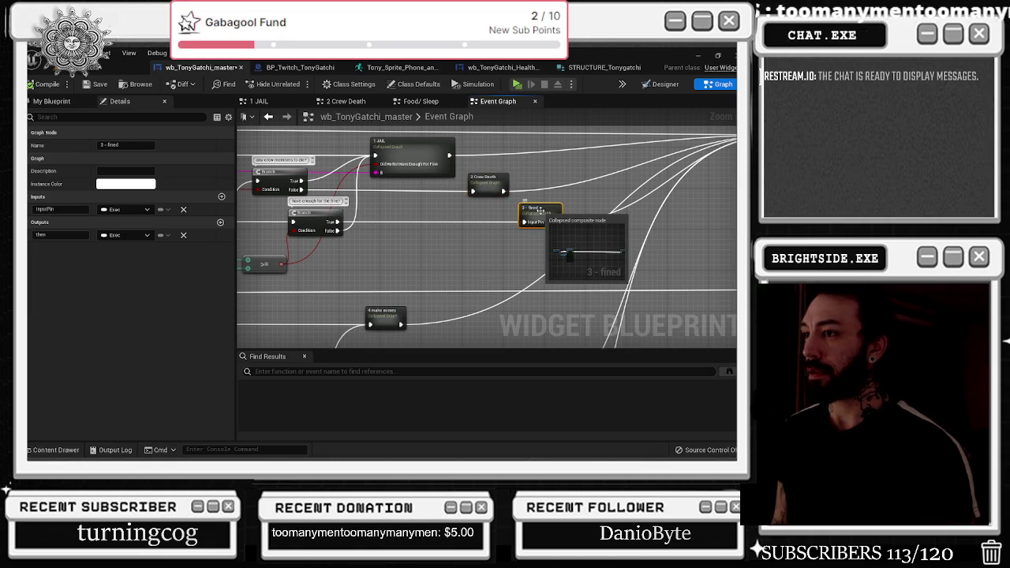
left_click_drag(482, 236, 519, 234)
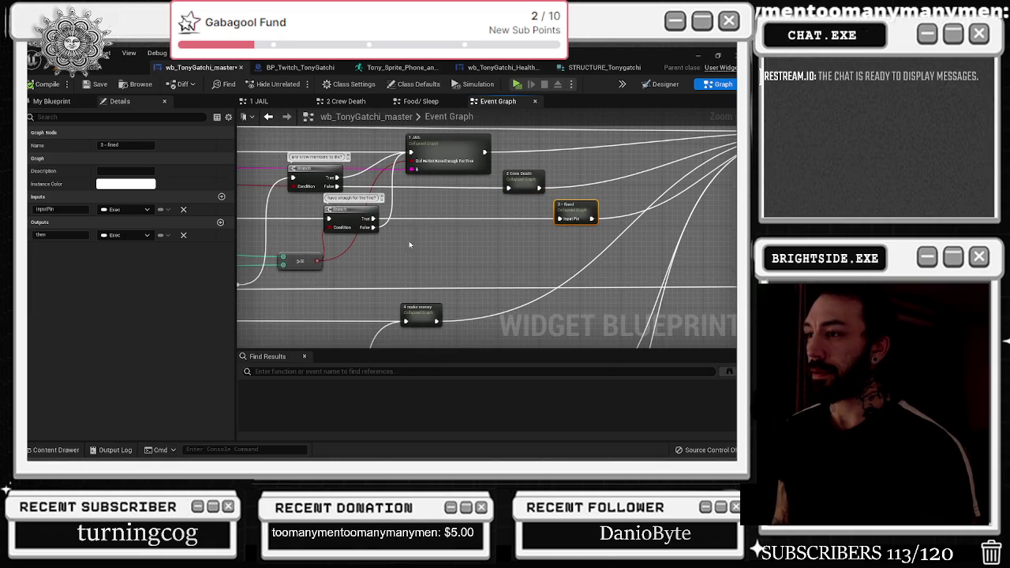
mouse_move(432, 231)
left_mouse_down()
mouse_move(490, 212)
mouse_move(539, 221)
mouse_move(687, 164)
mouse_move(691, 149)
mouse_move(637, 162)
left_mouse_up()
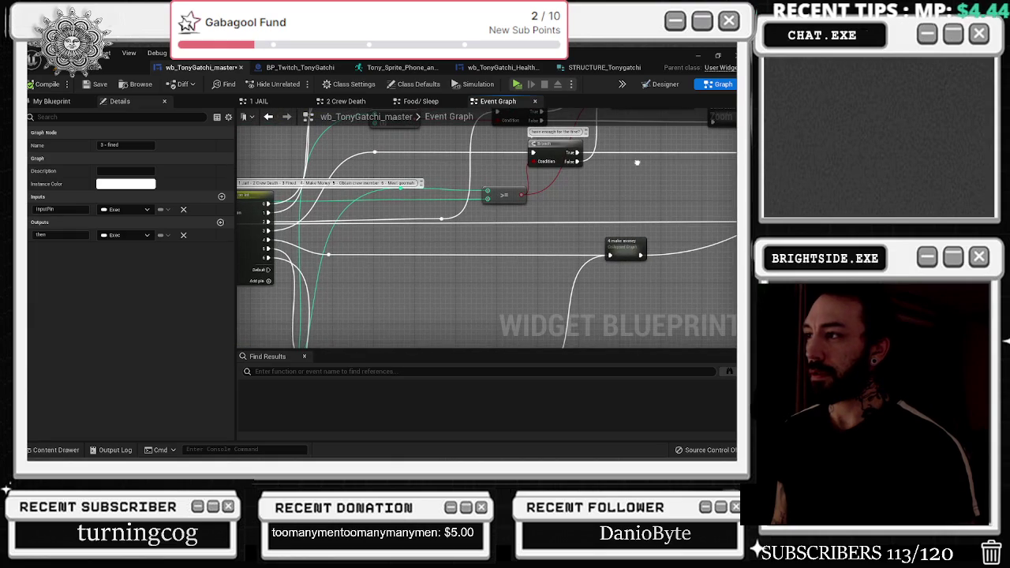
- Reroute the integer wire into a new 3 - Fined input pin and open that collapsed graph
double_click(452, 199)
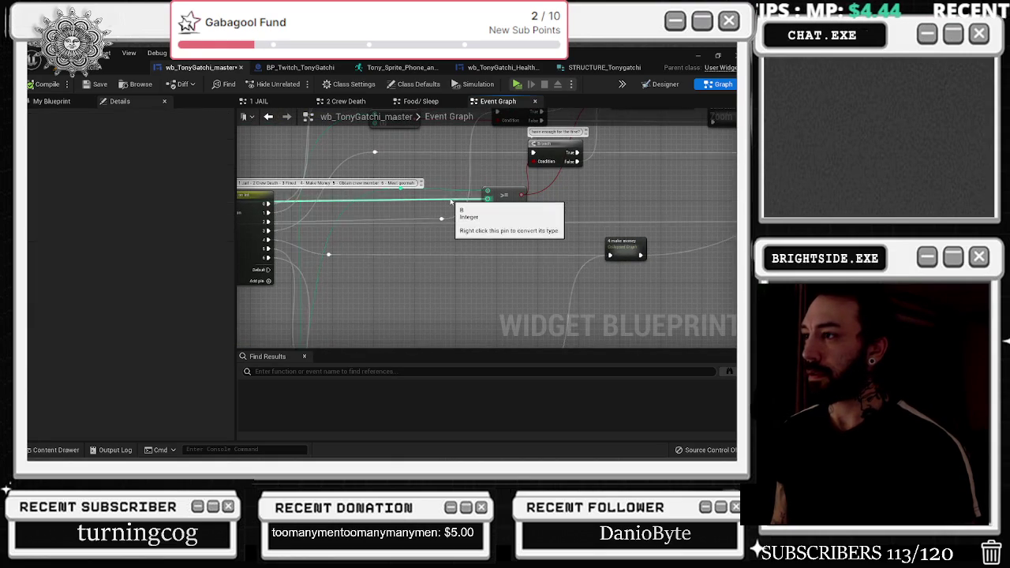
mouse_move(454, 200)
left_mouse_down()
mouse_move(685, 196)
mouse_move(676, 152)
mouse_move(612, 153)
left_mouse_up()
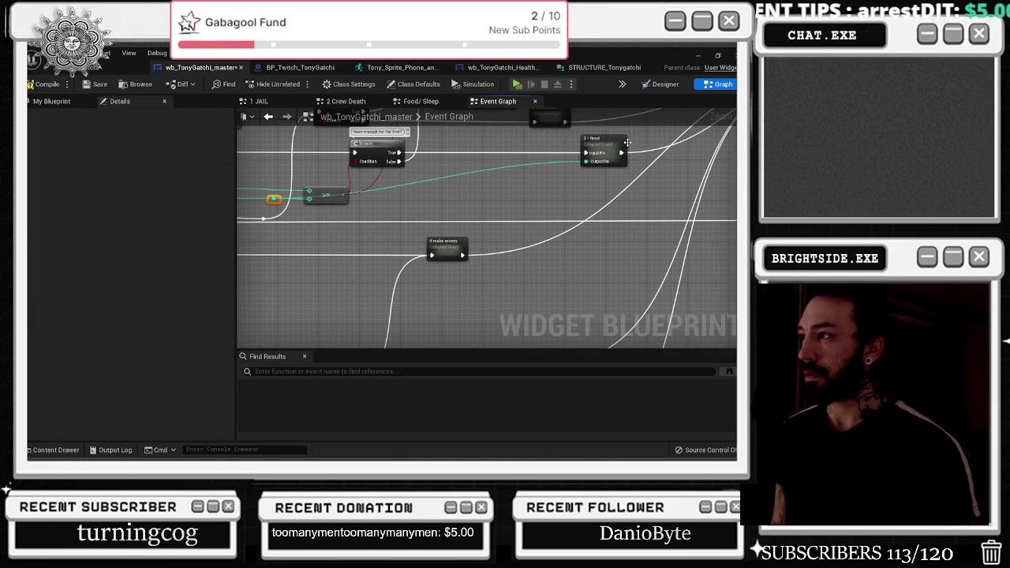
double_click(608, 151)
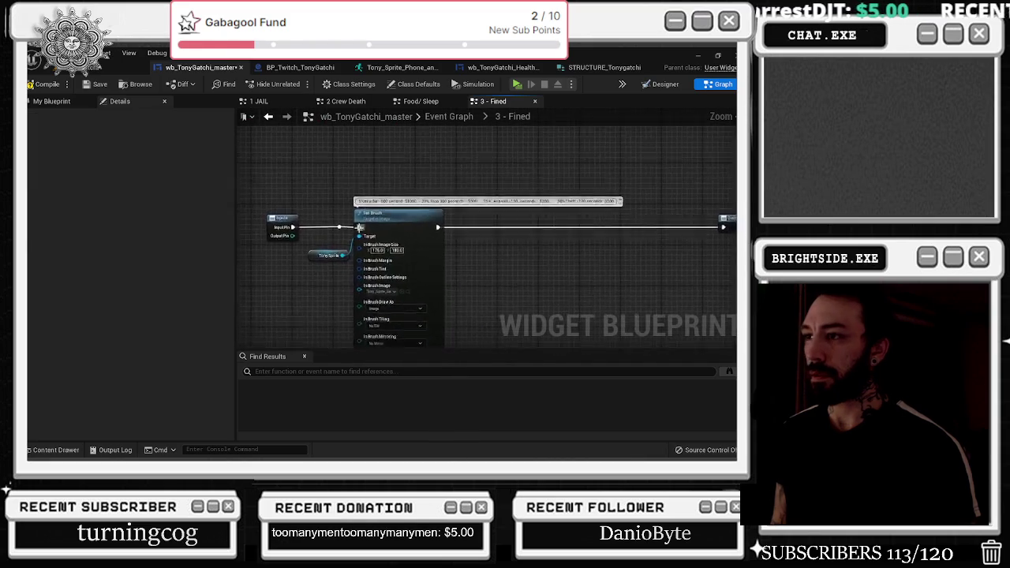
- Rename the 3 - Fined graph's new integer input to 'how much is the fine'
left_click(289, 218)
double_click(74, 197)
type("how much is the fi")
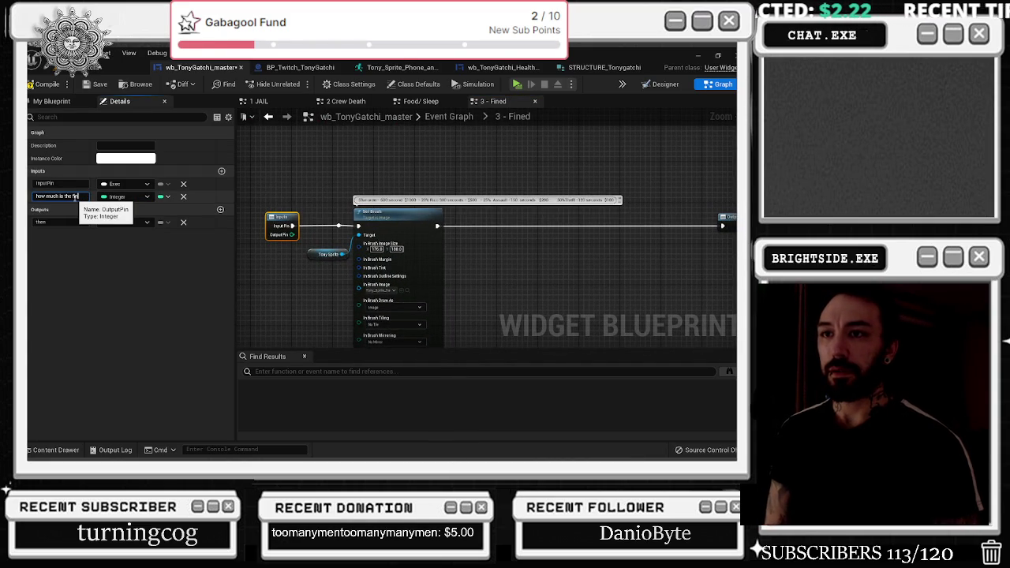
type("ne")
key("Return")
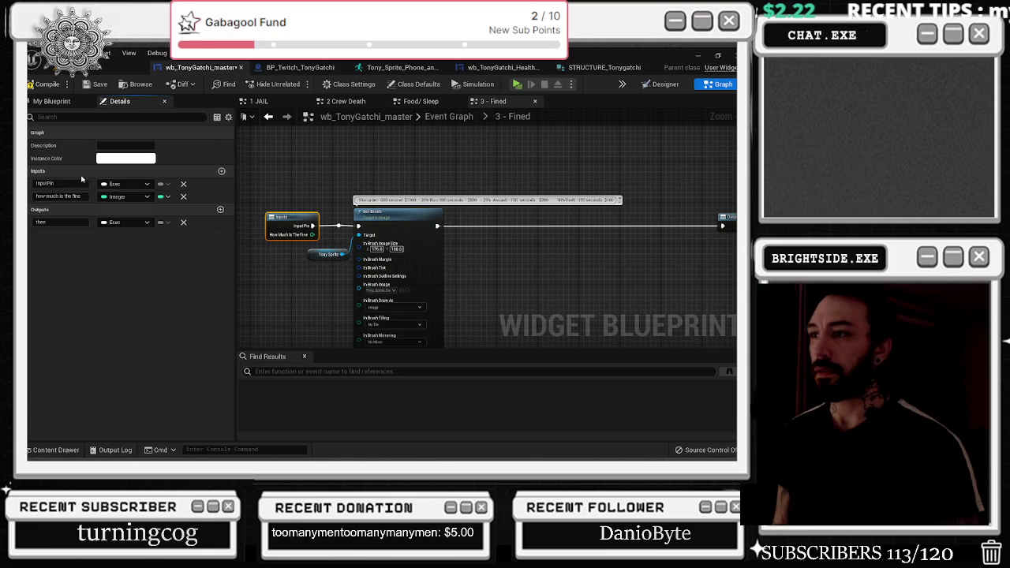
key("alt+Tab")
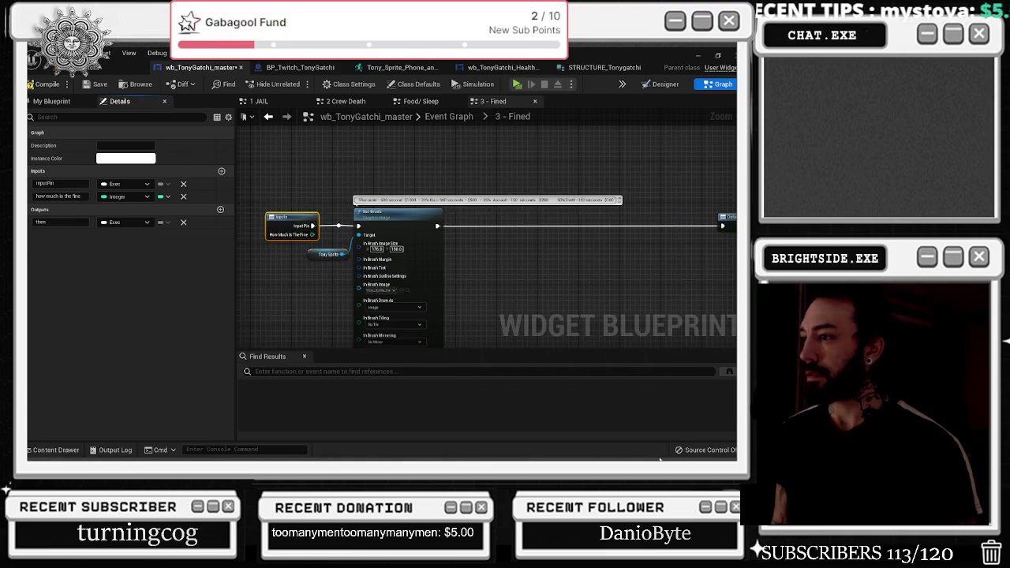
key("alt+Tab")
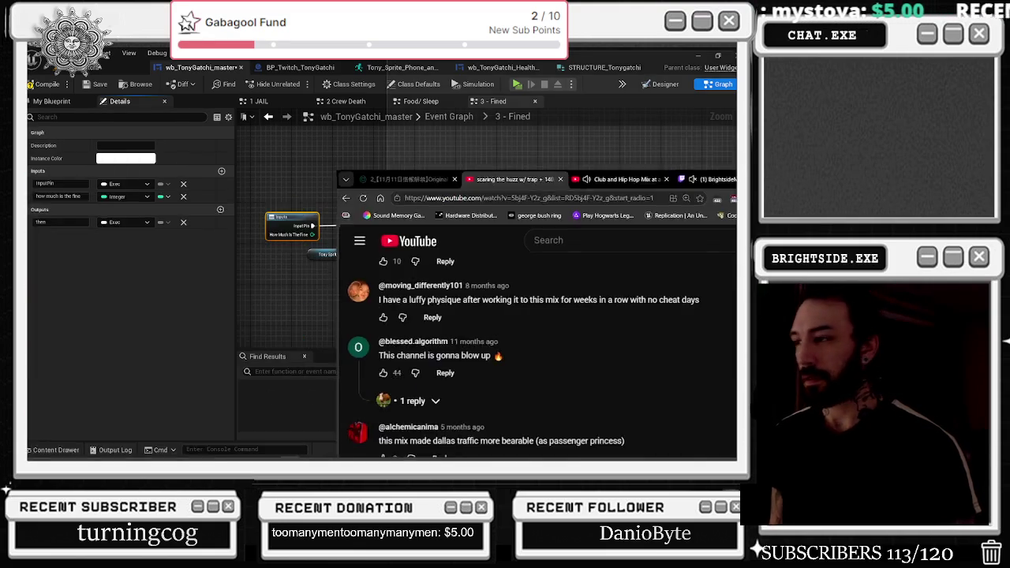
- Route audio to Speakers (Scarlett 2i2 USB), switch to the Club and Hip Hop Mix video, and minimize the browser
key("super+Right")
left_click(687, 450)
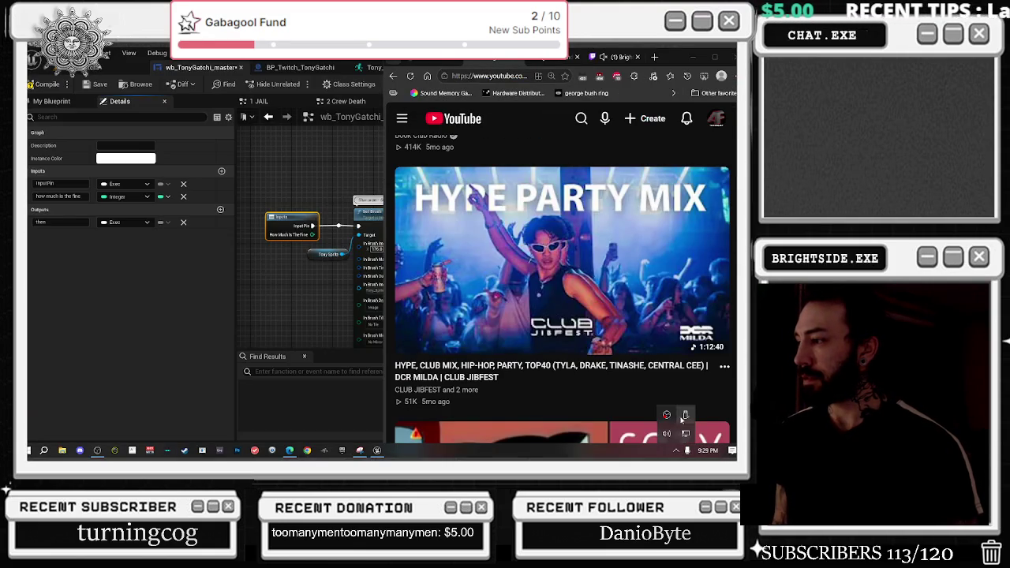
left_click(665, 408)
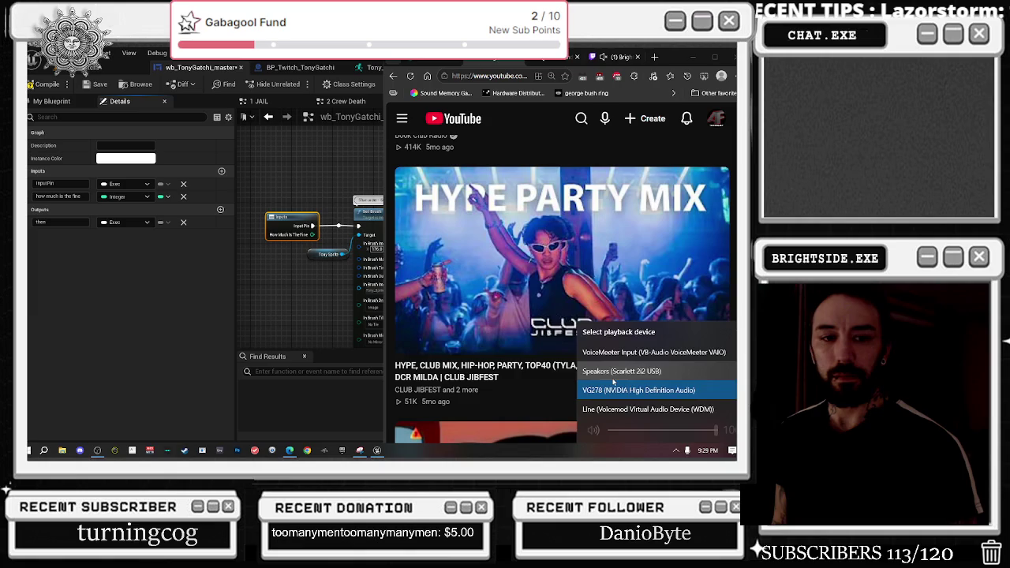
left_click(613, 372)
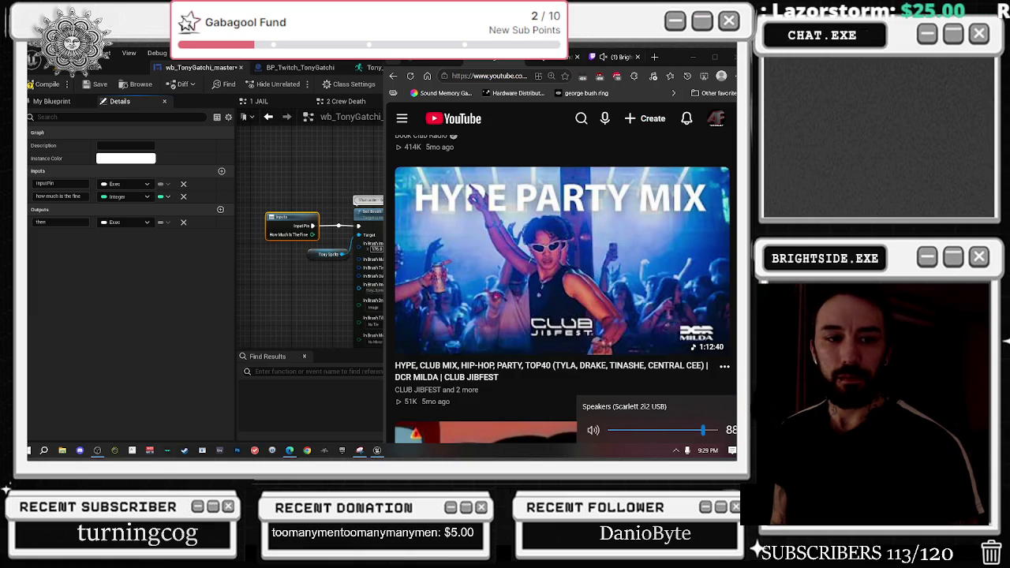
key("Escape")
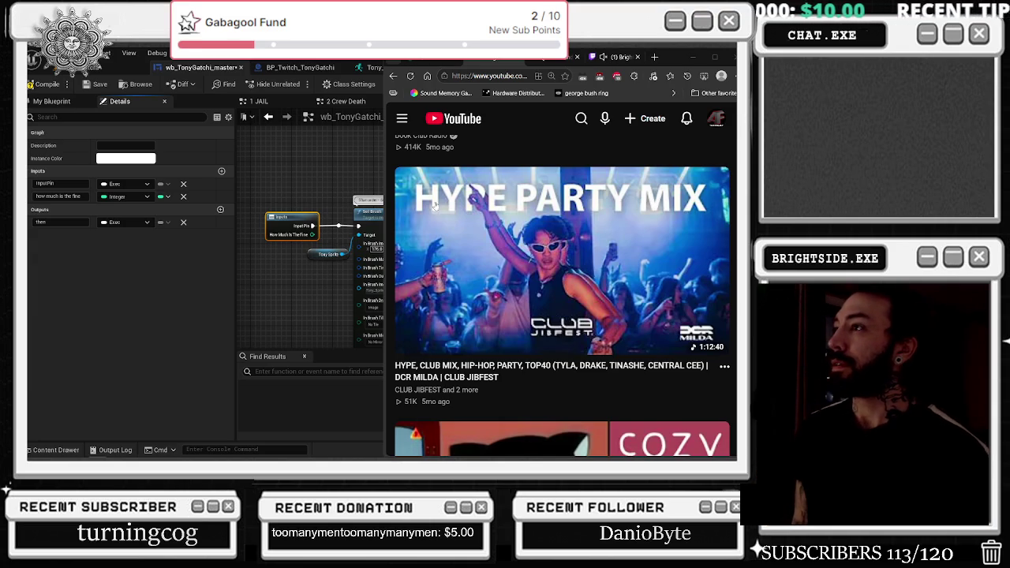
left_click(654, 56)
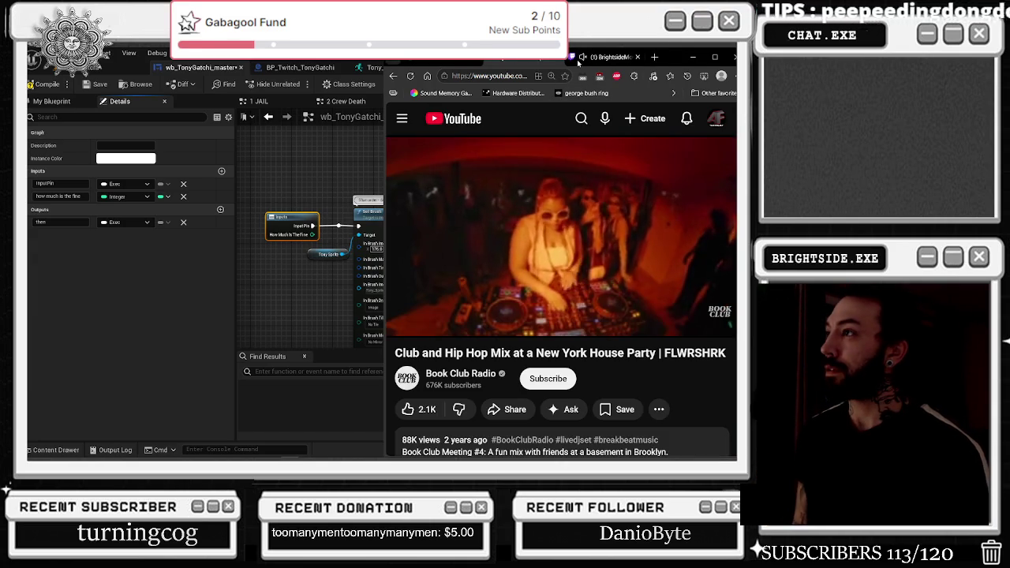
left_click(692, 57)
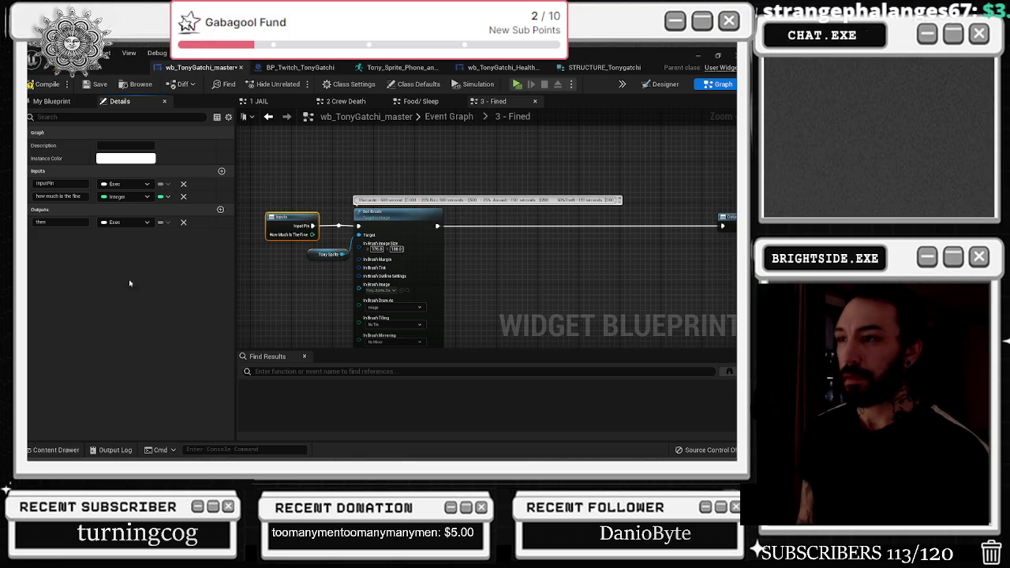
- Move the Tony Sprite node lower and check the current brush image
left_click_drag(442, 161, 383, 146)
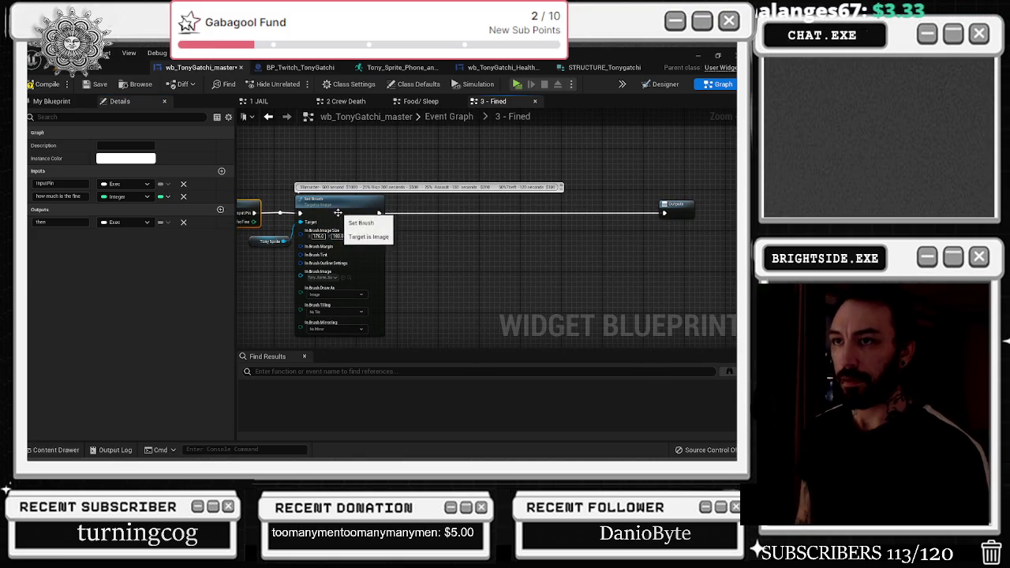
mouse_move(291, 242)
left_mouse_down()
mouse_move(297, 260)
mouse_move(423, 229)
left_mouse_up()
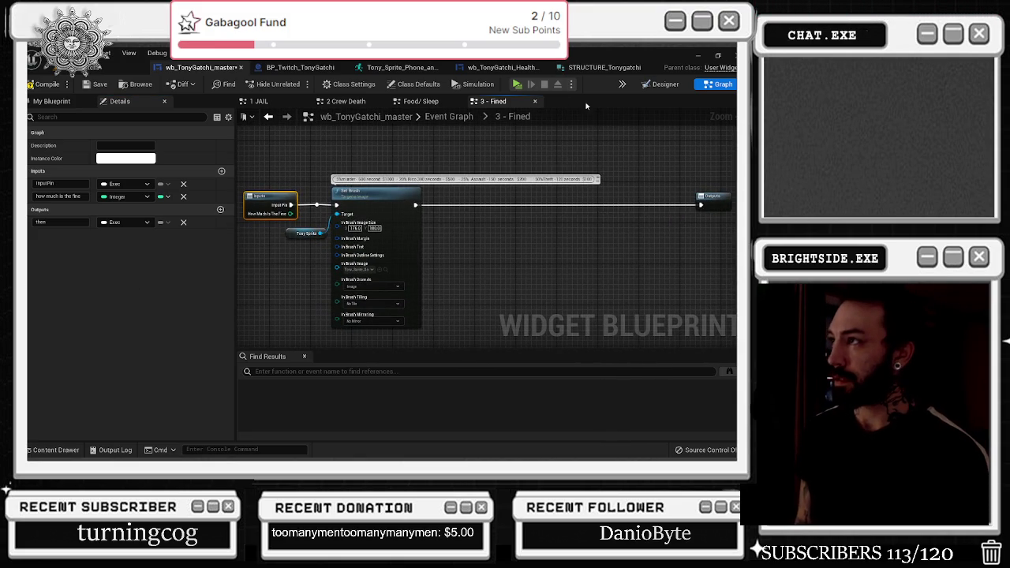
left_click(304, 233)
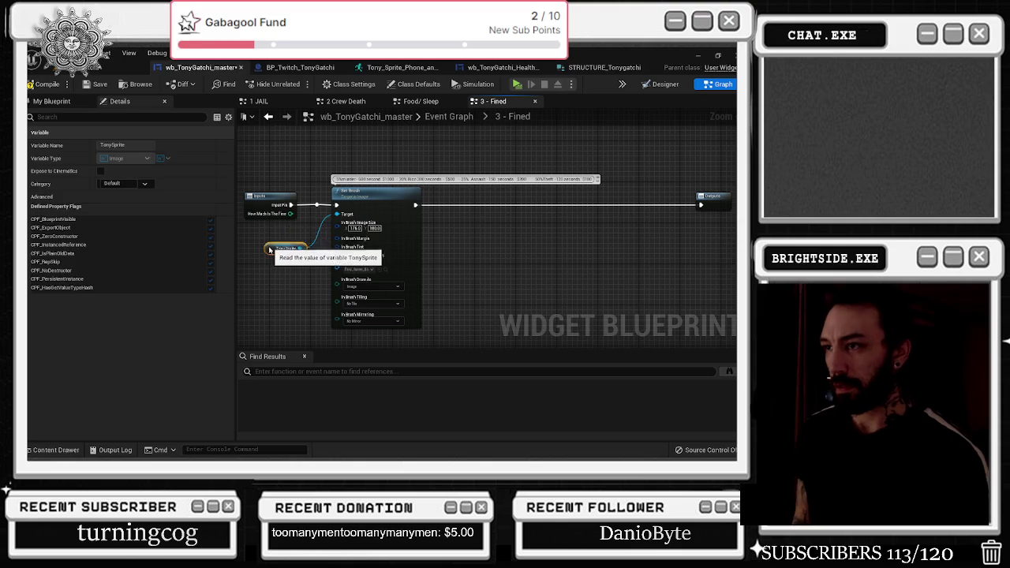
left_click(385, 269)
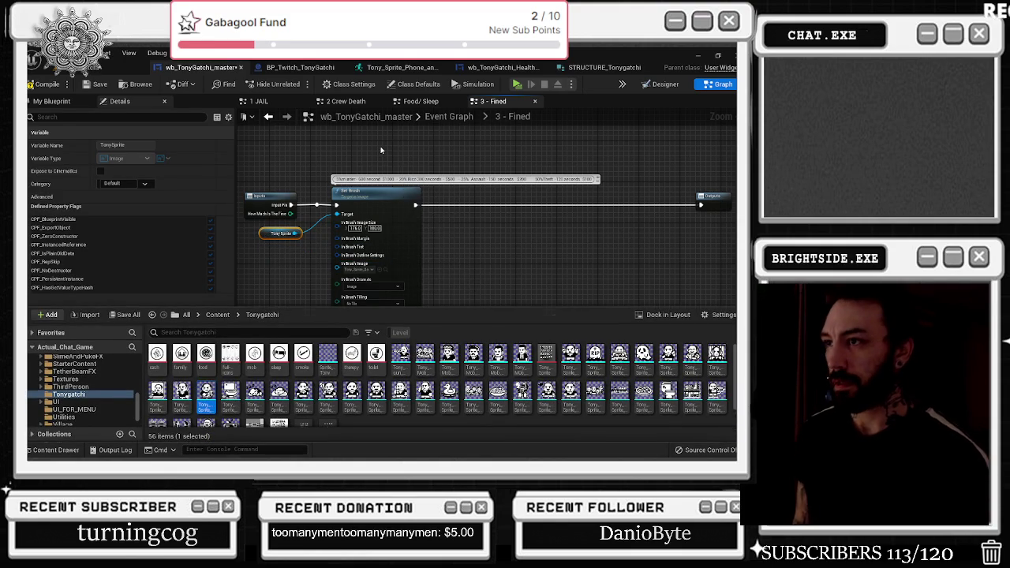
left_click(380, 147)
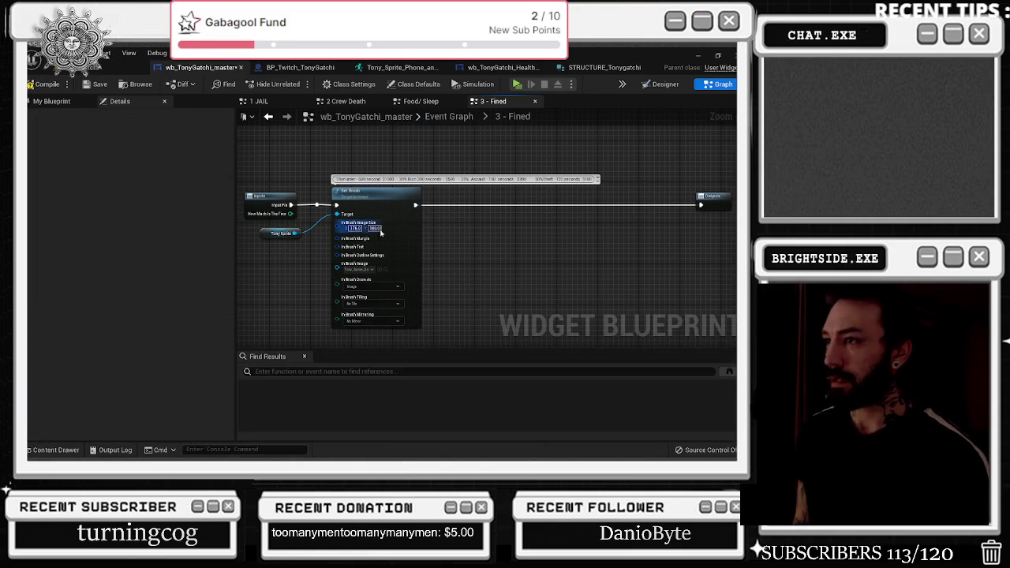
left_click_drag(280, 238, 284, 258)
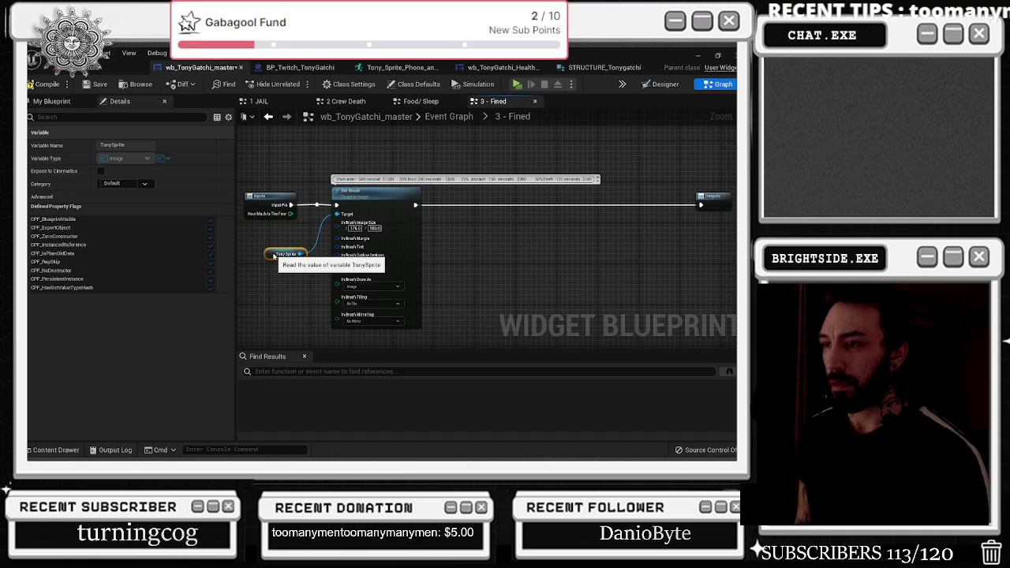
left_click_drag(383, 194, 387, 197)
left_click(389, 270)
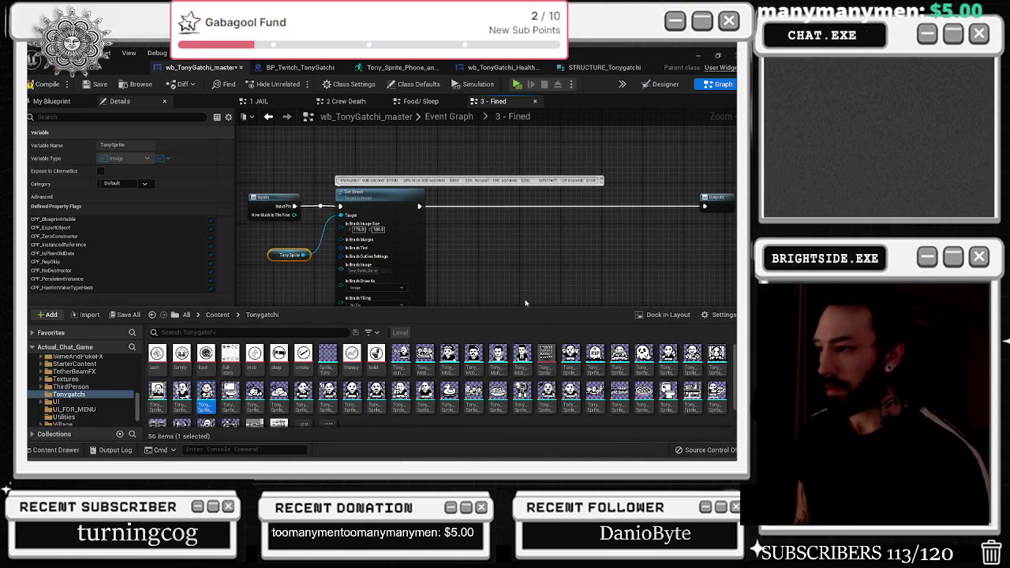
- Add a 10.0-second Delay node after the Set Brush node
left_click(311, 225)
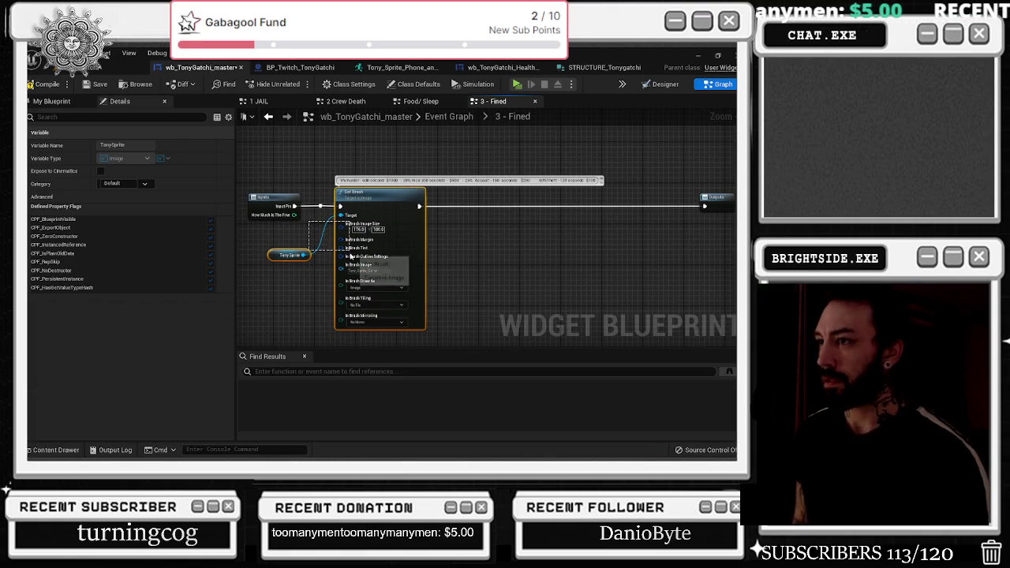
left_click(448, 199)
left_click_drag(419, 206, 453, 207)
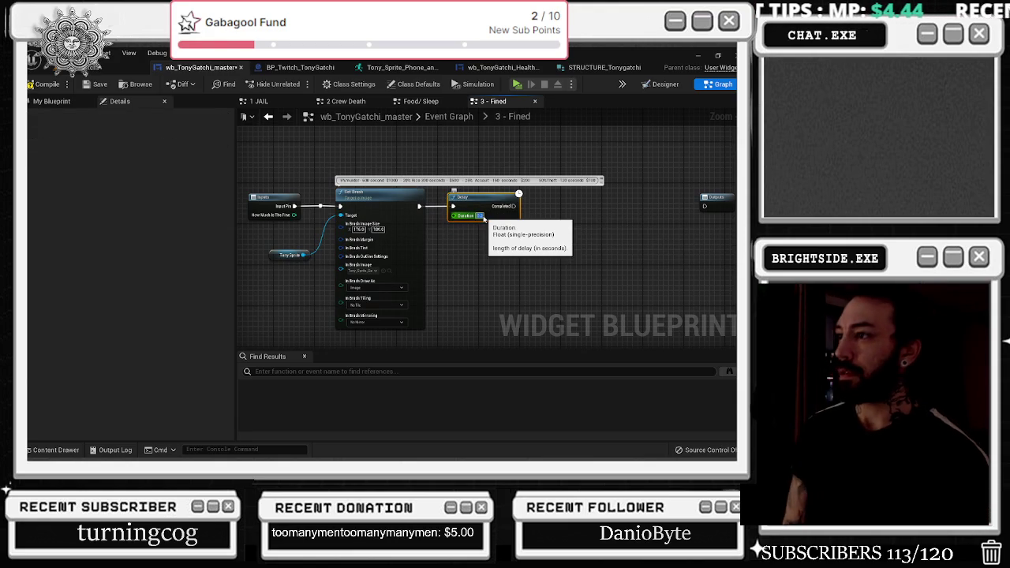
left_click(480, 215)
- Copy Set Brush and Tony Sprite after the Delay and give the copy a different Tony sprite
left_click_drag(310, 240, 347, 260)
key("ctrl+c")
key("ctrl+v")
mouse_move(629, 197)
left_mouse_down()
mouse_move(594, 192)
mouse_move(543, 212)
left_mouse_up()
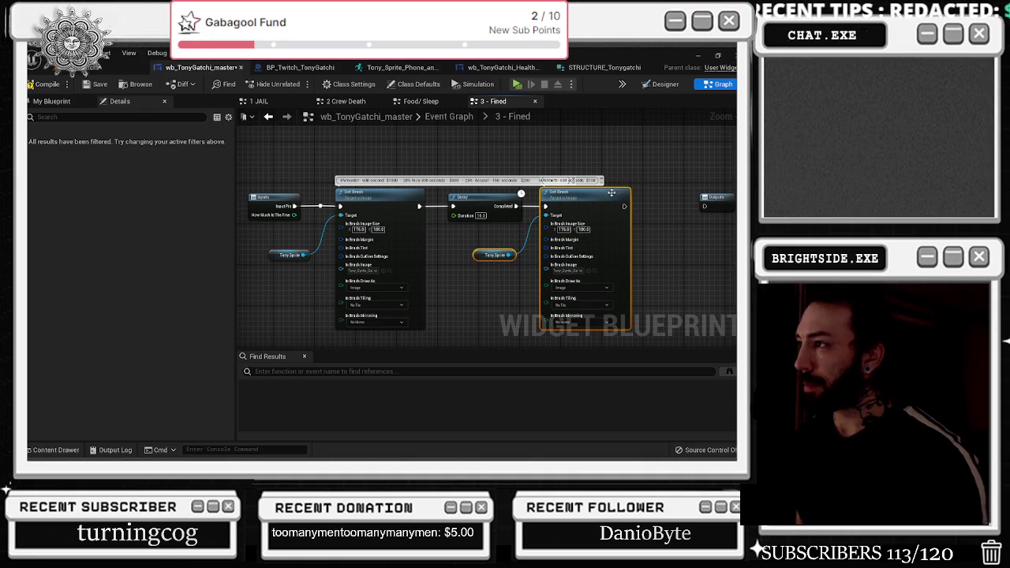
left_click(589, 271)
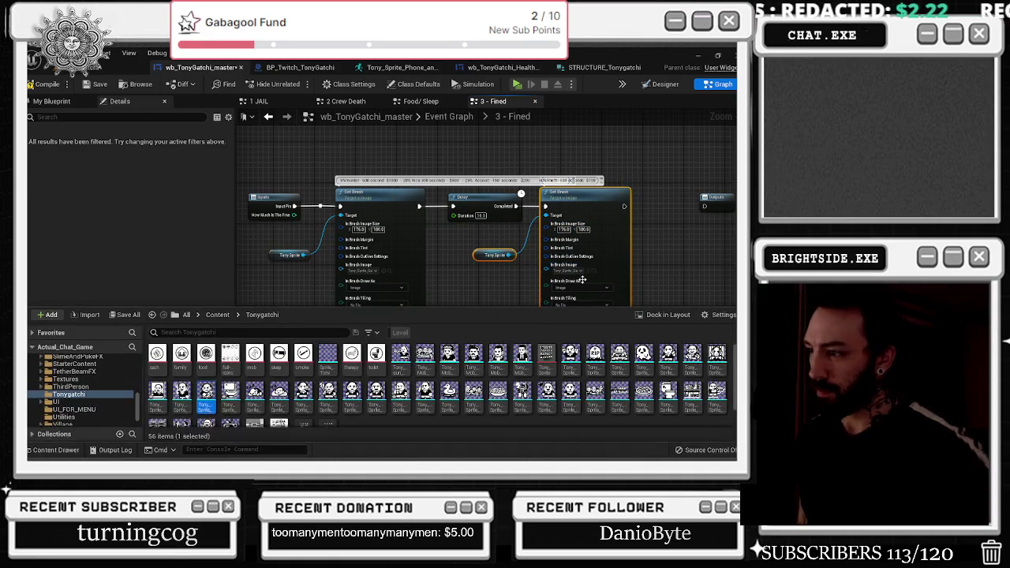
left_click(570, 359)
left_click(589, 272)
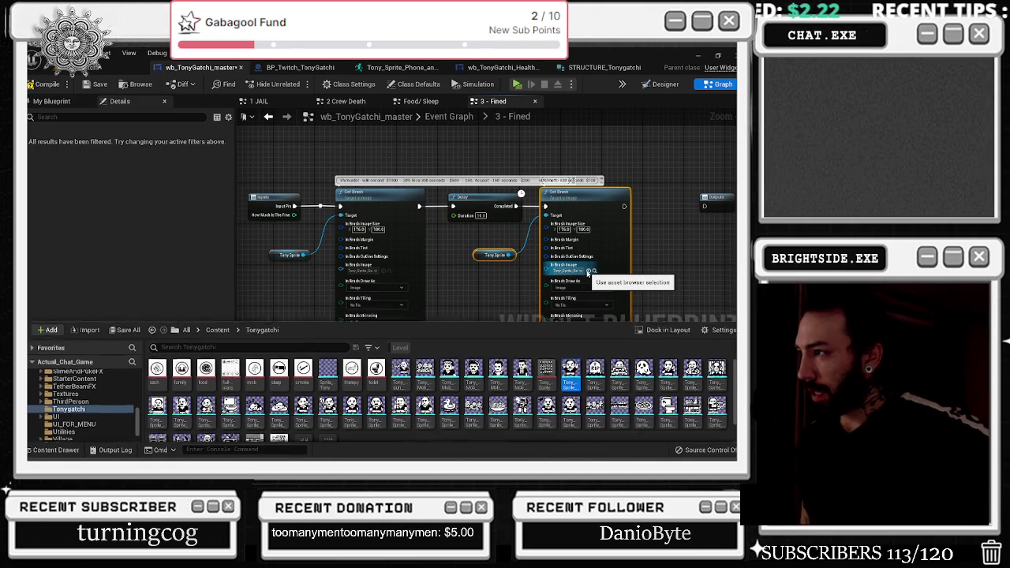
- Nudge the Set Brush node and move the Outputs node off to the right
left_click_drag(589, 272, 505, 242)
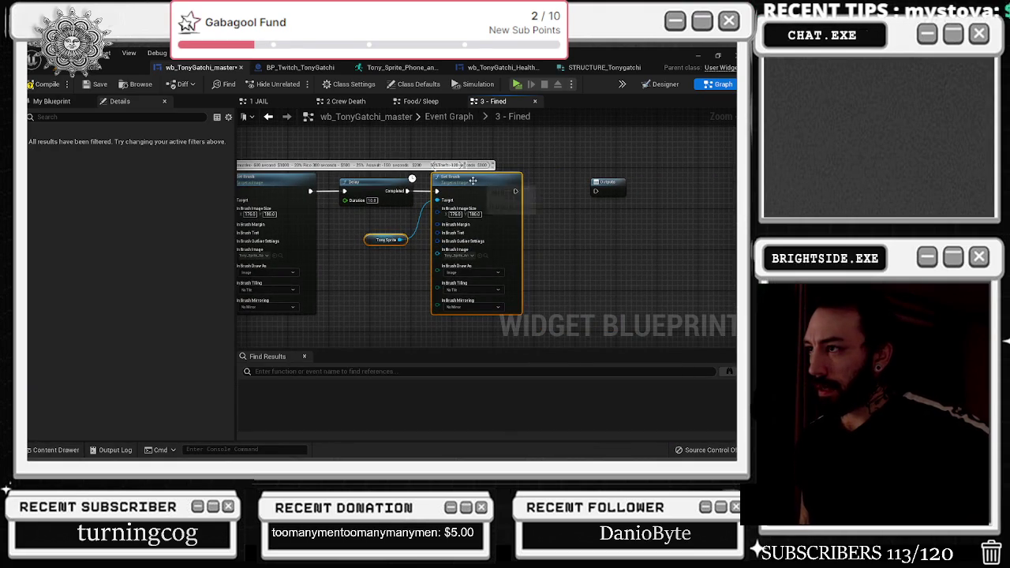
left_click_drag(473, 181, 479, 184)
left_click_drag(555, 192, 624, 211)
left_click(587, 180)
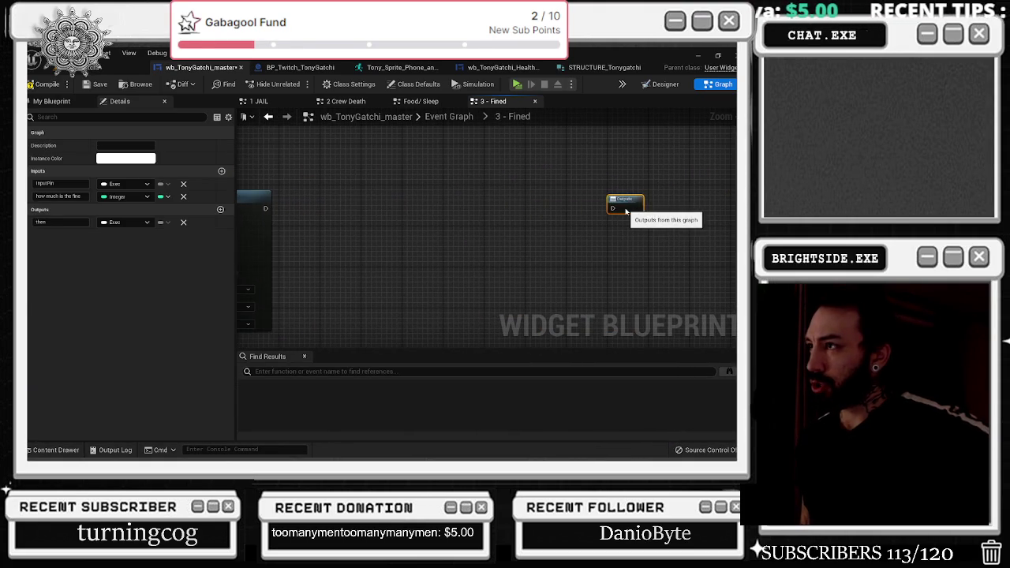
scroll(352, 236, "down", 3)
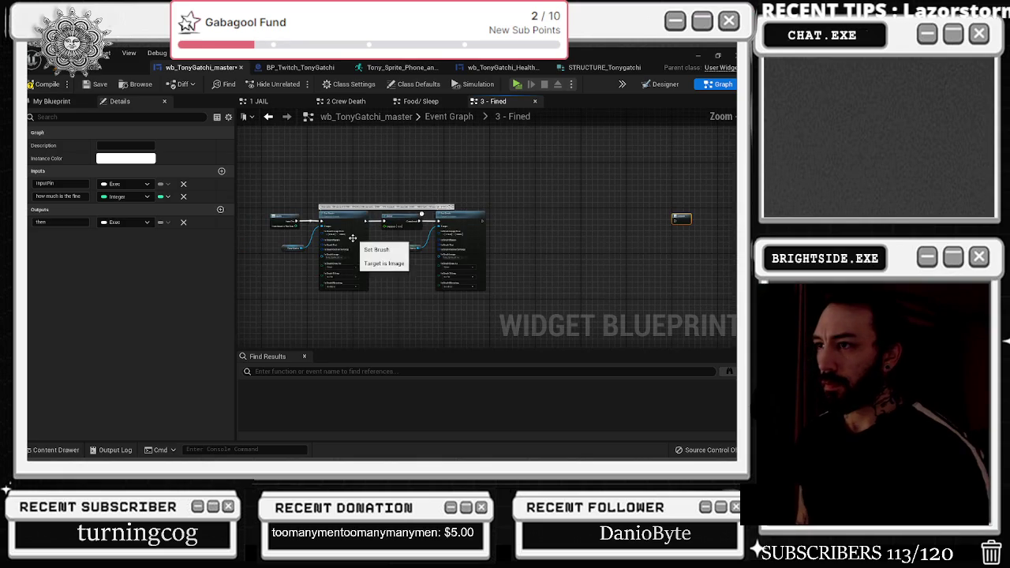
- Duplicate the Set Brush, Delay, Set Brush group and wire its last Set Brush to Outputs
mouse_move(304, 217)
left_mouse_down()
mouse_move(474, 284)
mouse_move(491, 302)
left_mouse_up()
key("ctrl+c")
key("ctrl+v")
left_click_drag(519, 233, 565, 218)
scroll(566, 219, "up", 4)
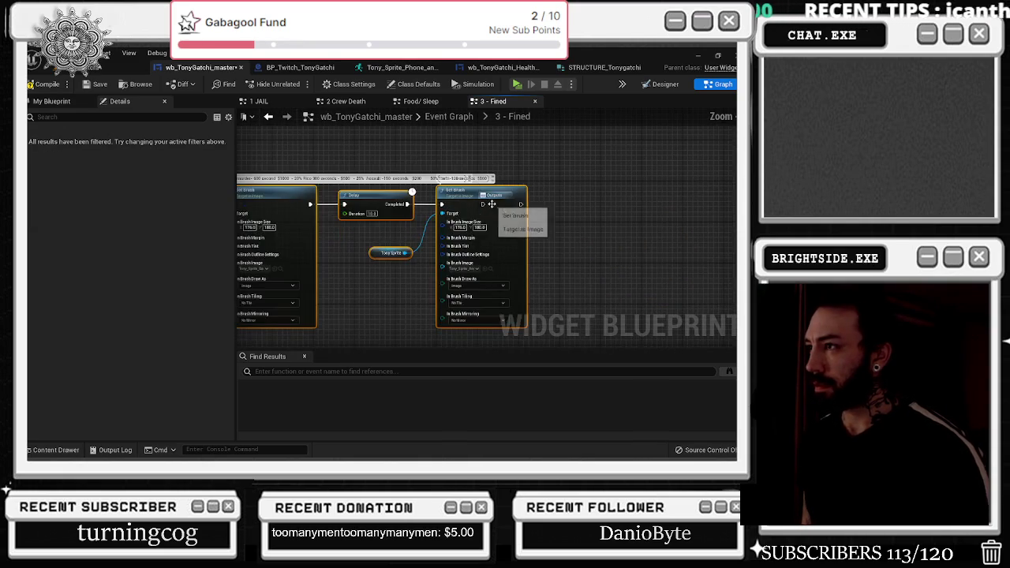
left_click_drag(502, 206, 580, 211)
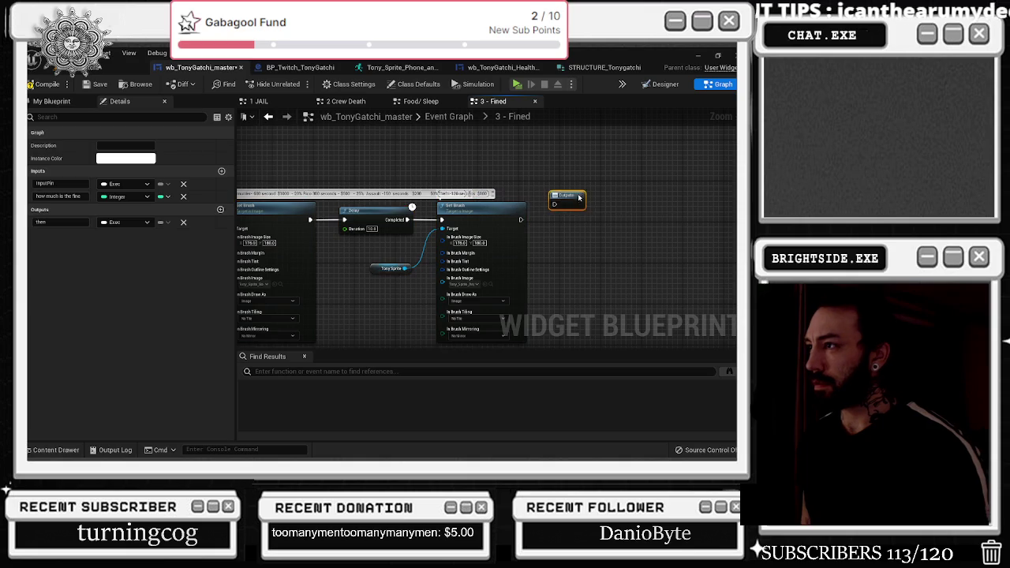
mouse_move(521, 220)
left_mouse_down()
mouse_move(557, 218)
mouse_move(561, 208)
left_mouse_up()
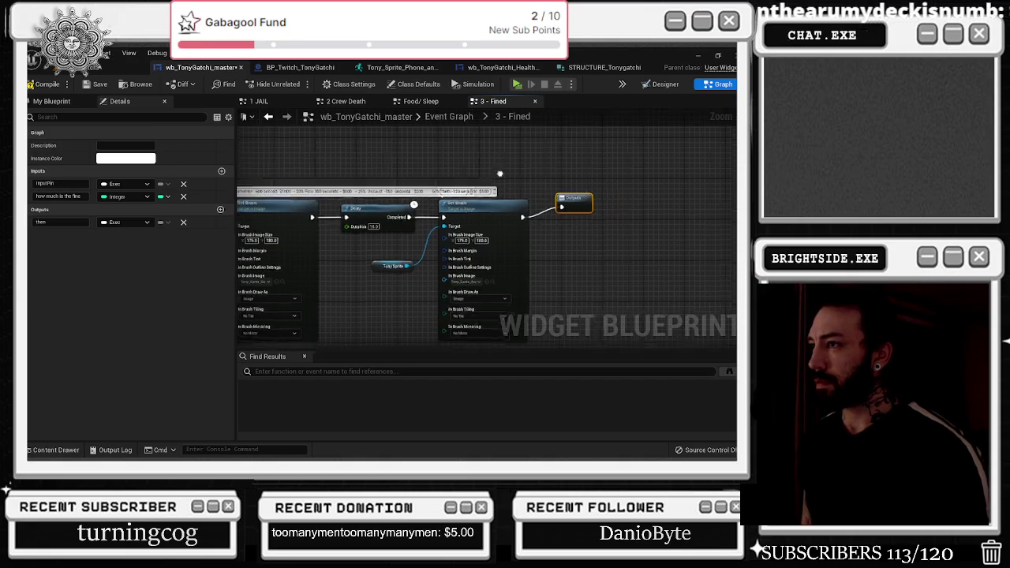
- Insert a 10-second Delay between the two groups and line it up with the chain
left_click(424, 203)
left_click_drag(394, 196, 418, 202)
left_click_drag(479, 202, 489, 211)
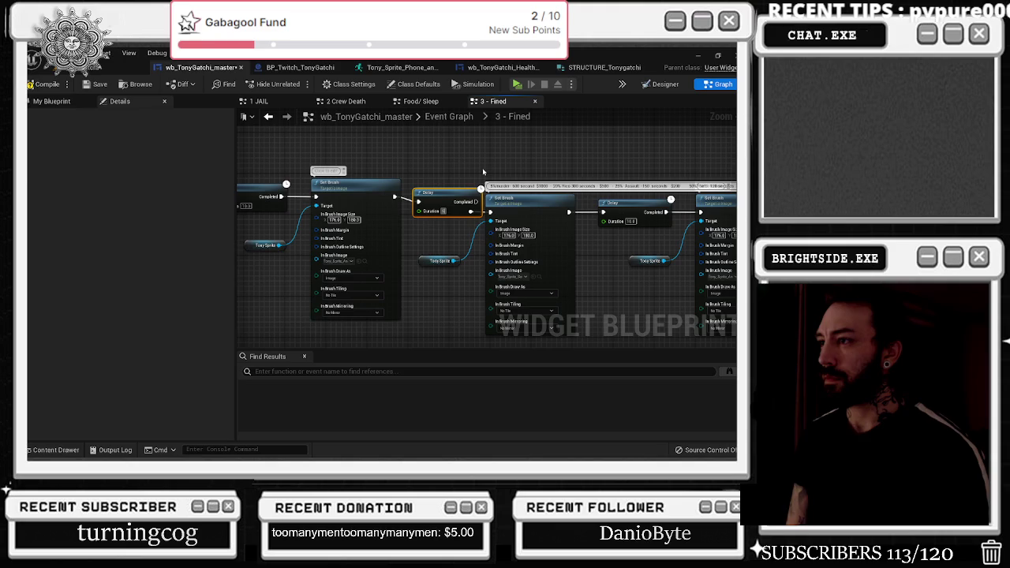
type("0")
mouse_move(479, 201)
left_mouse_down()
mouse_move(440, 135)
mouse_move(464, 247)
mouse_move(663, 284)
left_mouse_up()
scroll(443, 220, "down", 3)
left_click_drag(607, 232, 659, 230)
left_click(435, 192)
mouse_move(422, 175)
left_mouse_down()
mouse_move(439, 206)
mouse_move(620, 292)
mouse_move(665, 293)
mouse_move(466, 191)
mouse_move(615, 278)
left_mouse_up()
- Straighten the chain's connections and compile the blueprint
right_click(582, 225)
left_click(594, 236)
left_click(424, 272)
left_click_drag(423, 272, 479, 284)
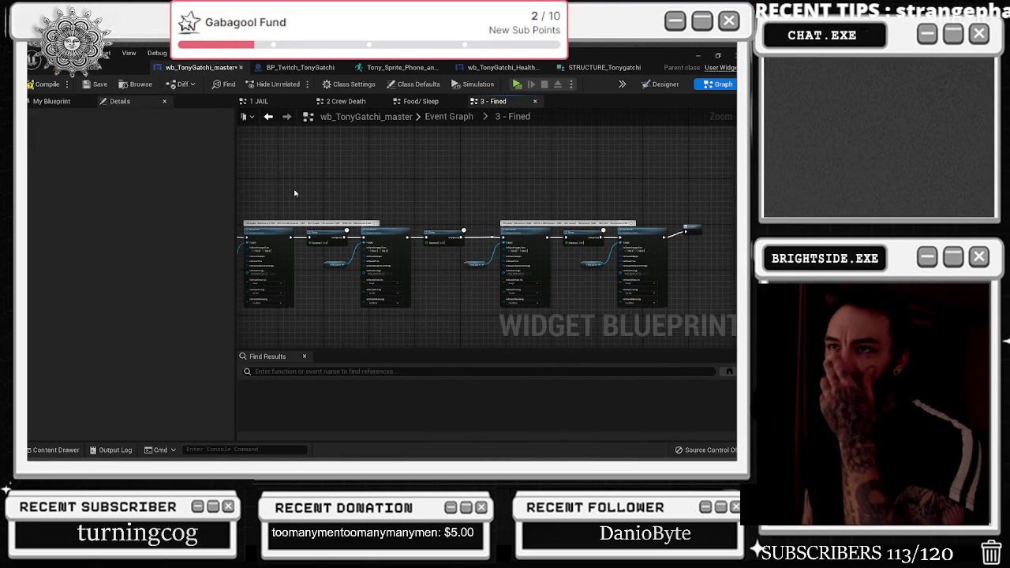
left_click(49, 84)
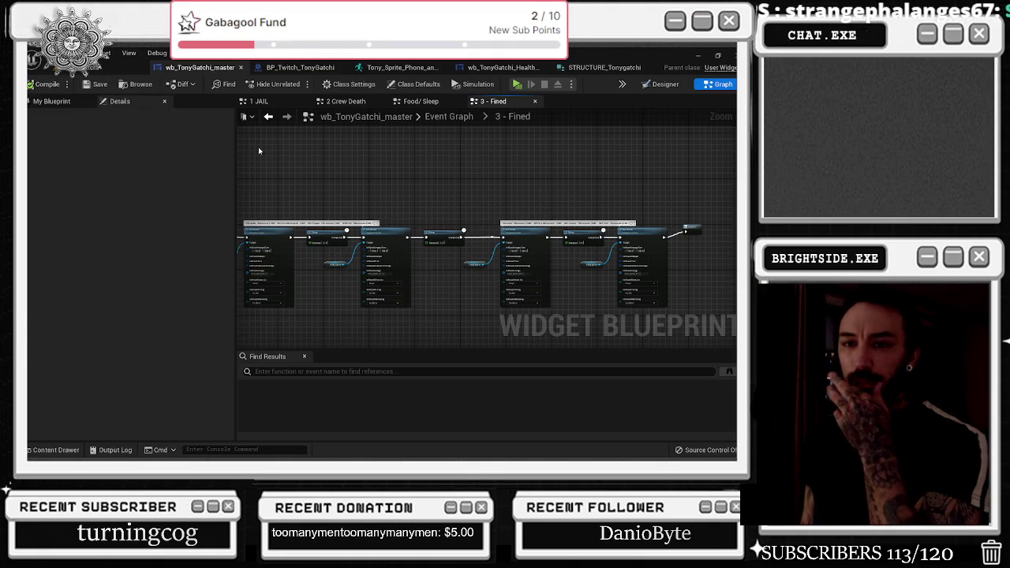
- Close the Food/ Sleep graph panel and go to the 2 Crew Death graph
mouse_move(381, 221)
left_mouse_down()
mouse_move(508, 193)
mouse_move(450, 181)
left_mouse_up()
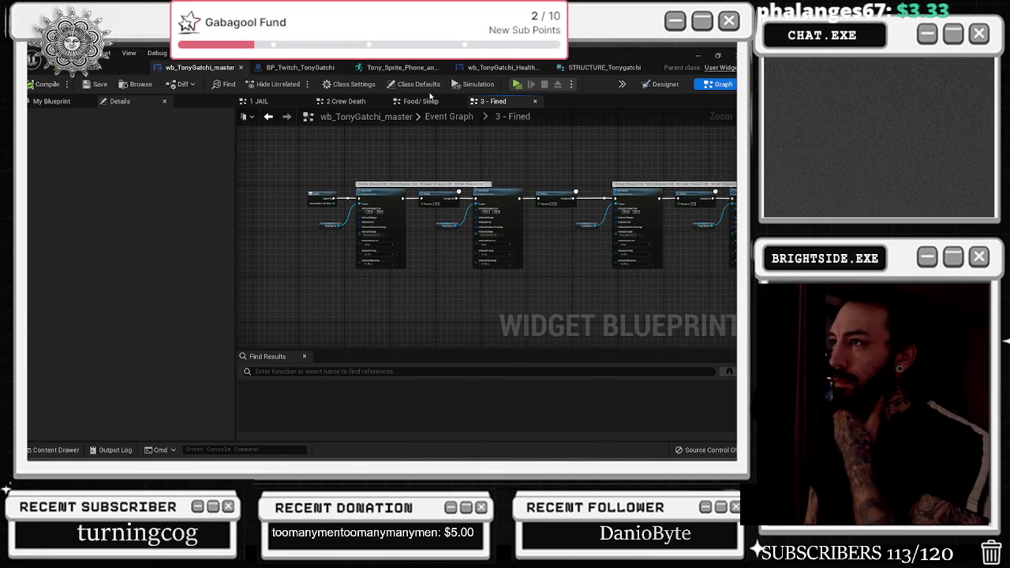
left_click_drag(426, 102, 325, 103)
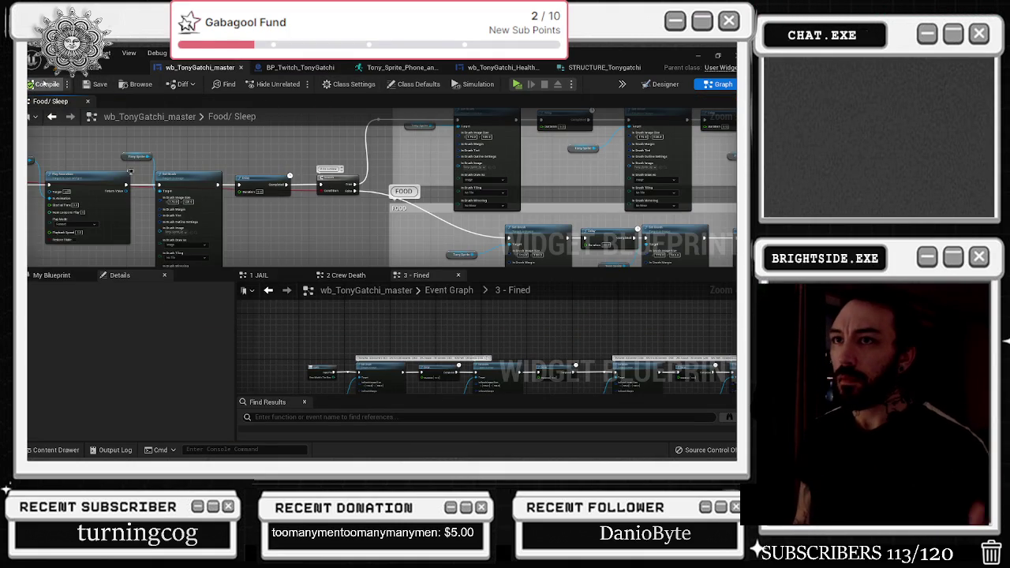
left_click(87, 101)
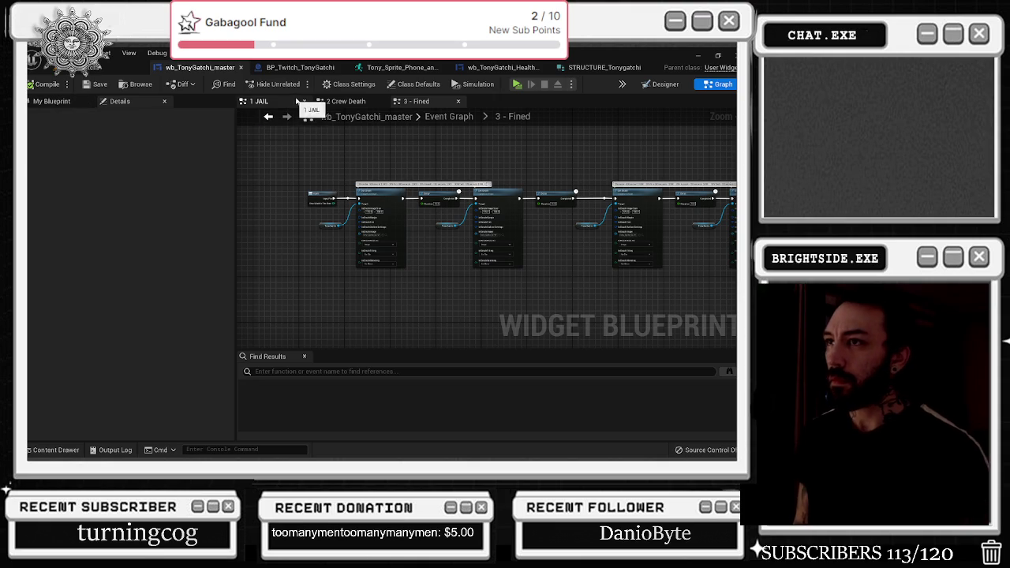
left_click(349, 102)
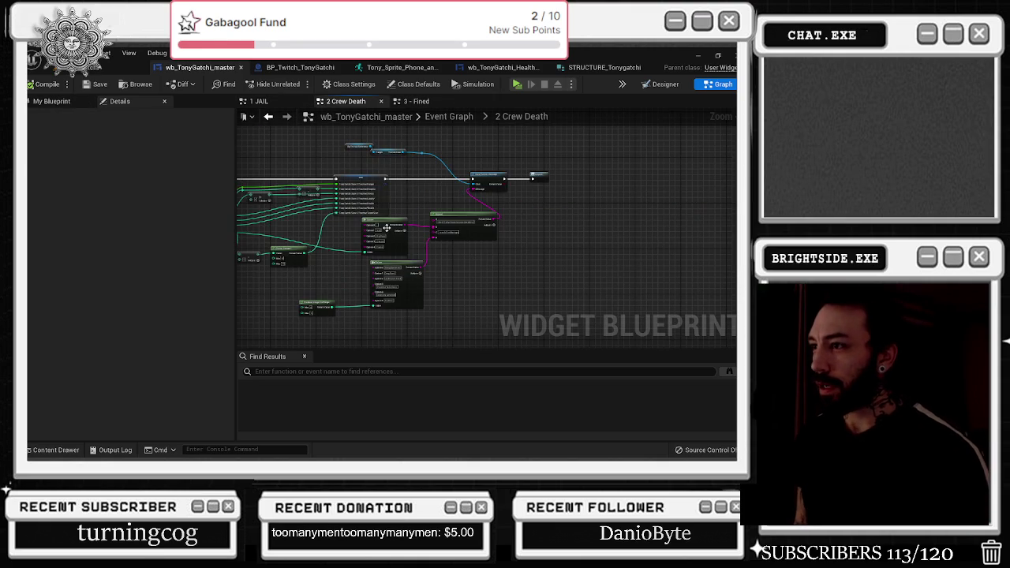
- Paste the Twitch Chat and Send Twitch Message nodes from 2 Crew Death into 3 - Fined
left_click(359, 146)
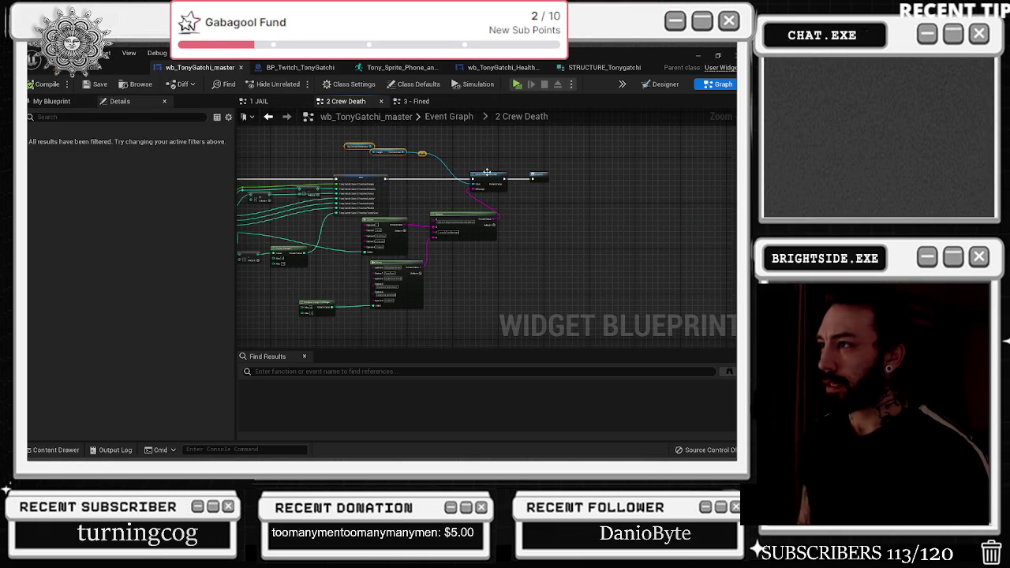
left_click(416, 101)
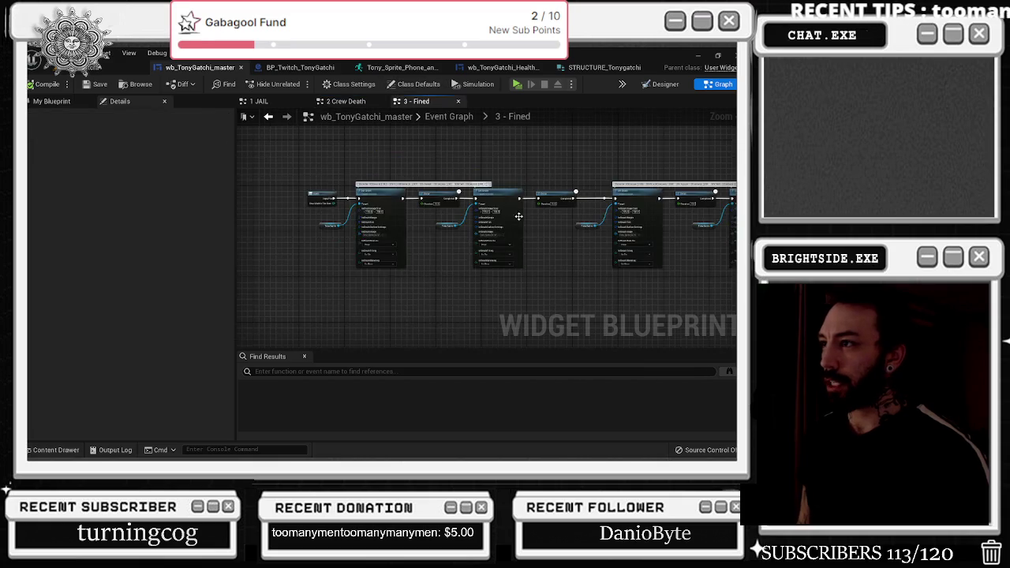
scroll(444, 167, "up", 3)
left_click_drag(432, 167, 580, 181)
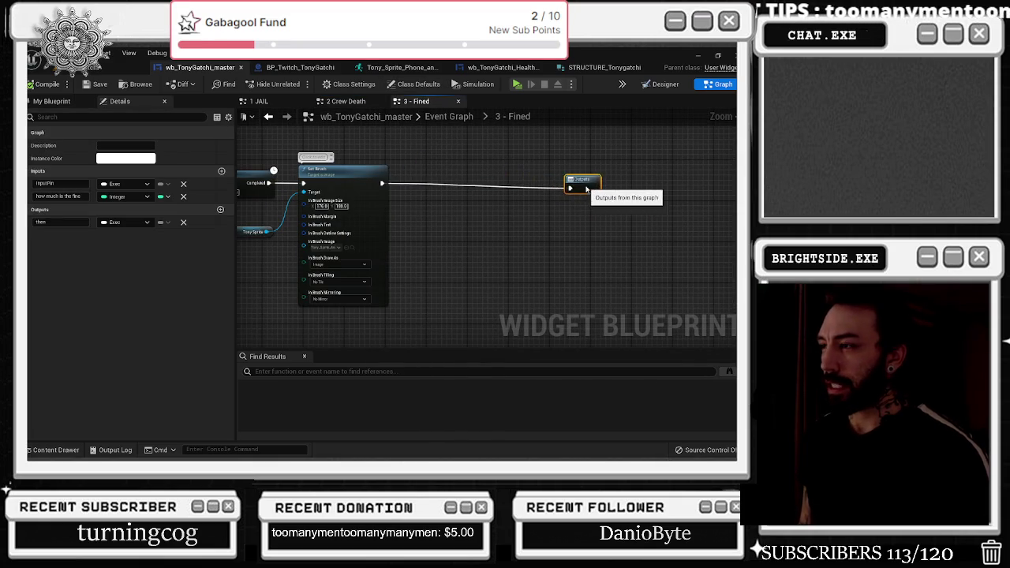
key("ctrl+v")
- Move the Twitch Chat getter lower and wire the Twitch Reference into its Target
left_click(440, 206)
left_click(464, 208)
left_click_drag(407, 207, 402, 316)
scroll(357, 294, "down", 2)
mouse_move(347, 195)
left_mouse_down()
mouse_move(343, 317)
mouse_move(488, 339)
left_mouse_up()
left_click(453, 232)
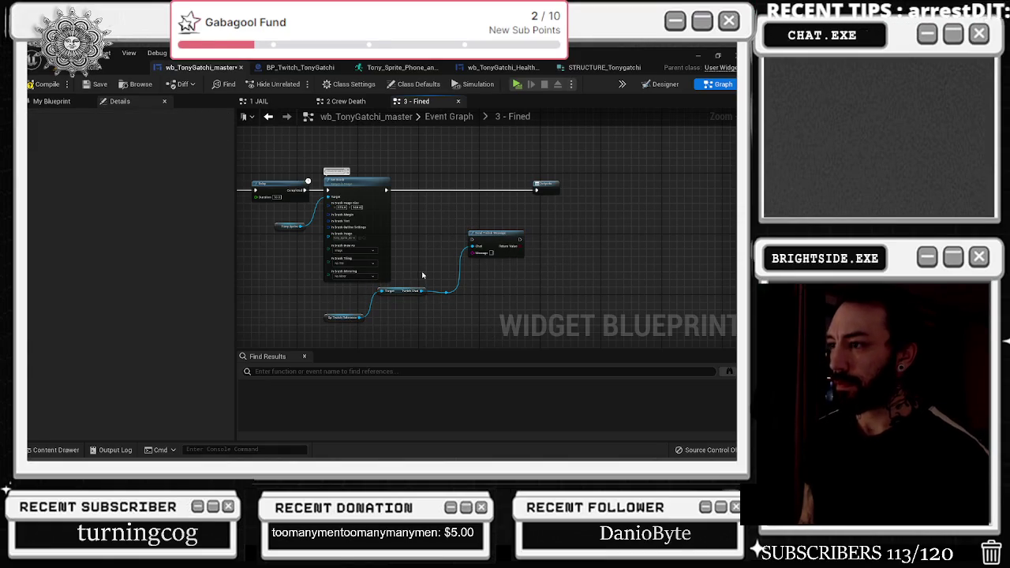
- Shift the left node group aside and move the Tony Sprite getter up, rewiring it
mouse_move(334, 288)
left_mouse_down()
mouse_move(485, 339)
mouse_move(490, 217)
mouse_move(219, 266)
mouse_move(388, 251)
mouse_move(243, 255)
mouse_move(268, 265)
mouse_move(262, 287)
mouse_move(370, 269)
left_mouse_up()
scroll(252, 261, "down", 2)
scroll(559, 264, "down", 2)
left_click_drag(261, 165, 407, 237)
left_click_drag(411, 193, 302, 192)
left_click(319, 232)
mouse_move(305, 221)
left_mouse_down()
mouse_move(462, 150)
mouse_move(430, 158)
left_mouse_up()
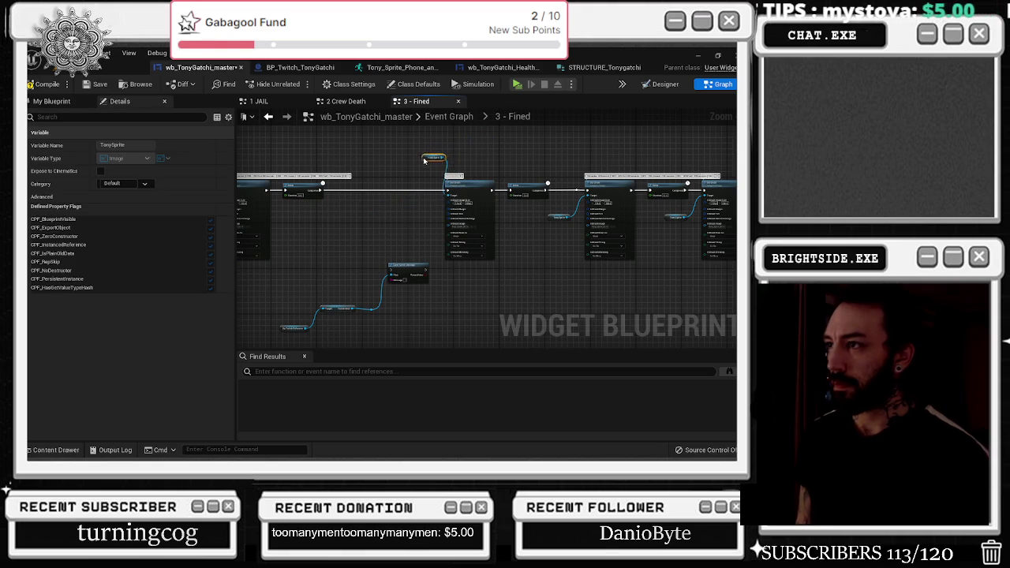
left_click(424, 258)
- Place the Send Twitch Message node into the main exec chain before a Set Brush
mouse_move(406, 266)
left_mouse_down()
mouse_move(355, 210)
mouse_move(354, 187)
mouse_move(364, 186)
mouse_move(274, 191)
left_mouse_up()
scroll(363, 187, "up", 3)
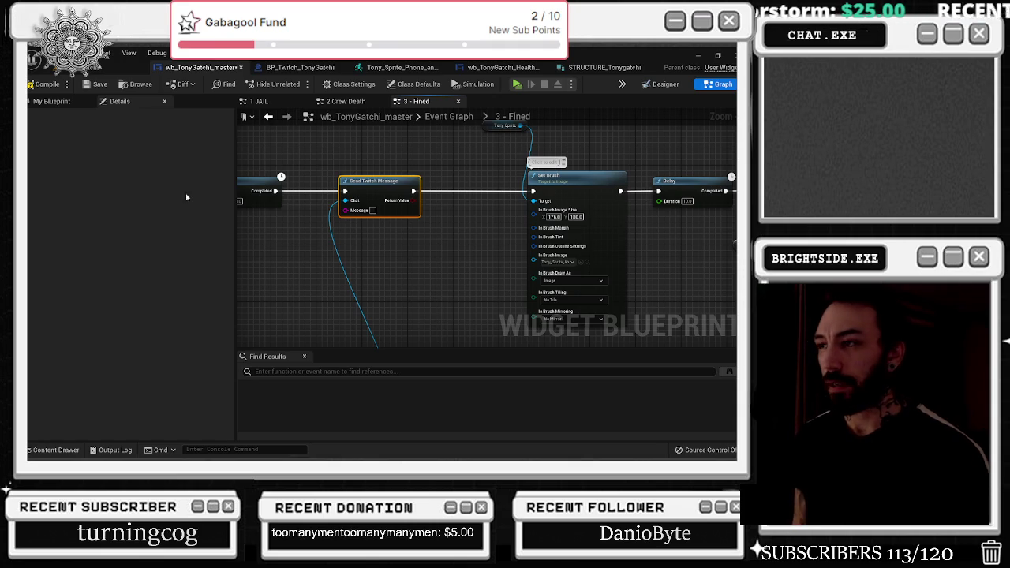
scroll(351, 243, "down", 5)
mouse_move(289, 244)
left_mouse_down()
mouse_move(359, 290)
mouse_move(299, 240)
left_mouse_up()
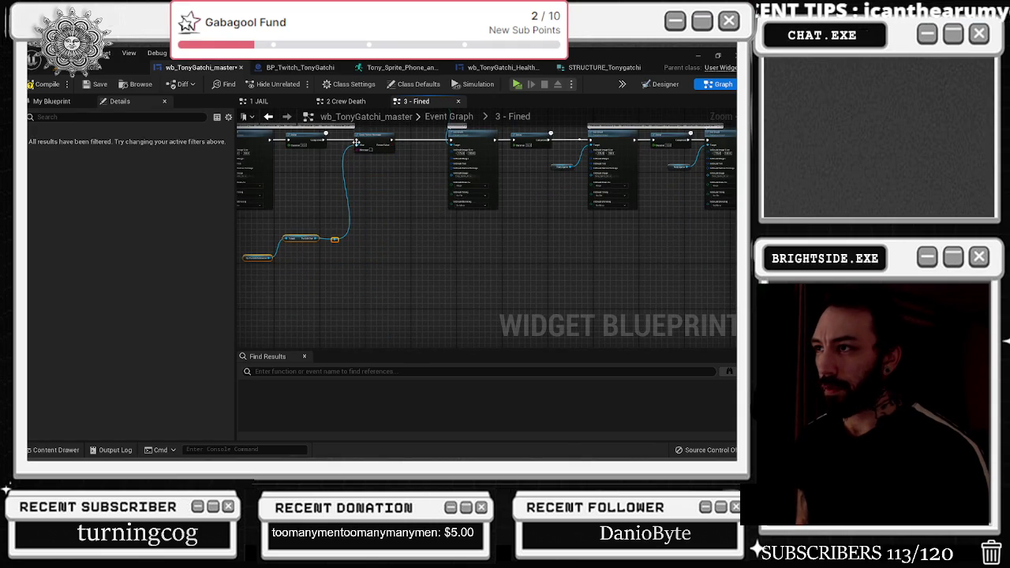
- Try a Select String node on the Message input, then delete it
scroll(359, 142, "up", 2)
left_click(394, 137)
mouse_move(394, 138)
left_mouse_down()
mouse_move(418, 138)
mouse_move(375, 188)
left_mouse_up()
type("select string")
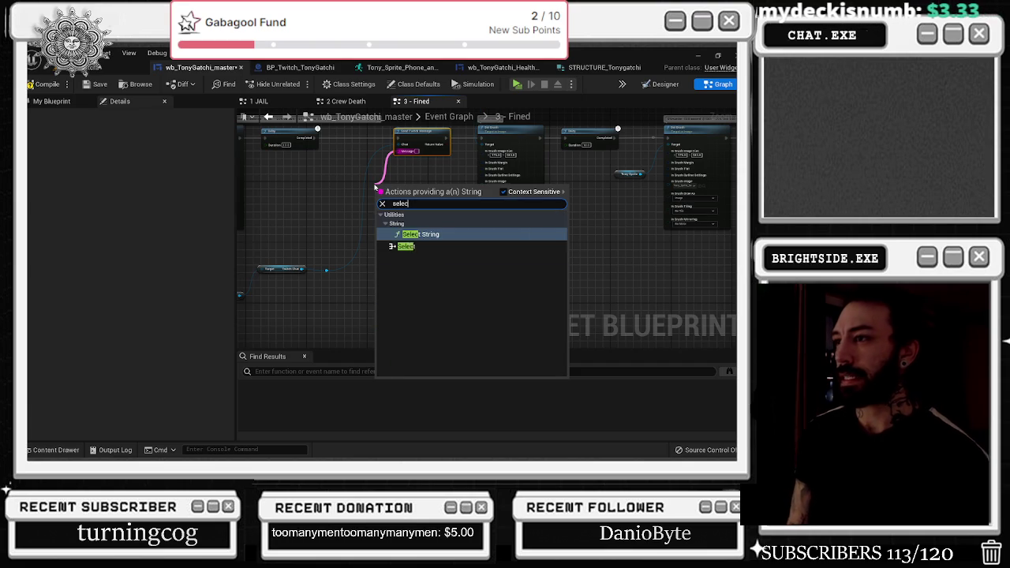
key("Return")
left_click_drag(400, 192, 369, 191)
scroll(371, 178, "up", 2)
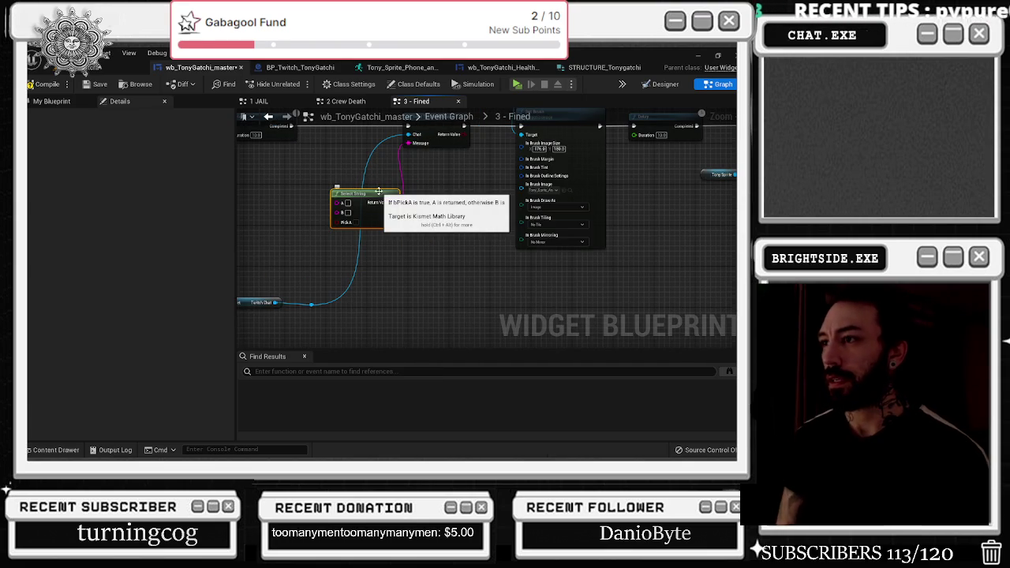
key("Delete")
- Feed Message from an Append node whose A text reads 'Tony got fined'
mouse_move(414, 144)
left_mouse_down()
mouse_move(396, 171)
mouse_move(360, 181)
mouse_move(396, 197)
left_mouse_up()
type("append")
key("Return")
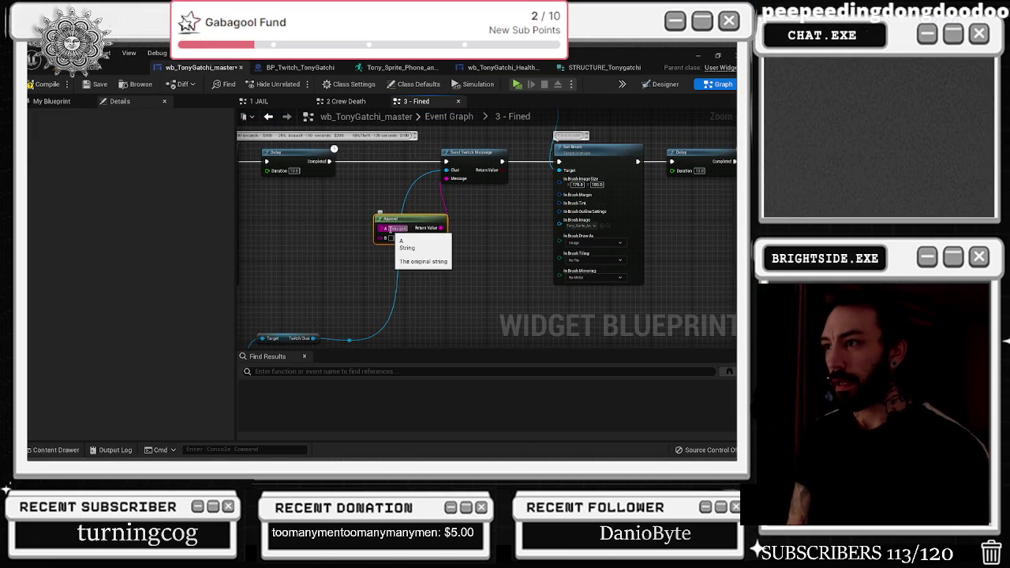
type("Tony got fined")
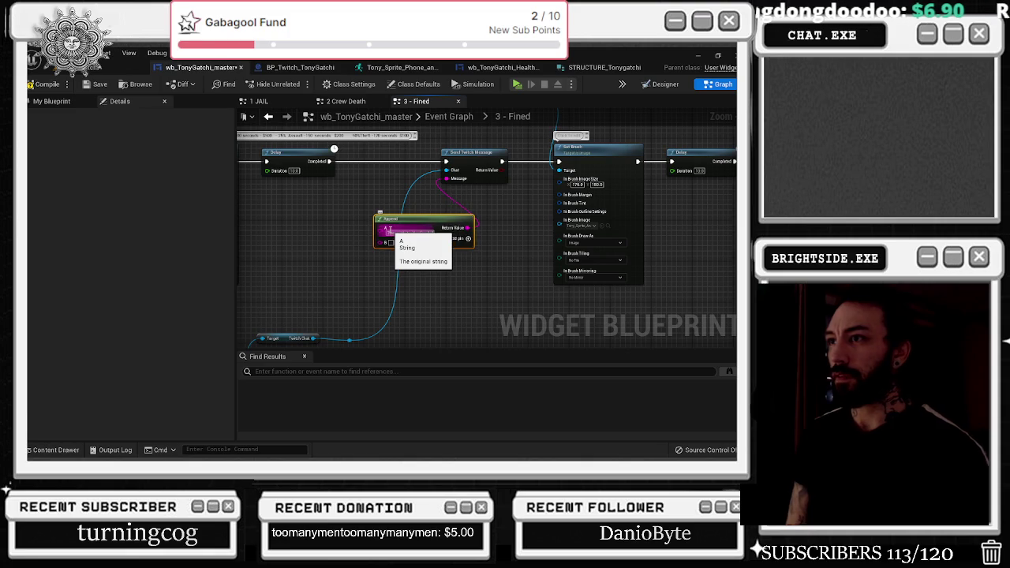
key("Return")
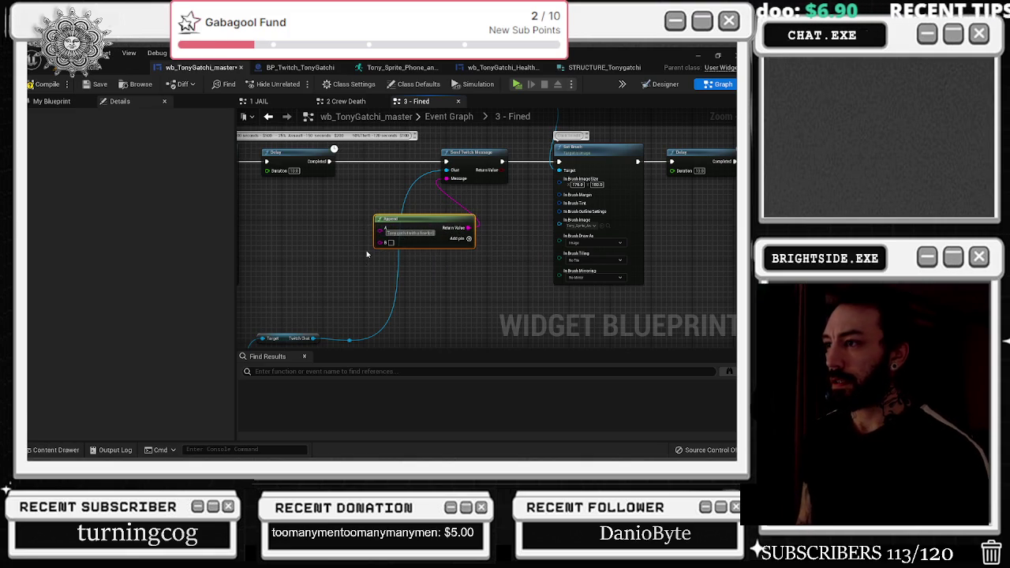
mouse_move(384, 247)
left_mouse_down()
mouse_move(474, 258)
mouse_move(416, 269)
left_mouse_up()
- Create a Select node on Append's B input, indexed by the fine amount
type("select")
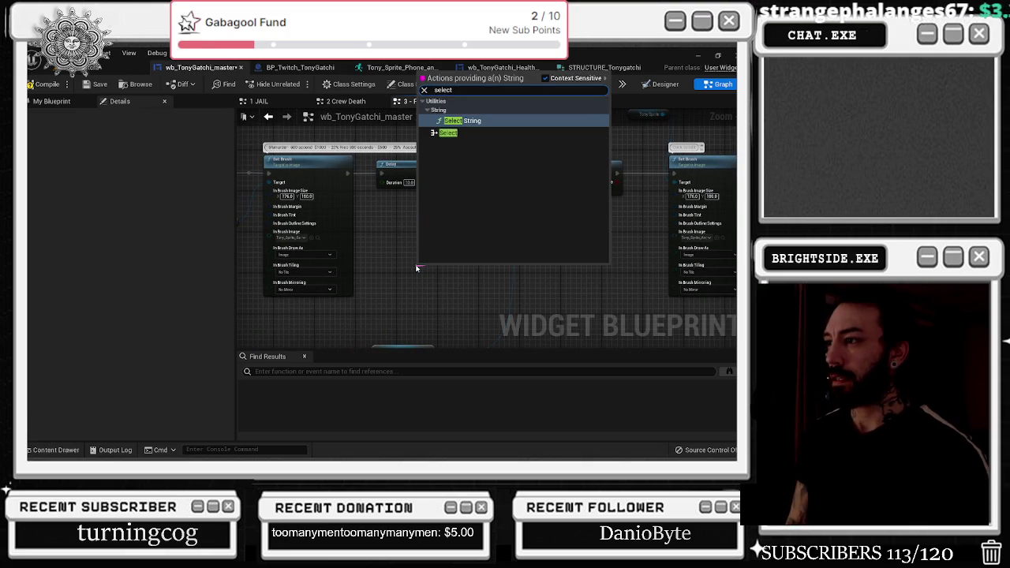
key("Down")
key("Return")
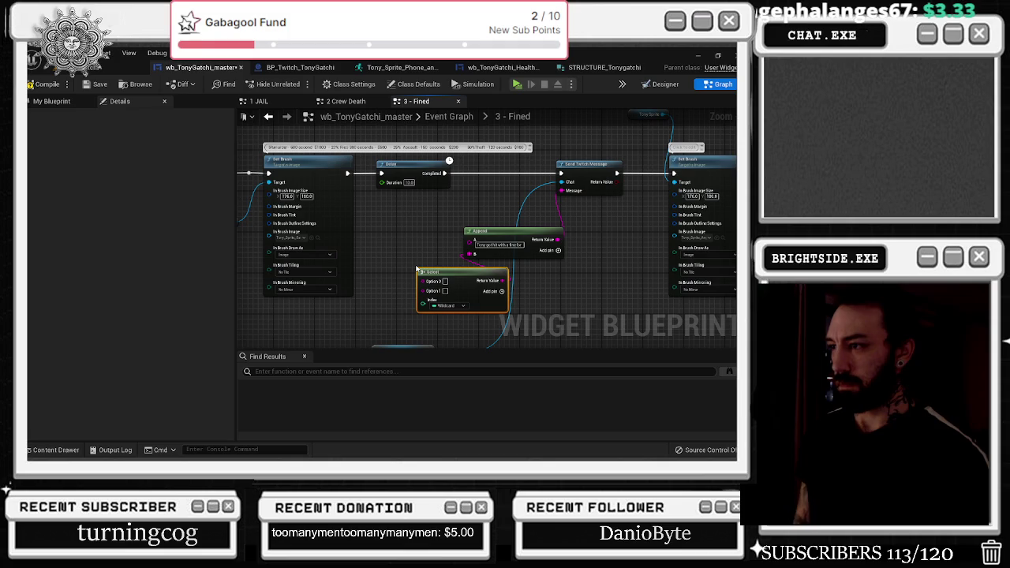
left_click_drag(438, 269, 376, 240)
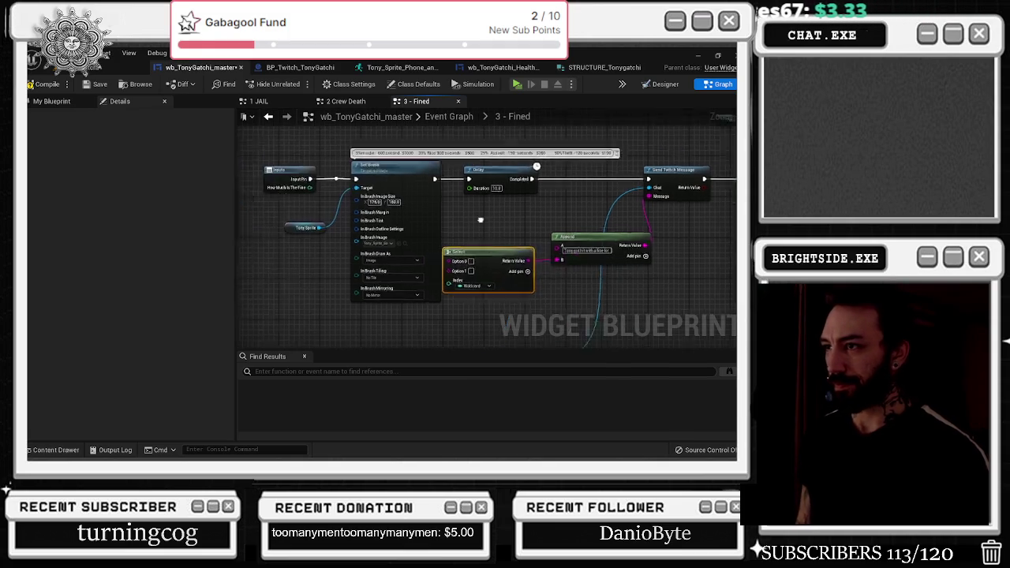
left_click(333, 172)
mouse_move(333, 172)
left_mouse_down()
mouse_move(281, 172)
mouse_move(517, 278)
left_mouse_up()
mouse_move(349, 199)
left_mouse_down()
mouse_move(436, 235)
mouse_move(408, 244)
mouse_move(398, 243)
mouse_move(429, 207)
left_mouse_up()
- Add Option 2, 3 and 4 choices to the Select node
left_click(454, 256)
left_click(455, 255)
left_click(455, 256)
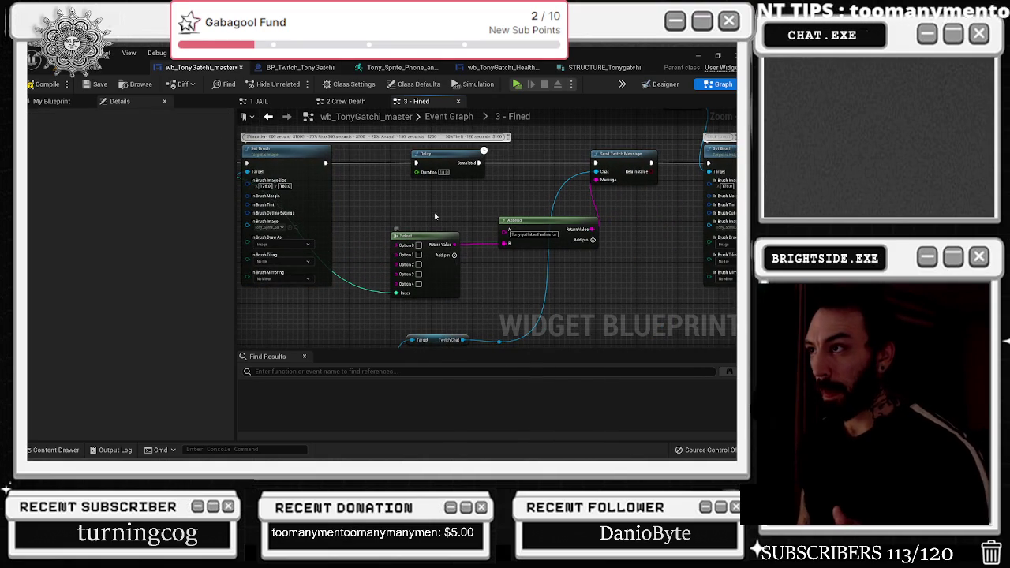
left_click_drag(431, 207, 489, 267)
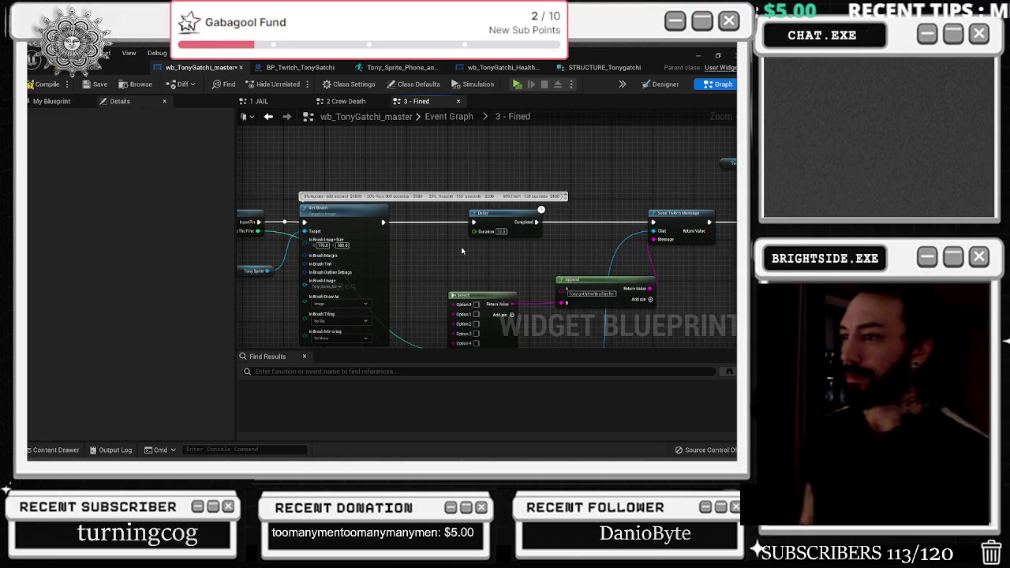
left_click_drag(493, 248, 461, 230)
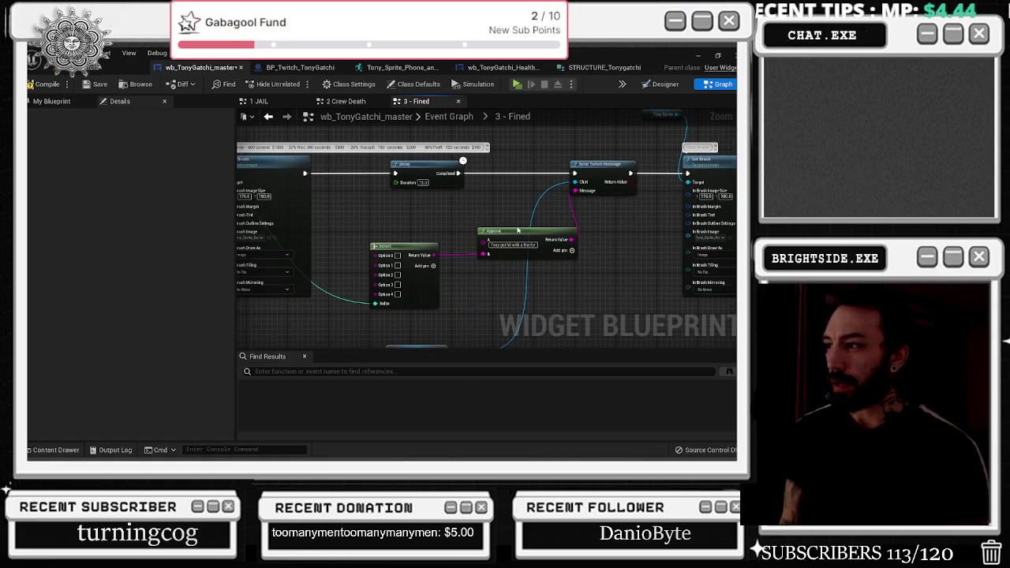
- Add third and fourth (D) string inputs to the Append node
left_click(537, 247)
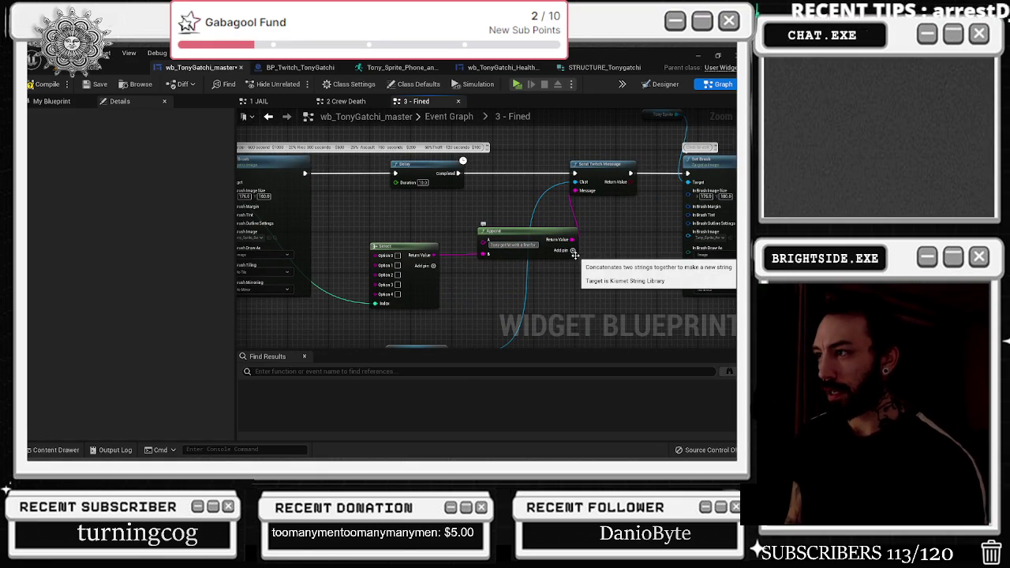
left_click(573, 250)
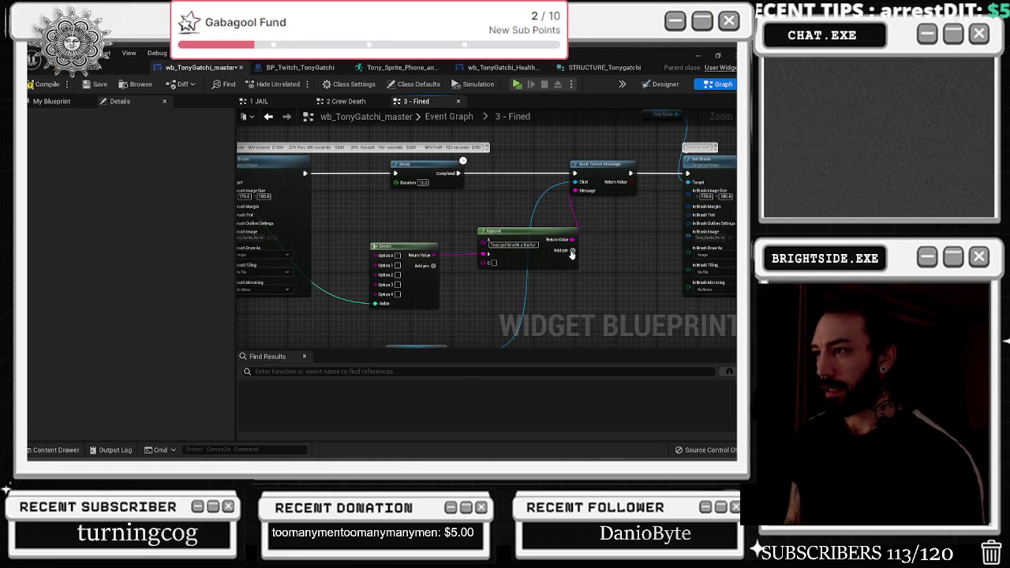
left_click(494, 262)
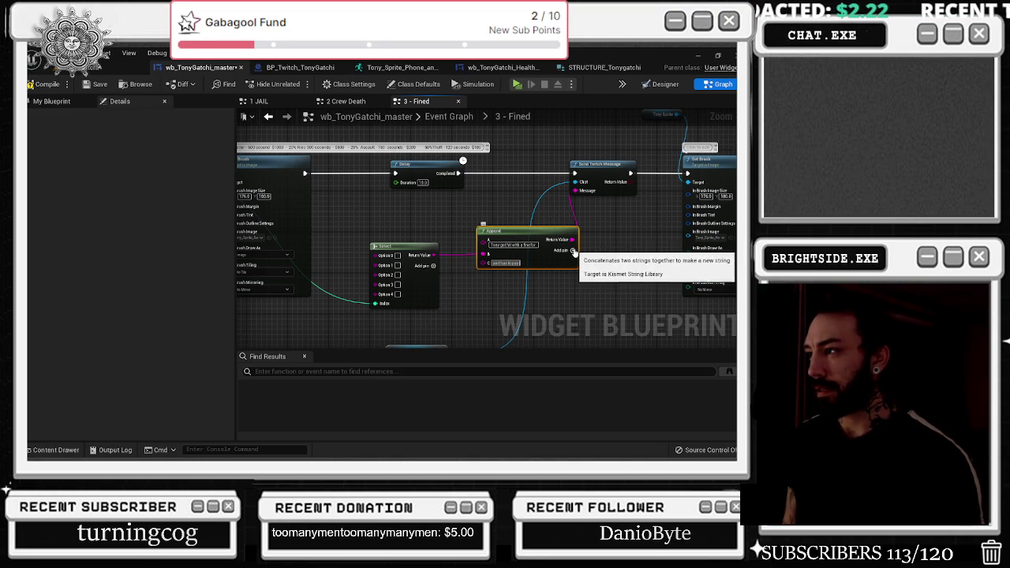
left_click(574, 251)
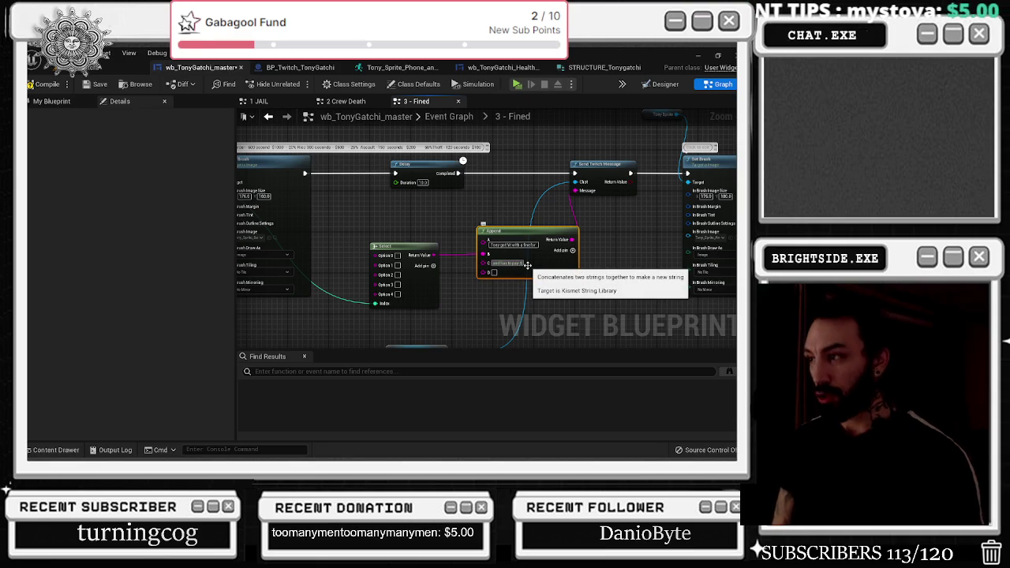
left_click_drag(467, 269, 502, 264)
- Duplicate the Select node and place the copy beside the original
left_click(419, 240)
left_click_drag(418, 240, 372, 240)
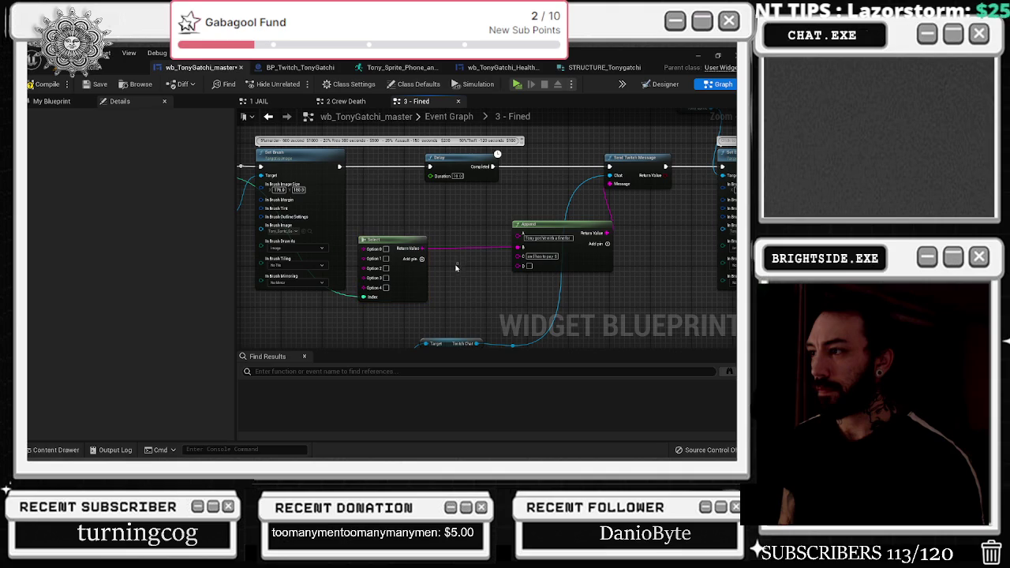
key("ctrl+c")
key("ctrl+v")
left_click(371, 306)
- Add a reroute on the Index wire below the Select node and enter Assault as the first option
double_click(350, 294)
mouse_move(350, 294)
left_mouse_down()
mouse_move(359, 308)
mouse_move(291, 300)
mouse_move(417, 326)
mouse_move(441, 317)
left_mouse_up()
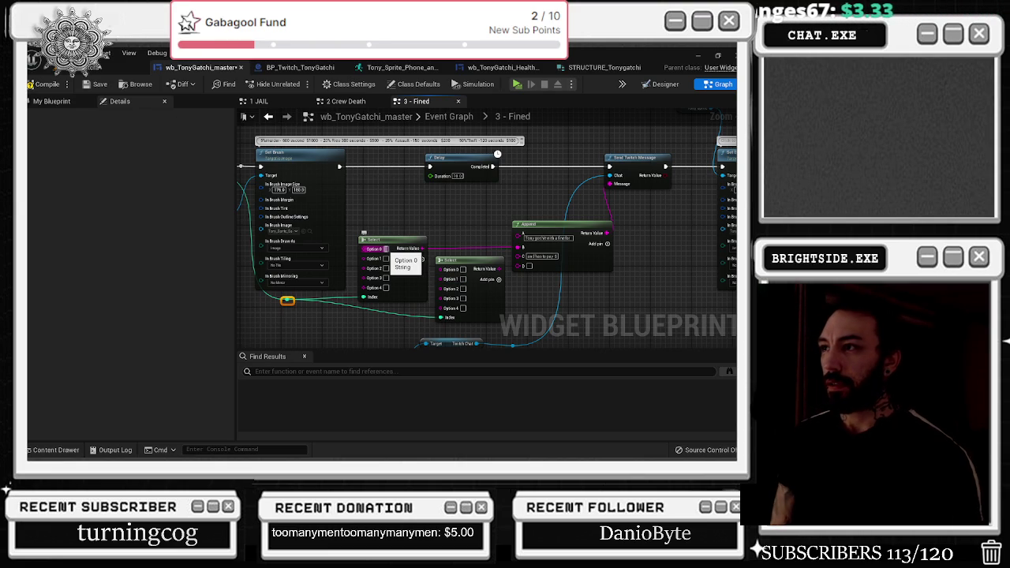
left_click(386, 249)
type("assault")
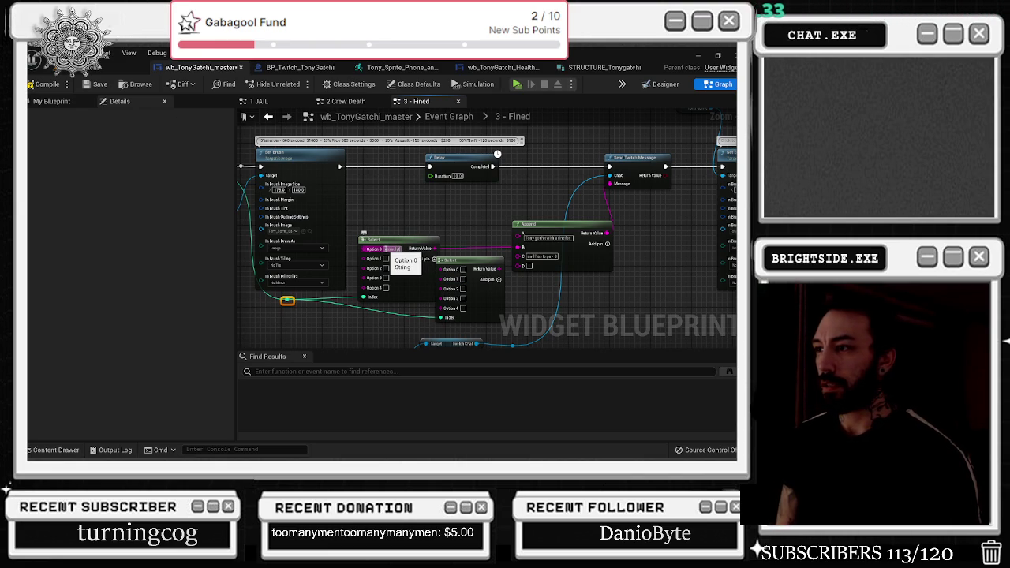
left_click(364, 234)
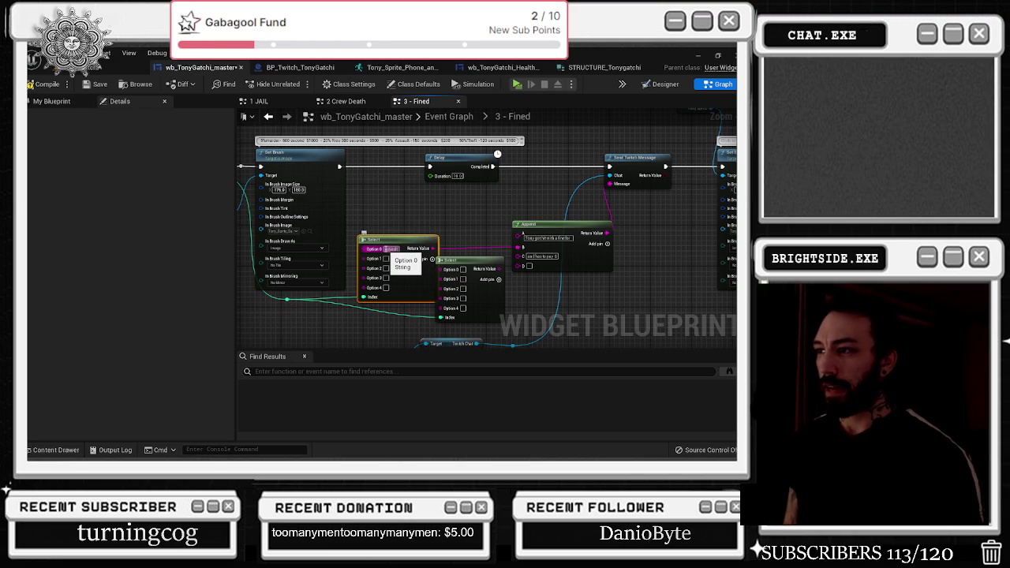
- Fill the next Select options with crimes such as Theft and Tax Evasion, moving on to the fifth option
left_click(387, 259)
type("Theft")
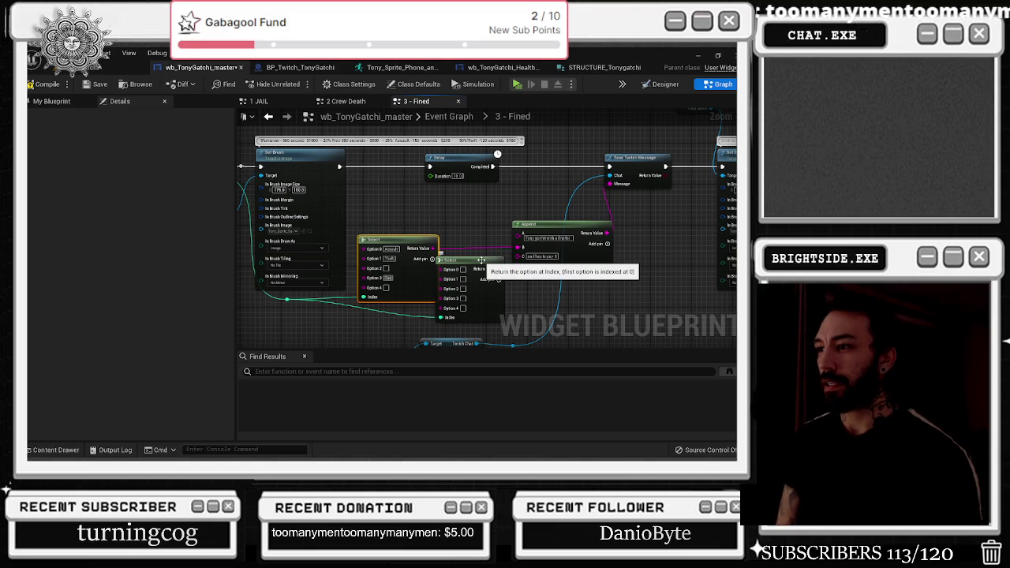
type("posed")
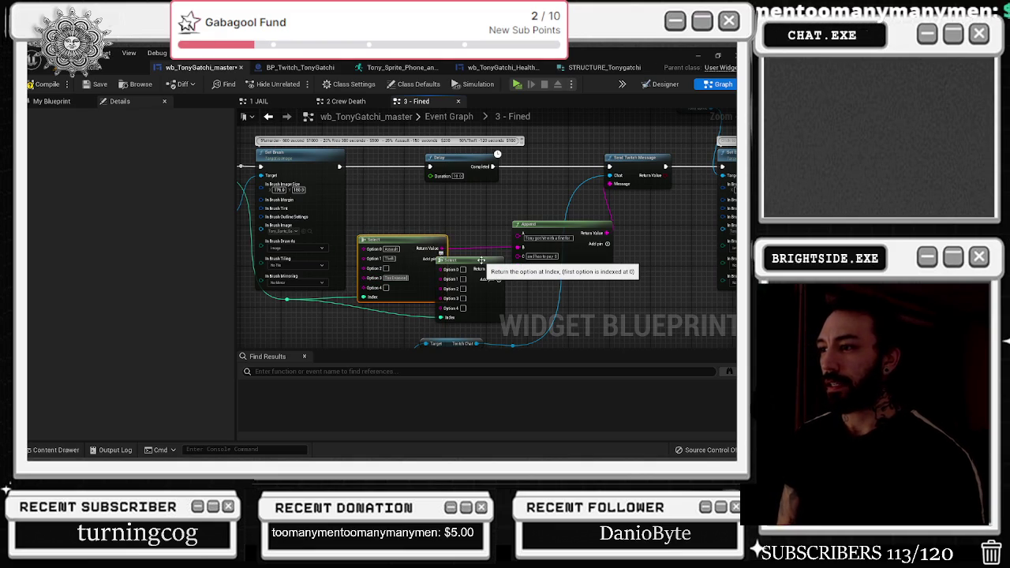
left_click_drag(395, 240, 383, 237)
mouse_move(485, 197)
left_mouse_down()
mouse_move(417, 201)
mouse_move(470, 284)
left_mouse_up()
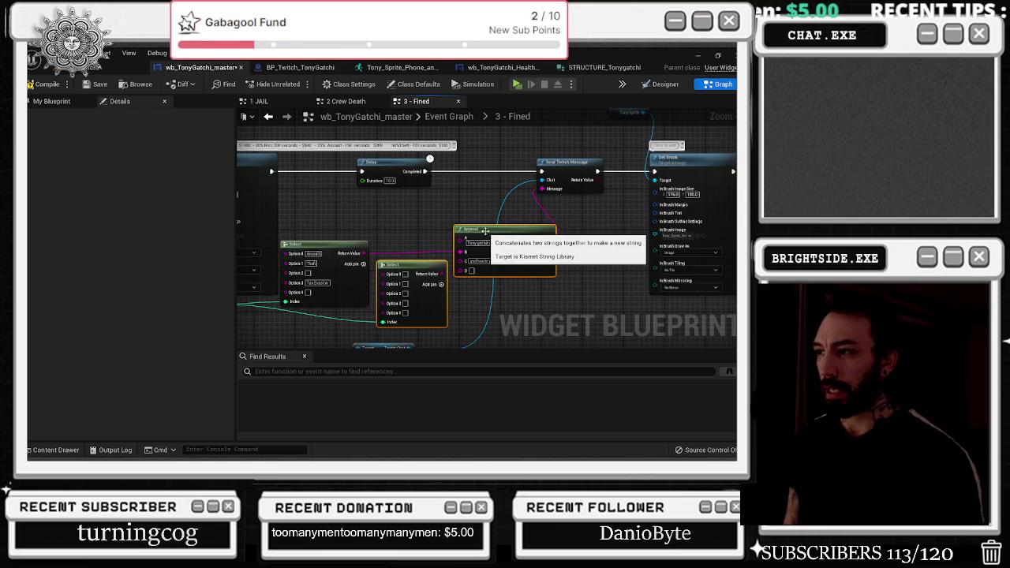
left_click_drag(461, 224, 501, 226)
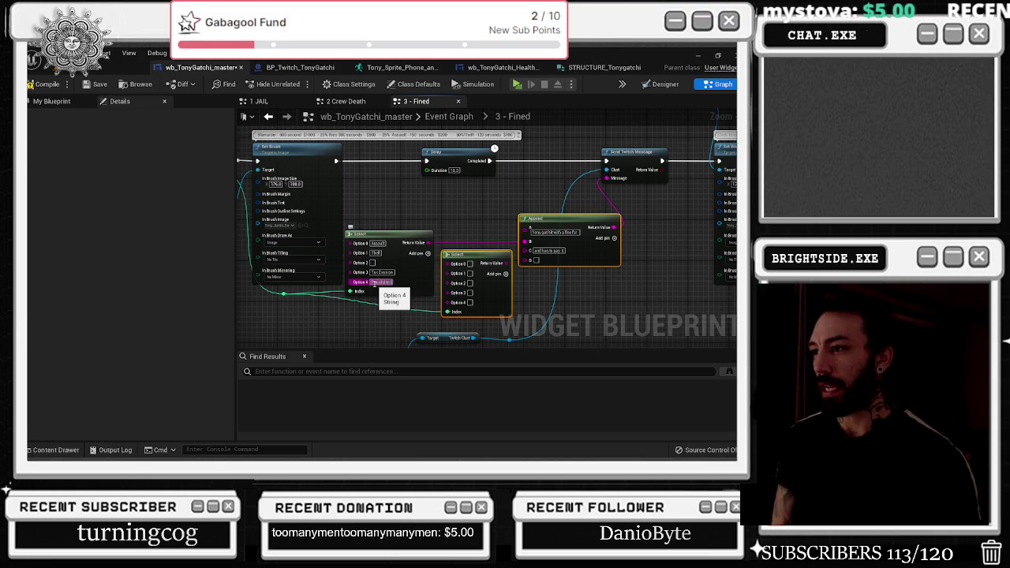
left_click(375, 283)
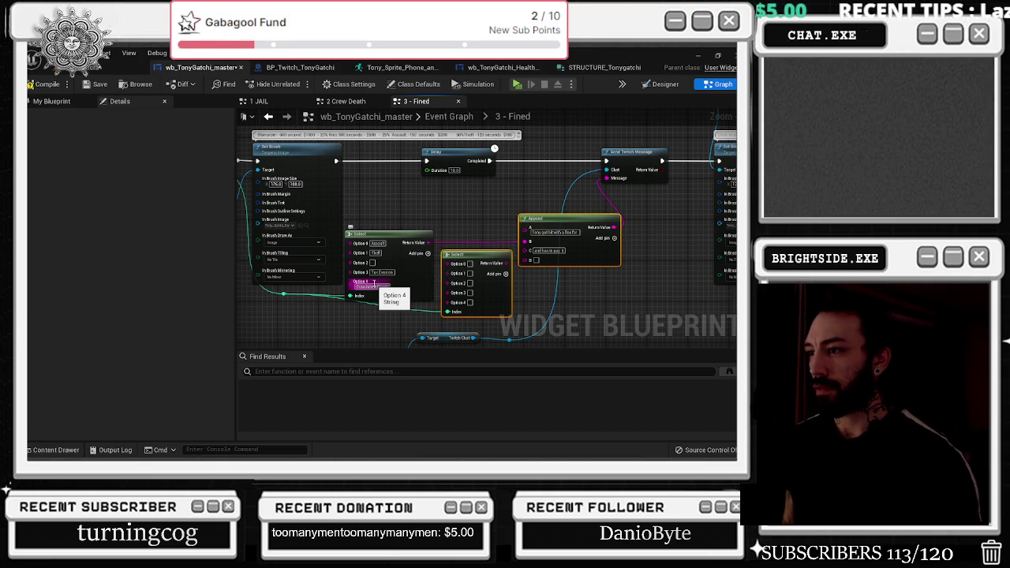
- Confirm Fraudulent Checks and complete the five crime options, including Racketeering
key("Return")
left_click_drag(393, 241, 399, 239)
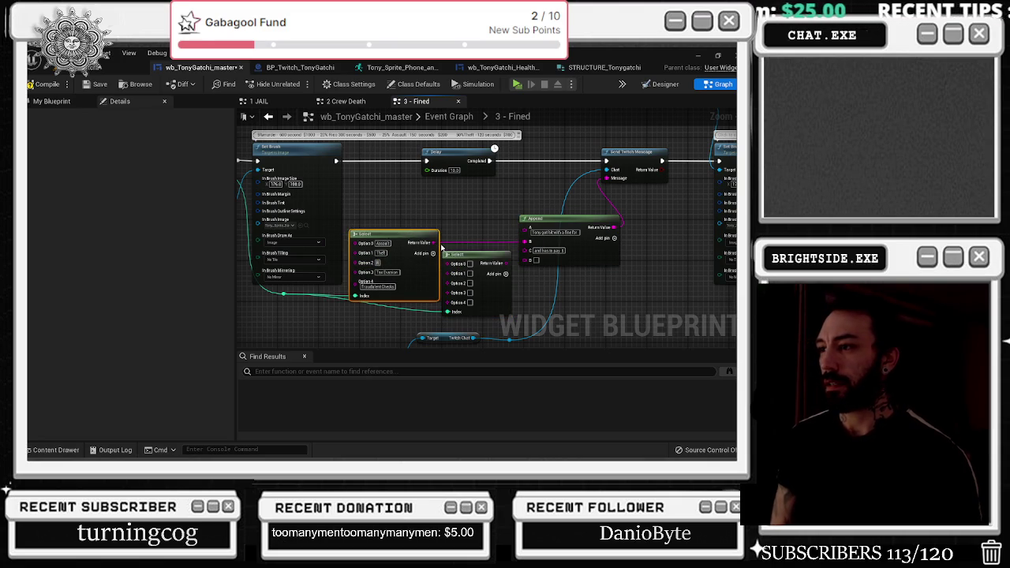
key("alt+Tab")
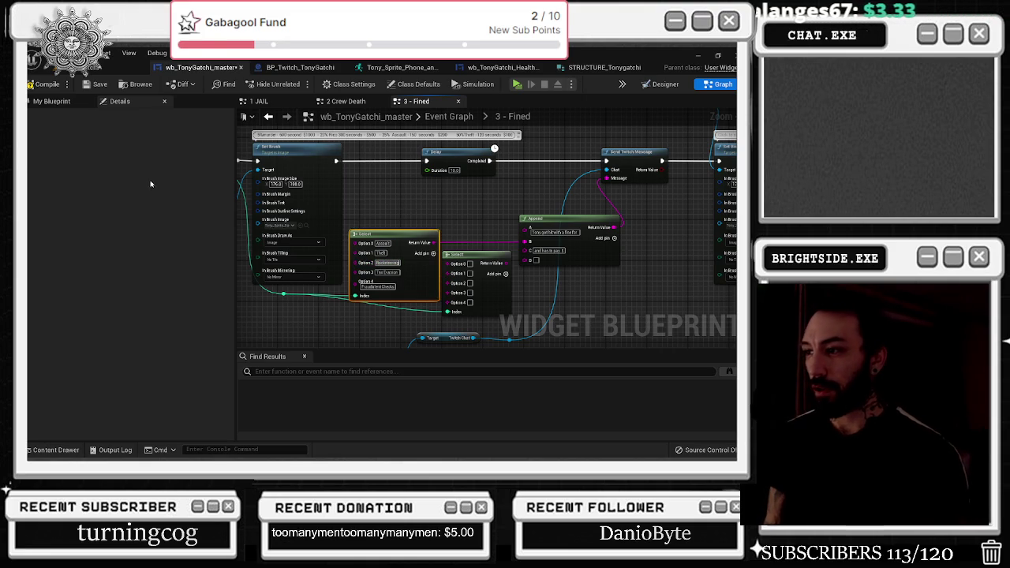
left_click(431, 253)
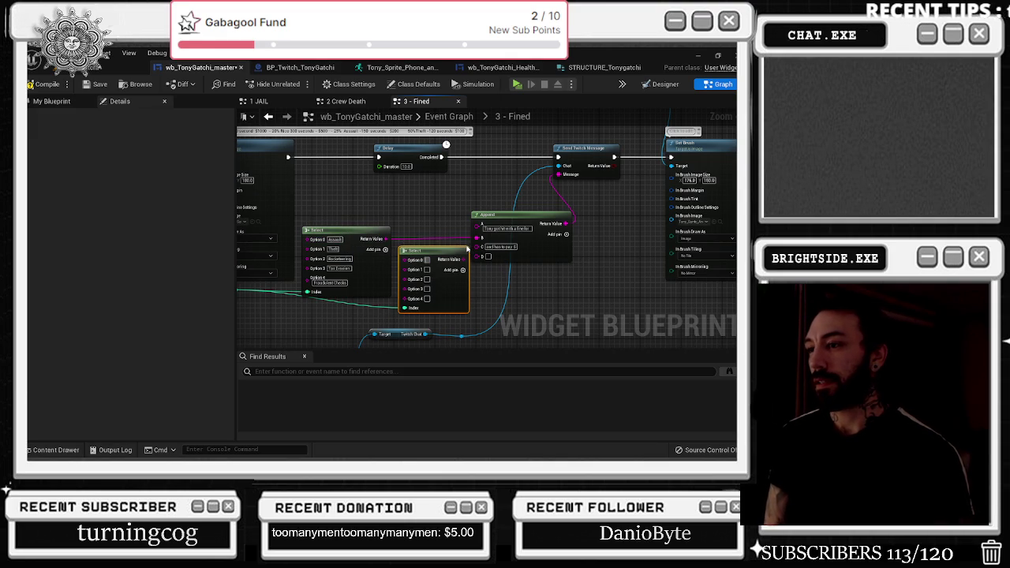
- Enter the fine amounts 100, 50, 200 and 500 into the second Select node's options
type("100")
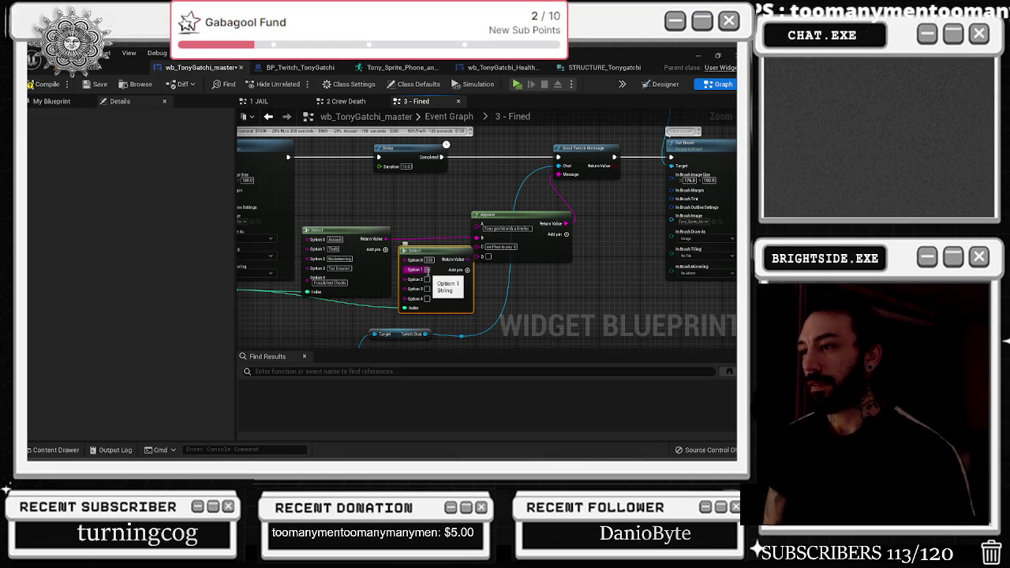
scroll(427, 271, "up", 1)
type("50")
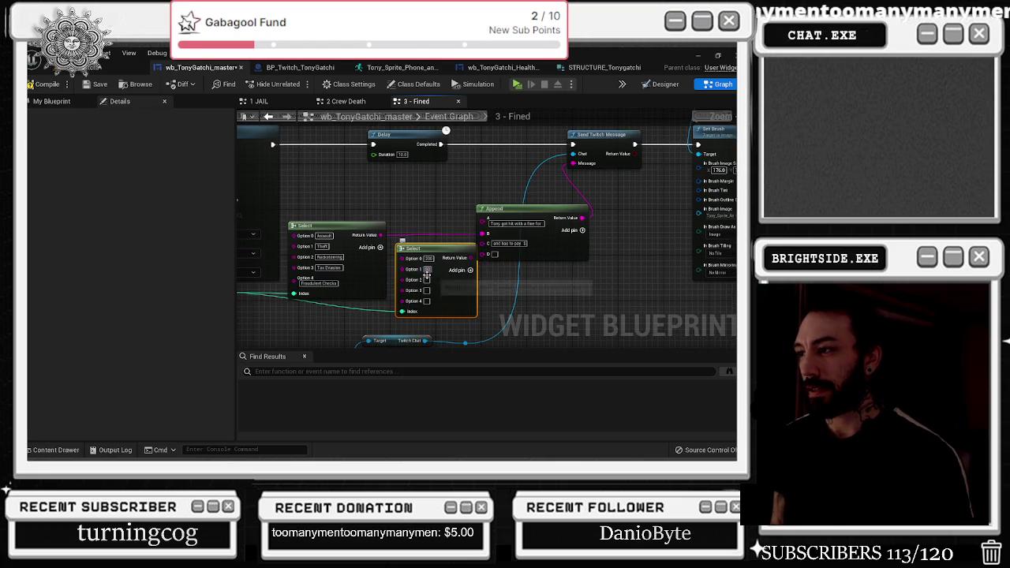
type("200")
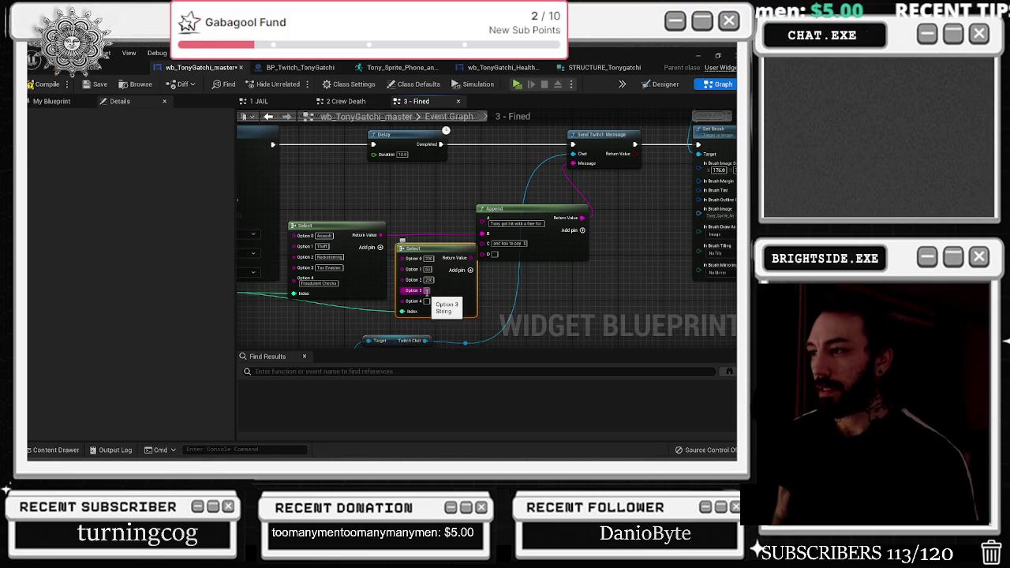
type("500")
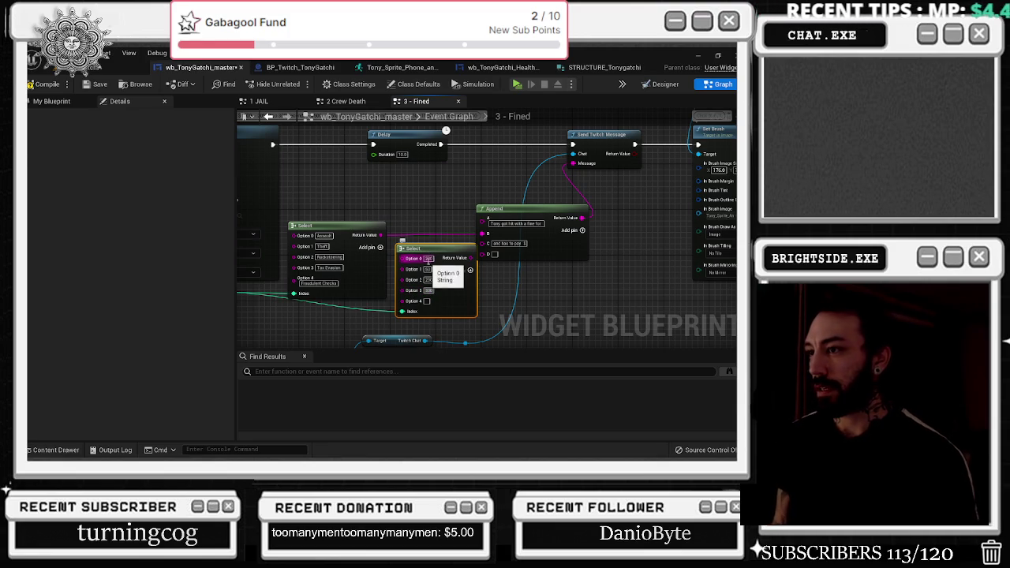
left_click(427, 259)
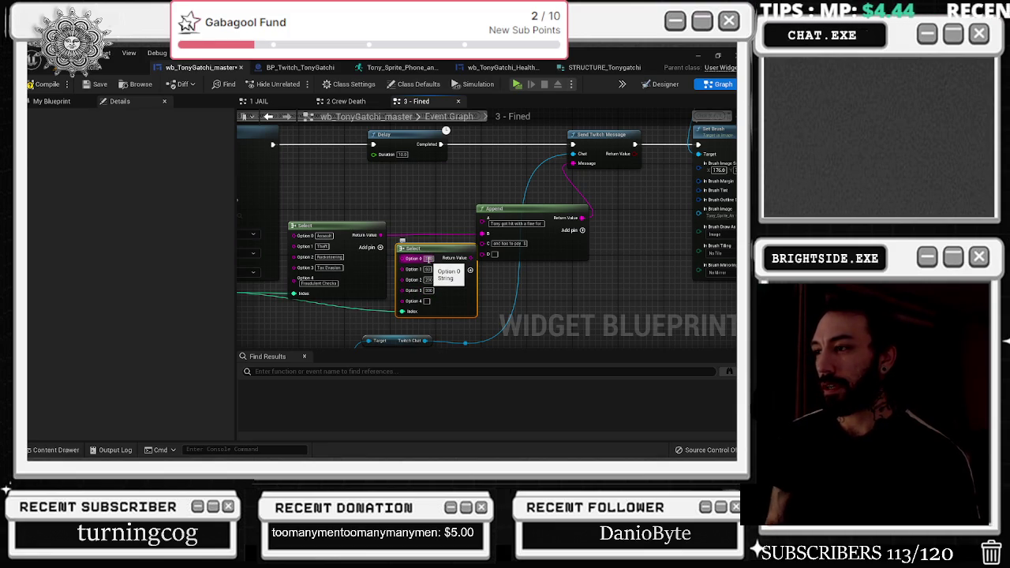
type("100")
key("Return")
type("125")
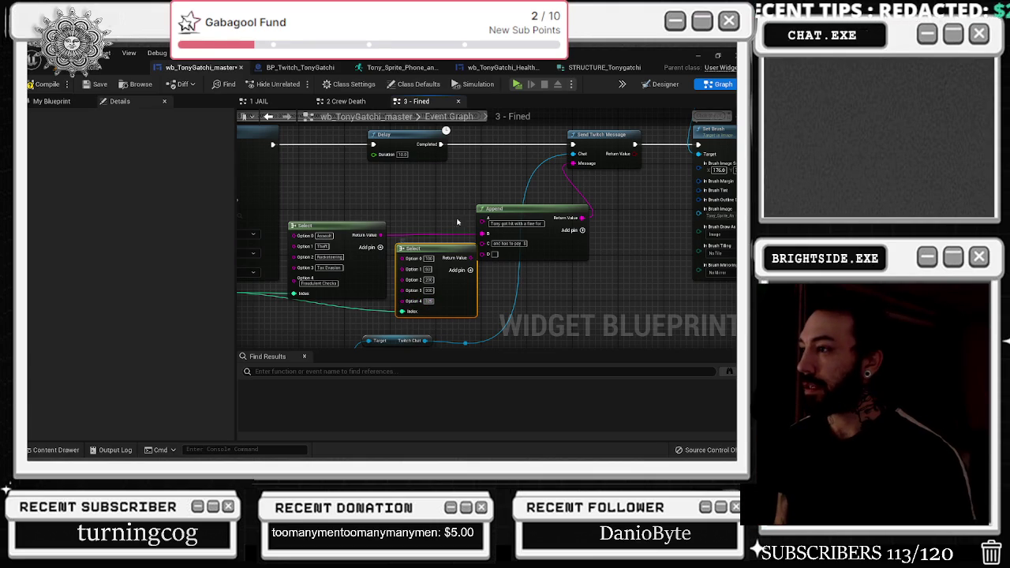
mouse_move(486, 207)
left_mouse_down()
mouse_move(493, 198)
mouse_move(479, 196)
left_mouse_up()
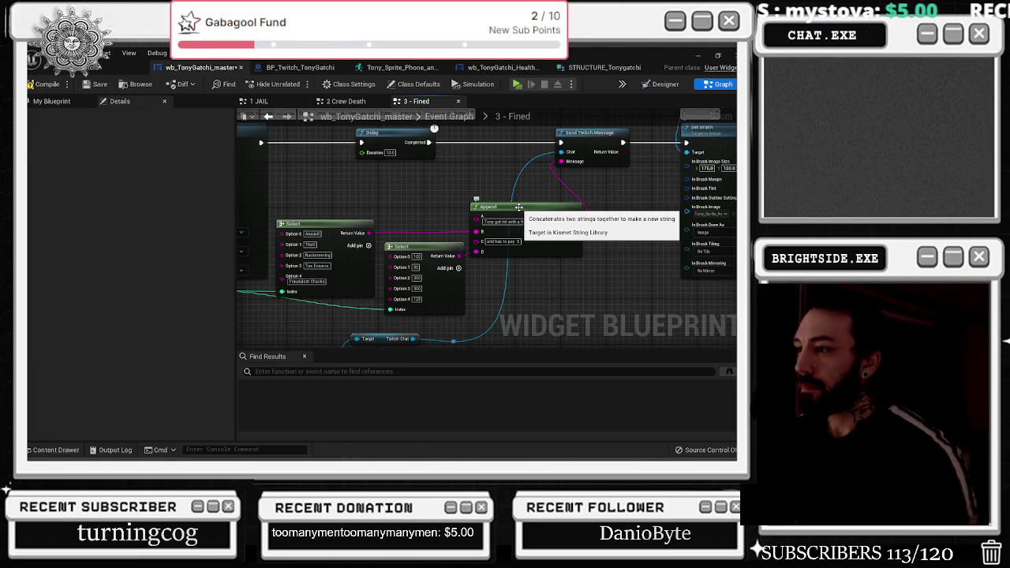
- Look over the 2 Crew Death graph, then return to the 3 - Fined graph
scroll(267, 203, "down", 6)
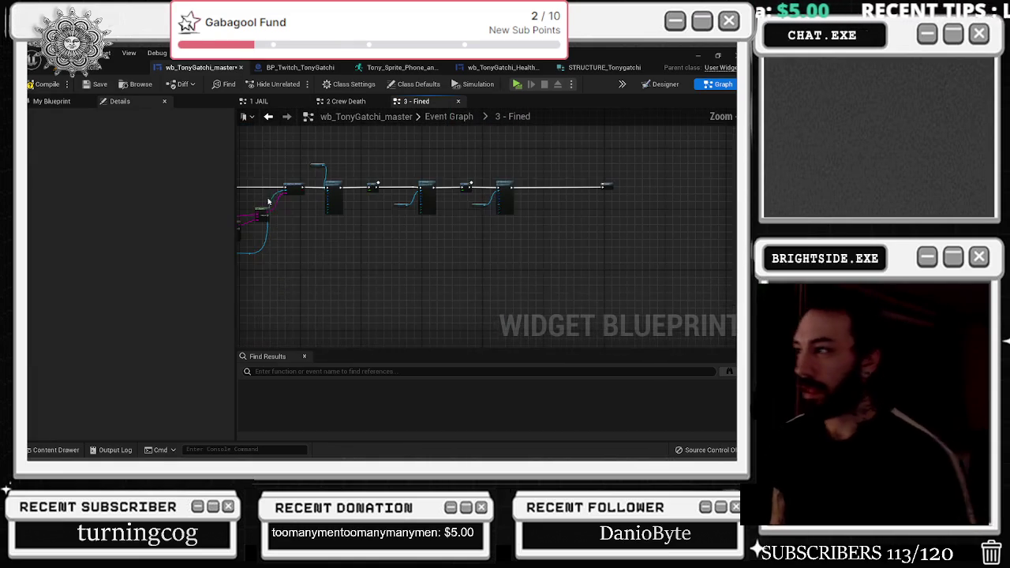
left_click(269, 116)
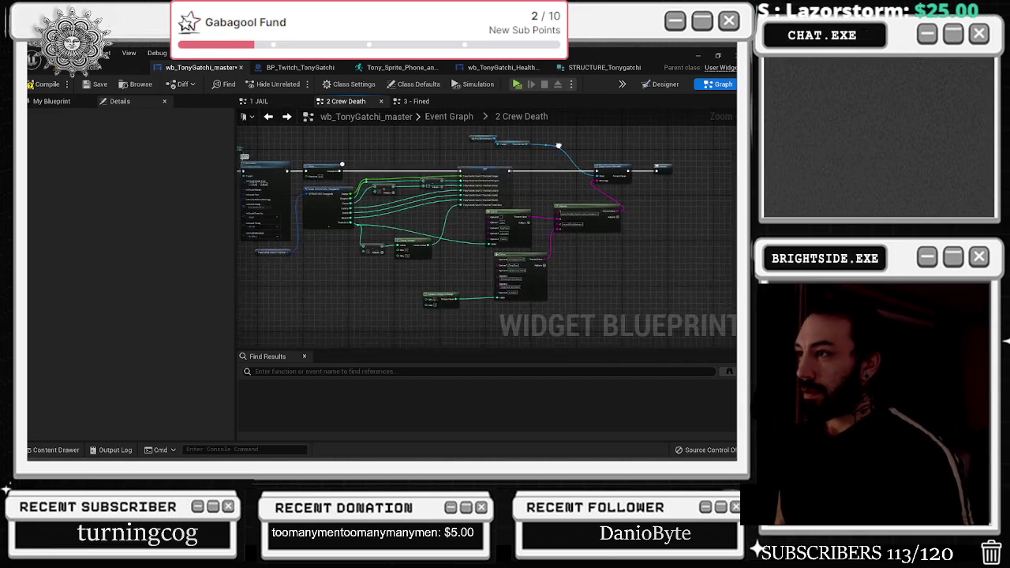
left_click_drag(557, 146, 603, 164)
left_click(418, 101)
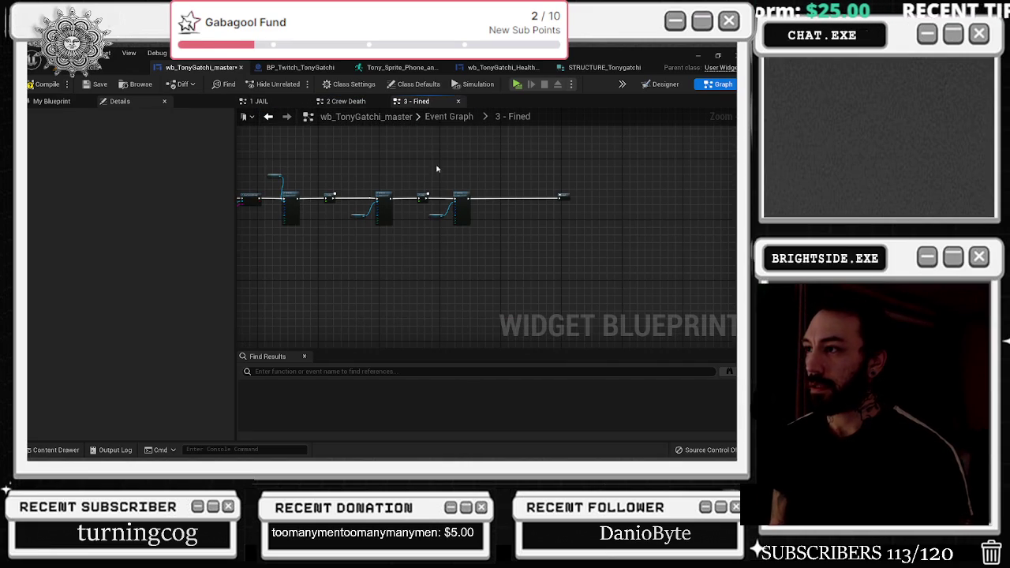
- Go up to the full Event Graph, zoom in on the 4 make money node, then switch to the Designer
left_click(448, 116)
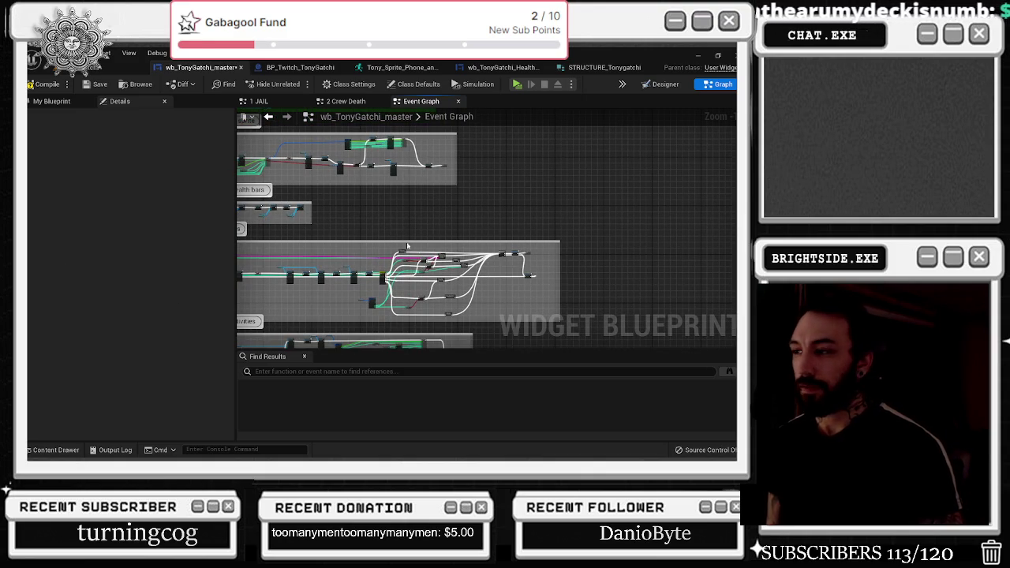
scroll(399, 238, "up", 5)
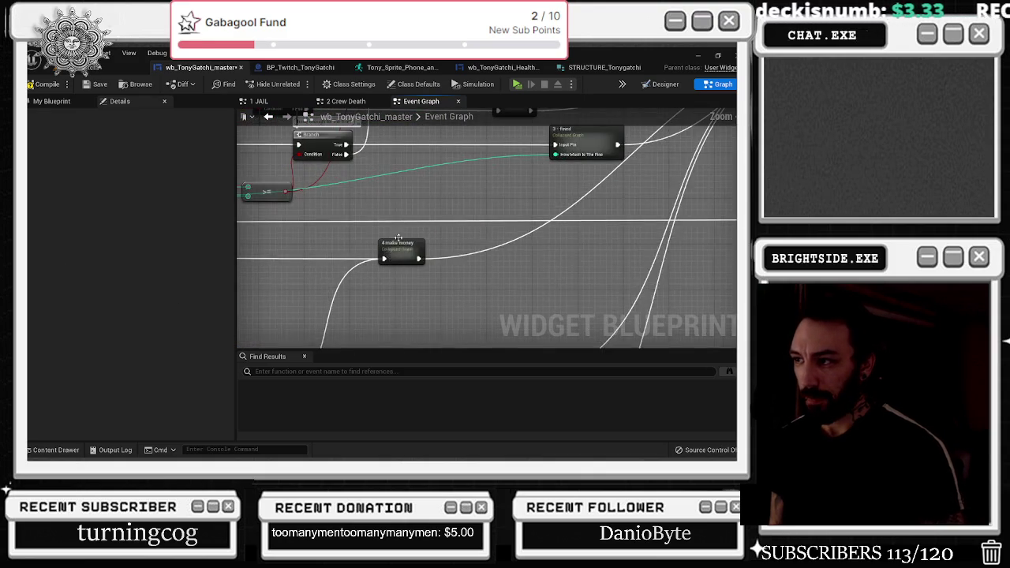
scroll(394, 238, "down", 3)
scroll(405, 269, "up", 4)
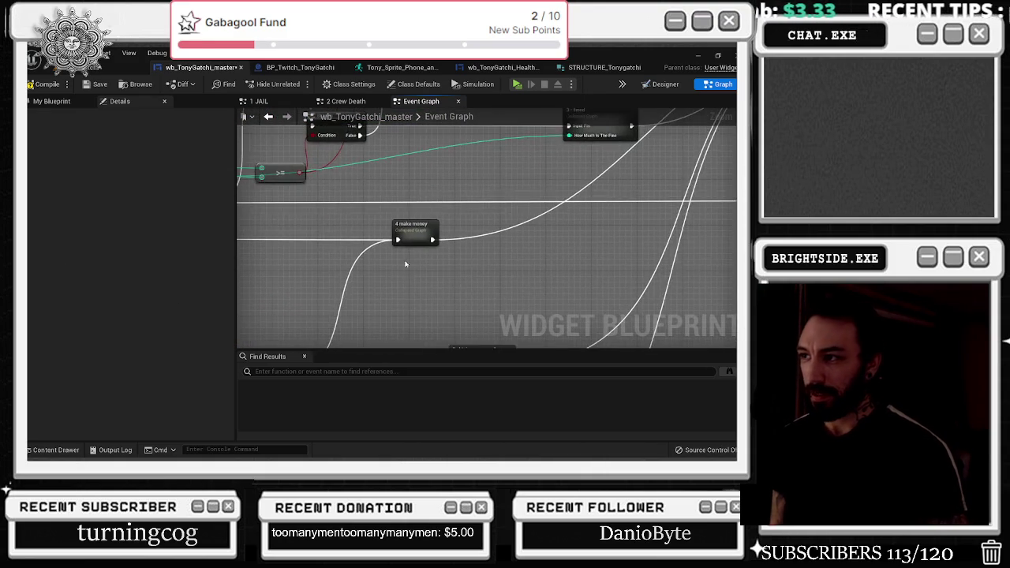
scroll(398, 235, "up", 1)
mouse_move(400, 234)
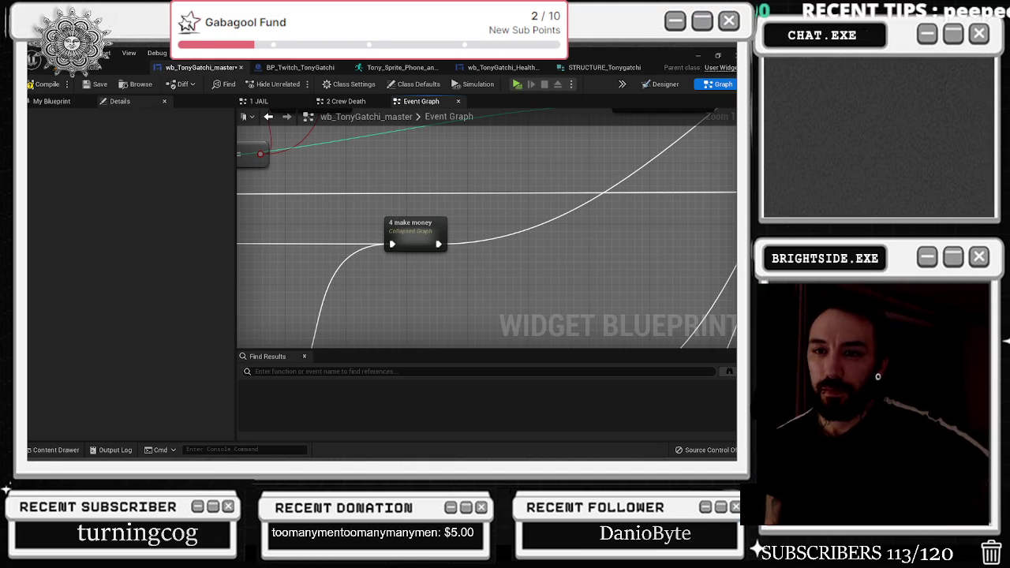
left_click(661, 84)
scroll(441, 288, "up", 2)
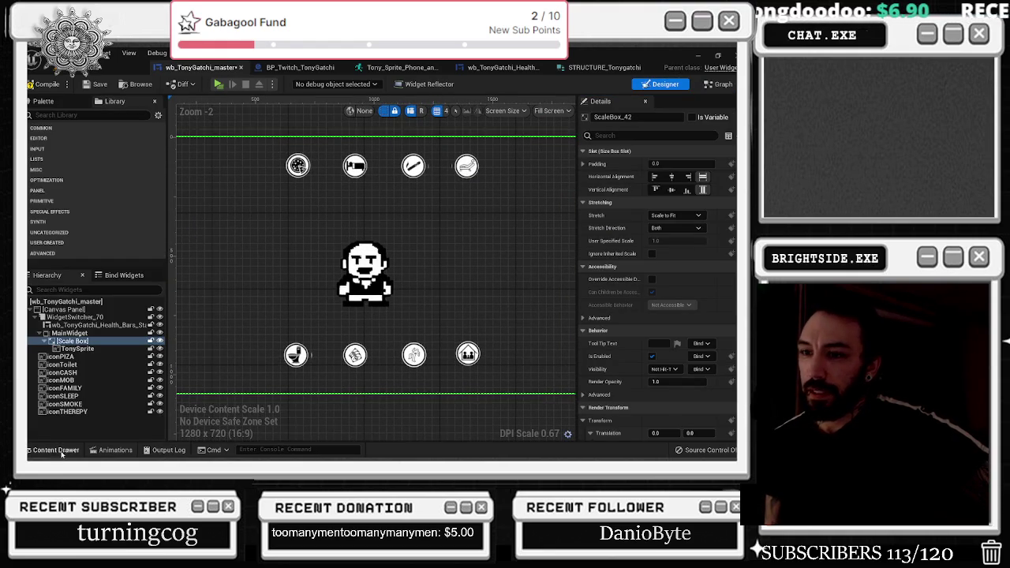
left_click(52, 449)
scroll(319, 395, "down", 2)
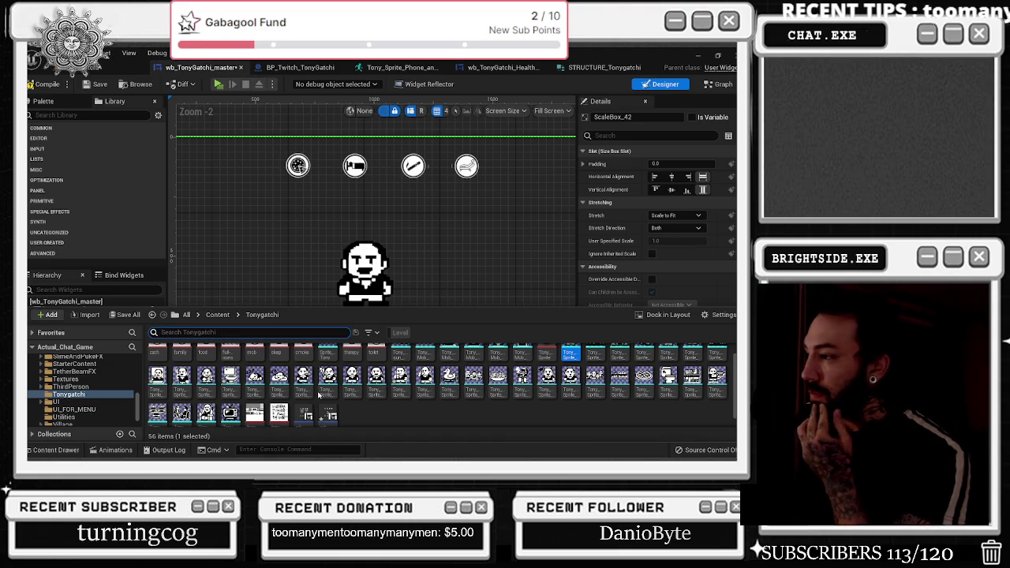
scroll(504, 371, "up", 1)
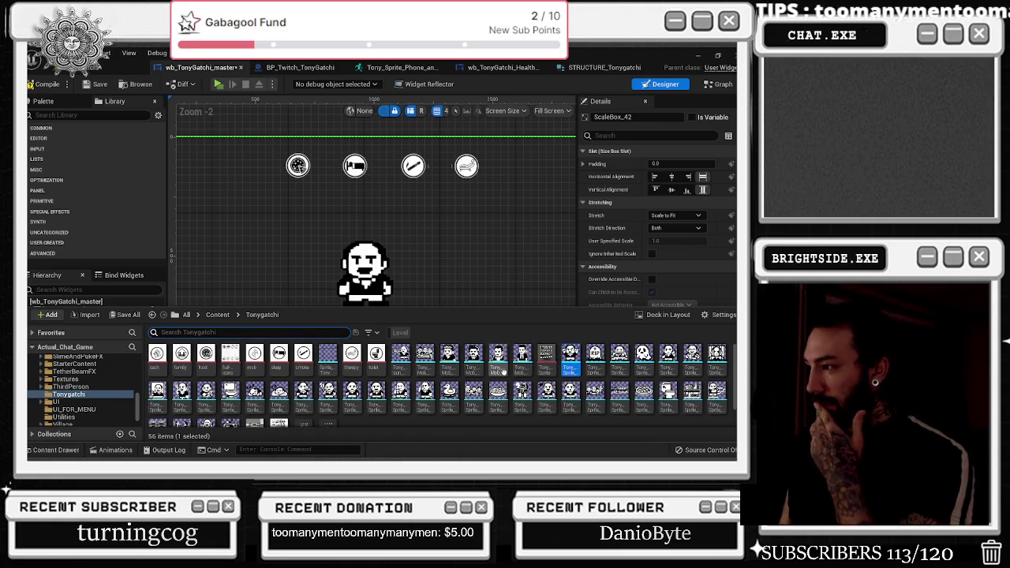
mouse_move(516, 407)
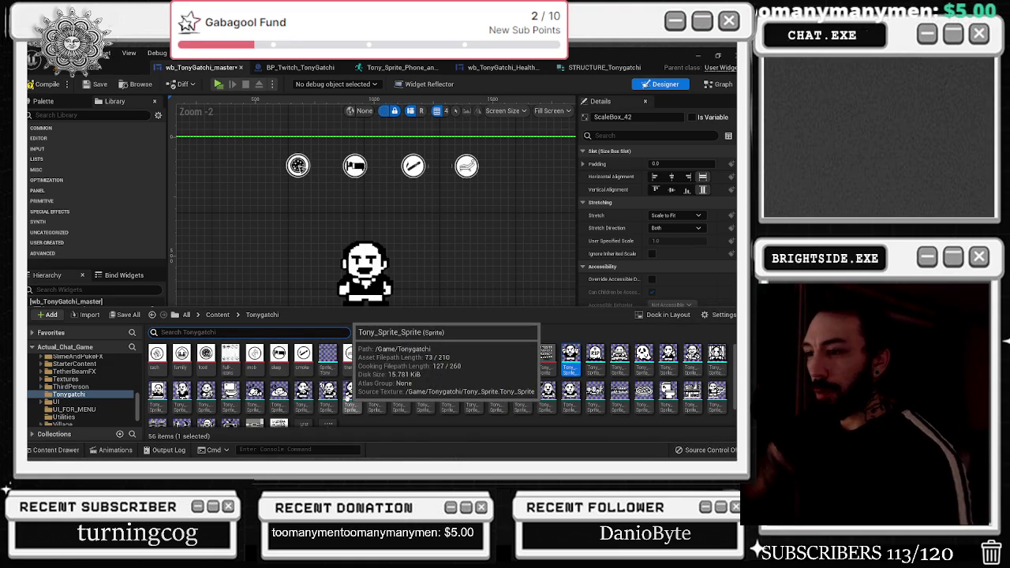
mouse_move(251, 366)
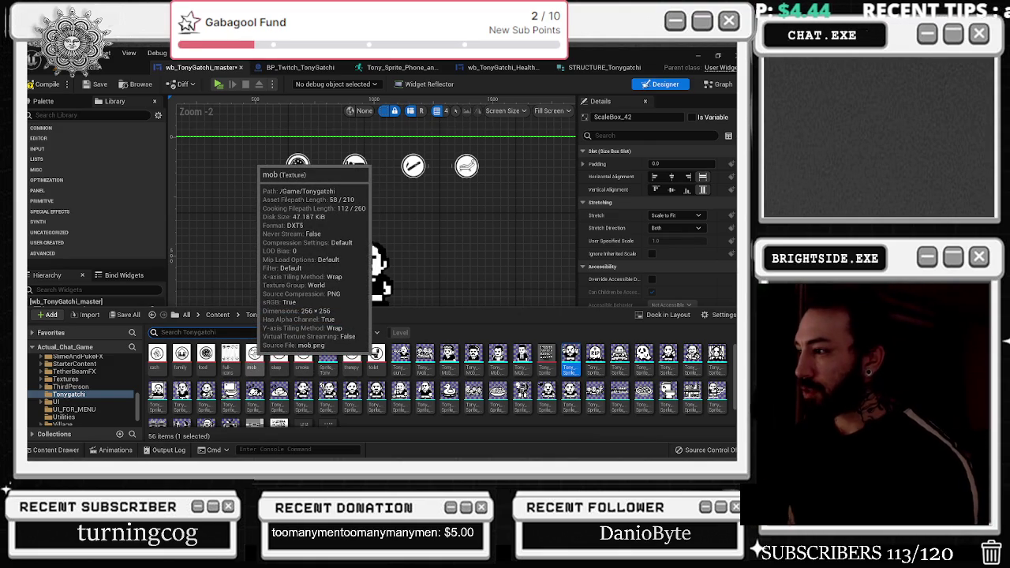
mouse_move(349, 365)
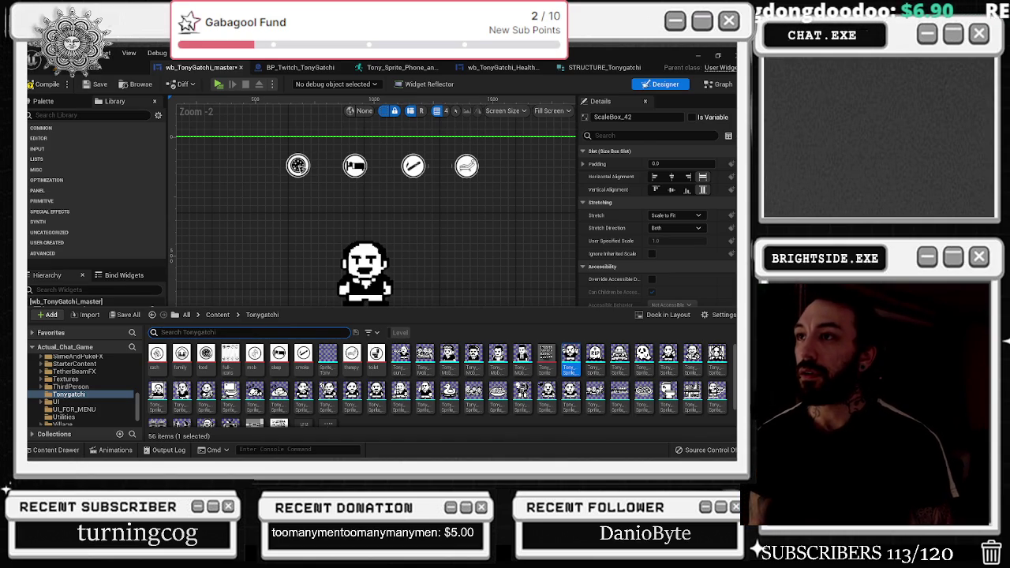
left_click(300, 67)
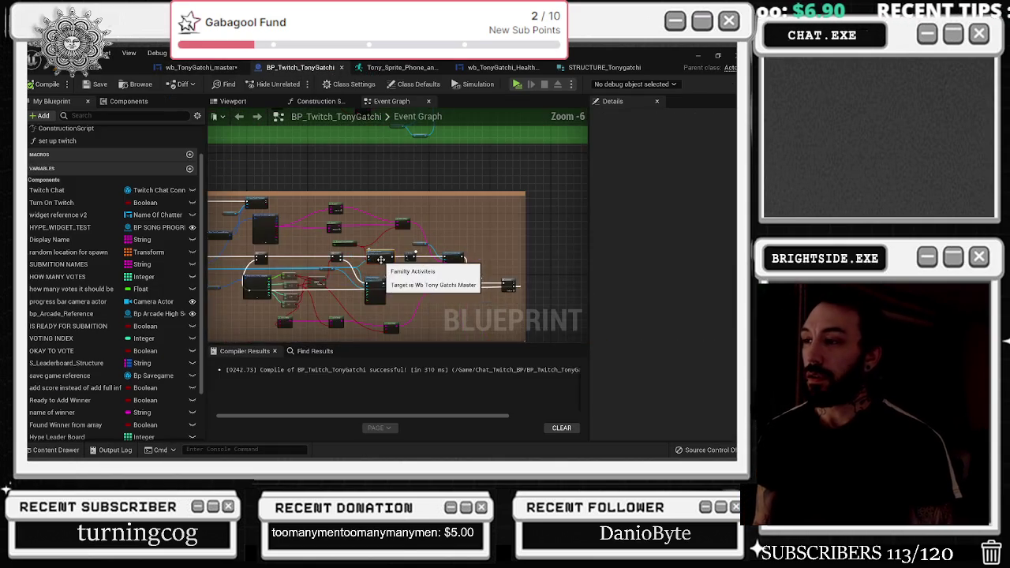
- Switch to the BP_Twitch_TonyGatchi Event Graph and zoom in on the green mob activities comment group
scroll(371, 278, "up", 5)
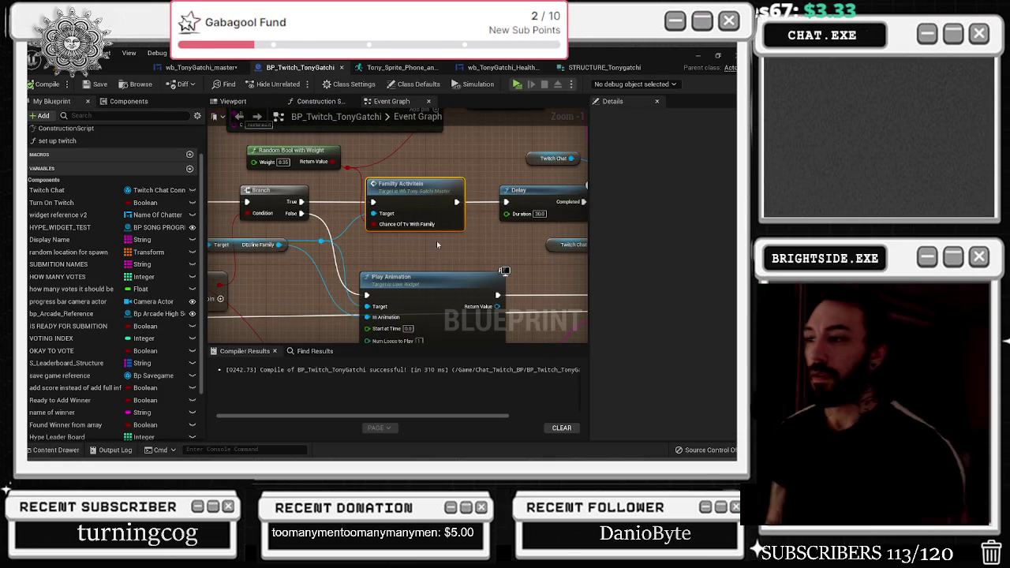
left_click(201, 67)
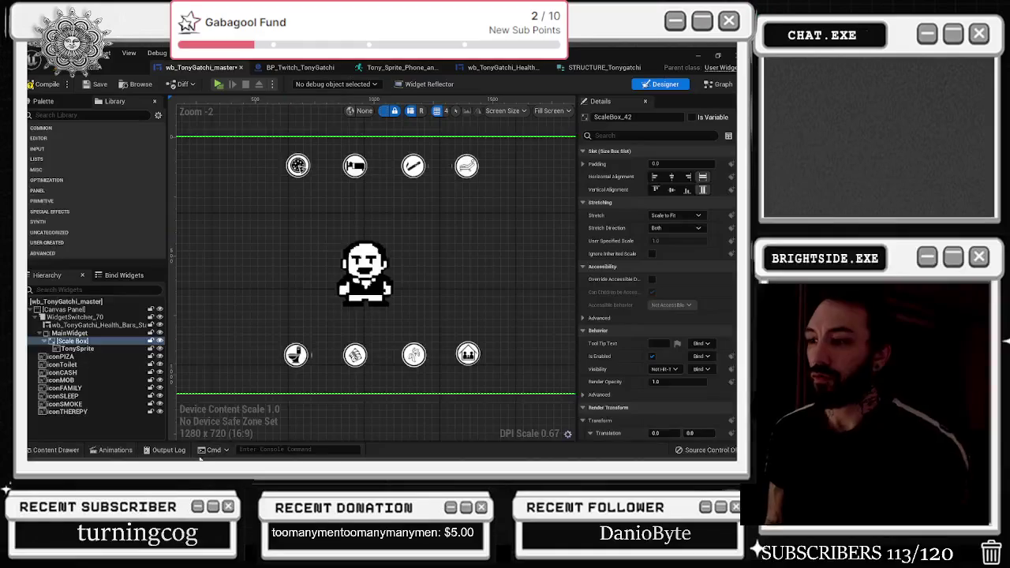
left_click(55, 449)
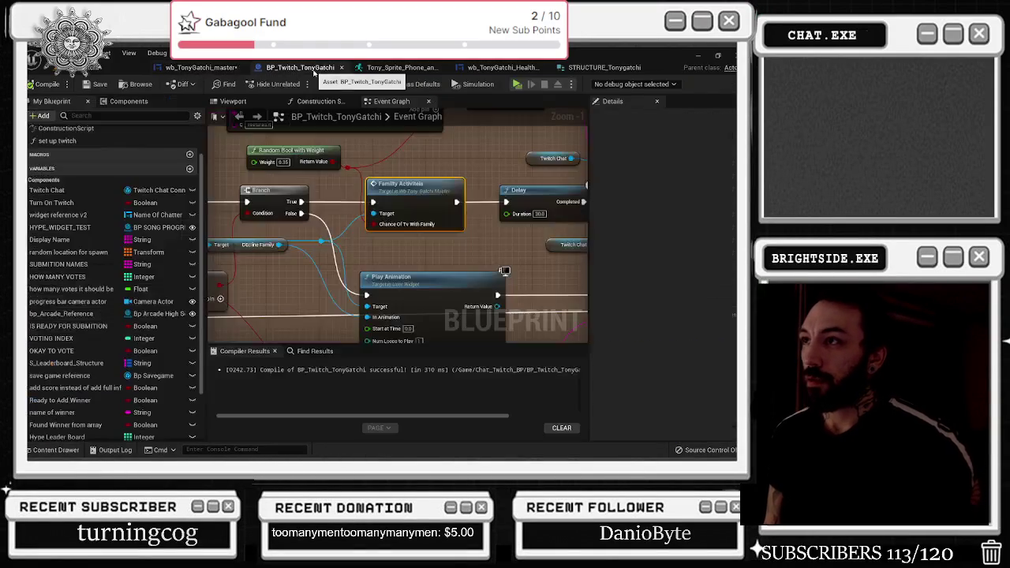
left_click(300, 68)
scroll(375, 252, "down", 11)
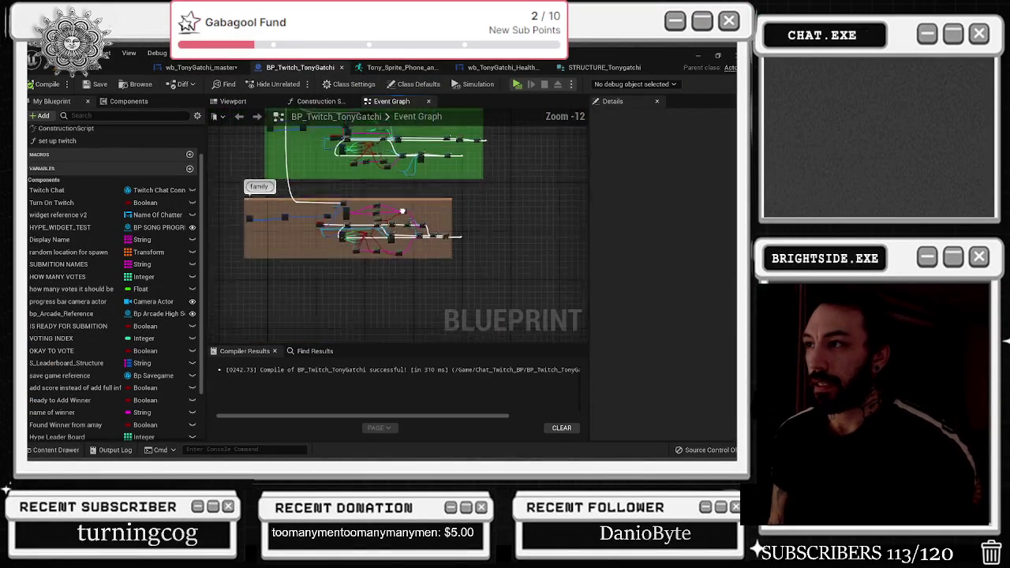
mouse_move(363, 209)
left_mouse_down()
mouse_move(363, 331)
mouse_move(402, 308)
mouse_move(403, 238)
left_mouse_up()
scroll(402, 238, "up", 6)
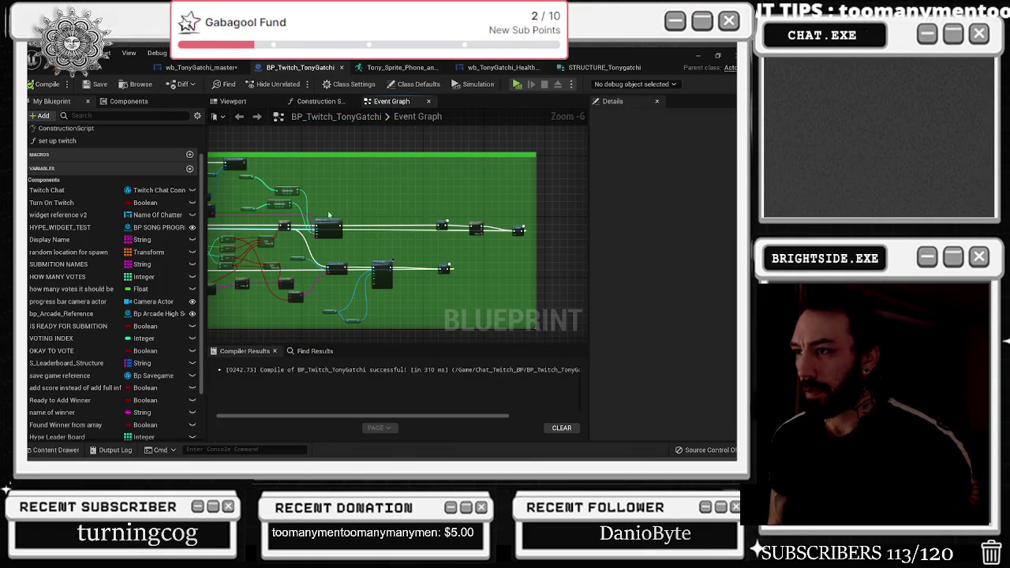
- Jump to the Mob Activities event and open the 4 Make Money collapsed graph
double_click(328, 228)
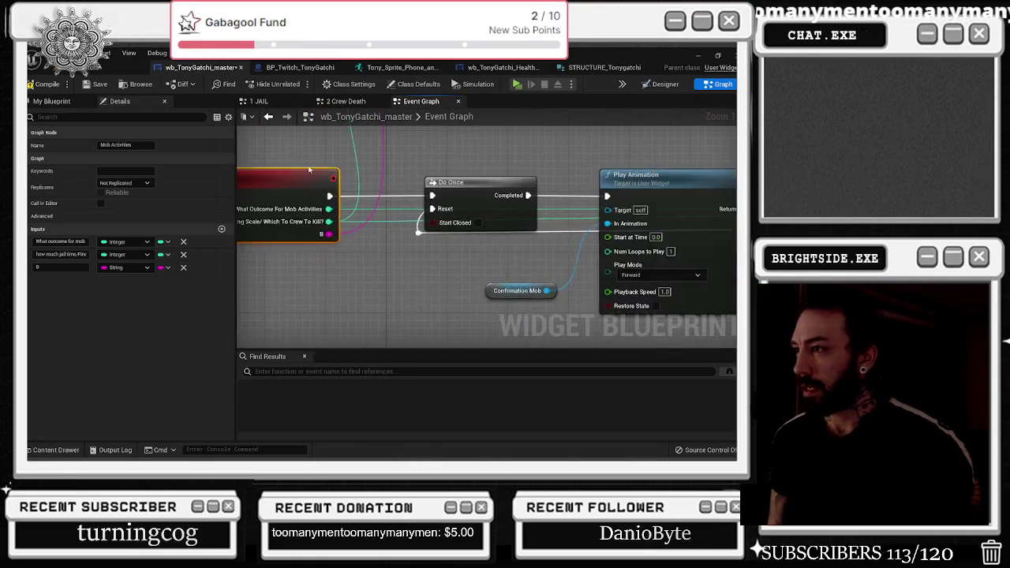
scroll(538, 209, "up", 4)
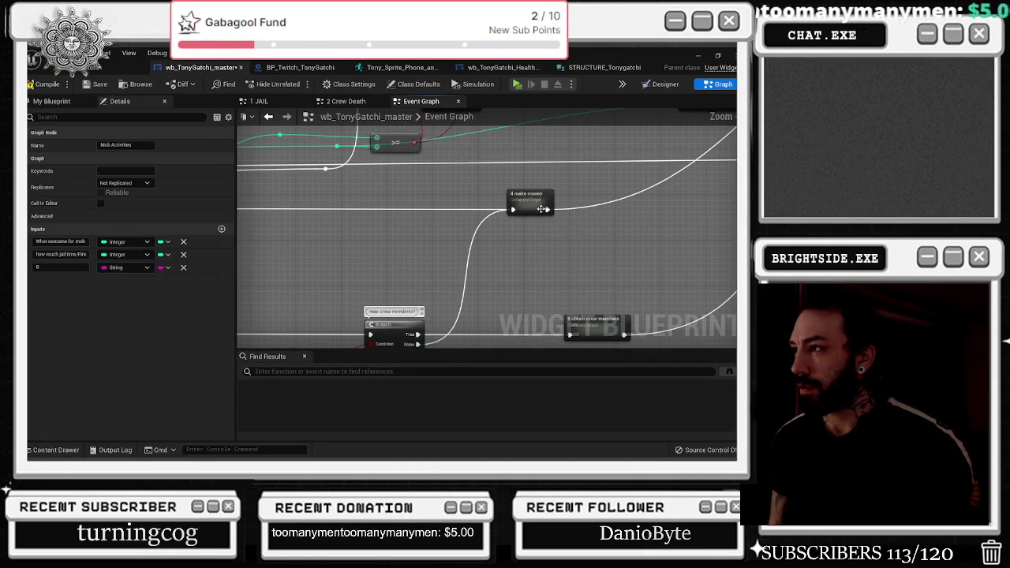
double_click(535, 209)
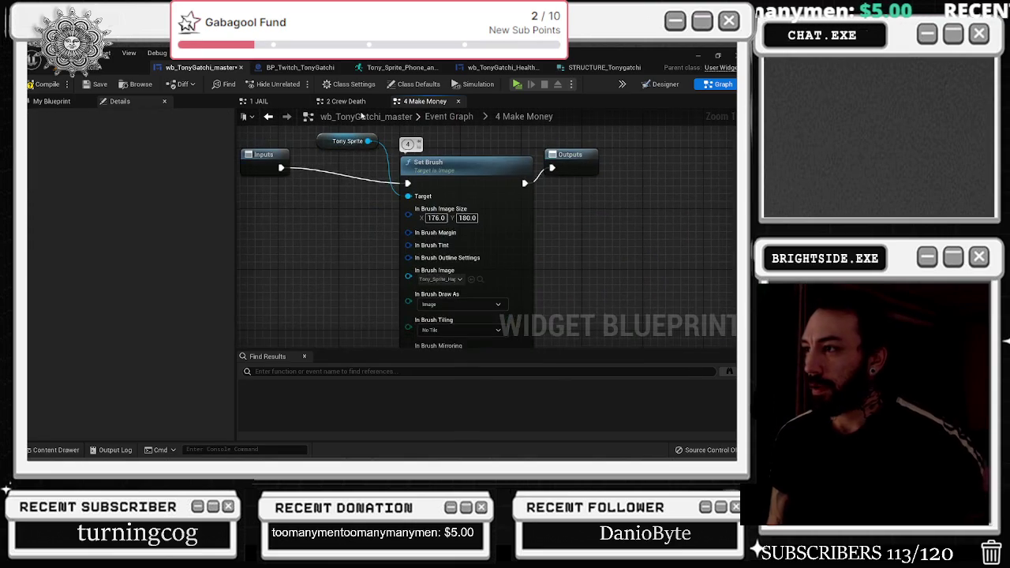
left_click_drag(268, 155, 254, 170)
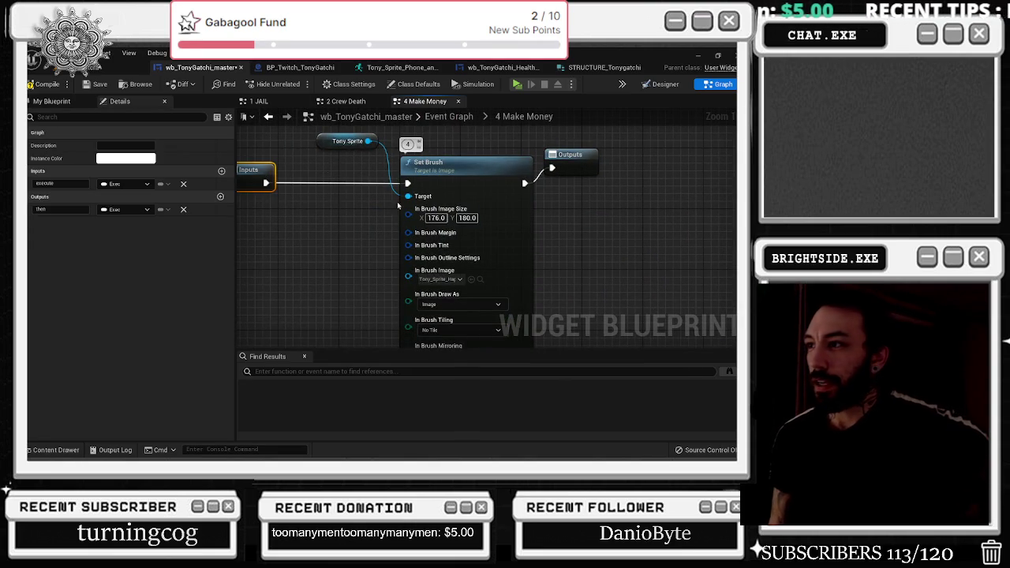
- Move the Outputs node far to the right of the Set Brush node
left_click(478, 279)
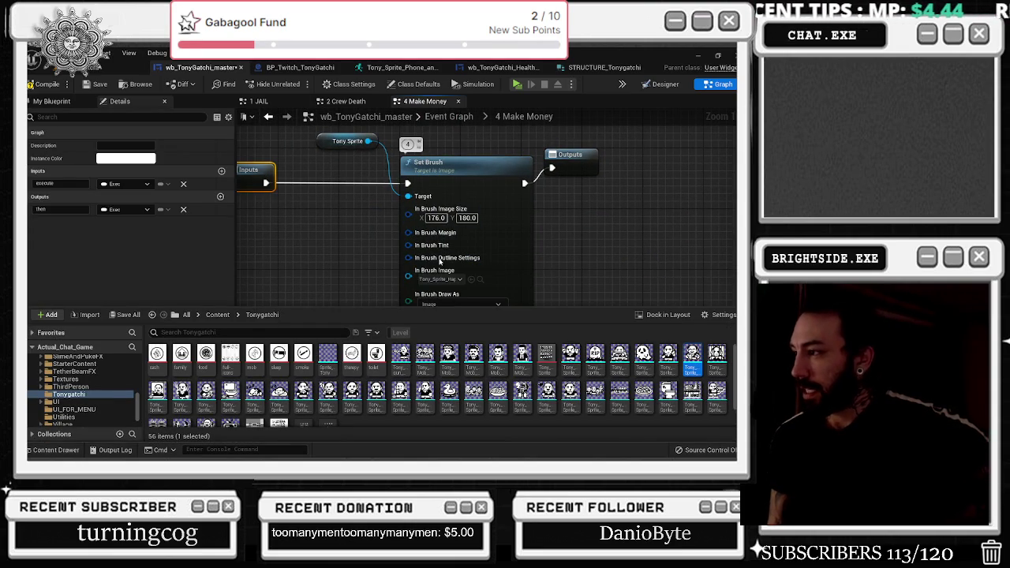
scroll(378, 200, "down", 2)
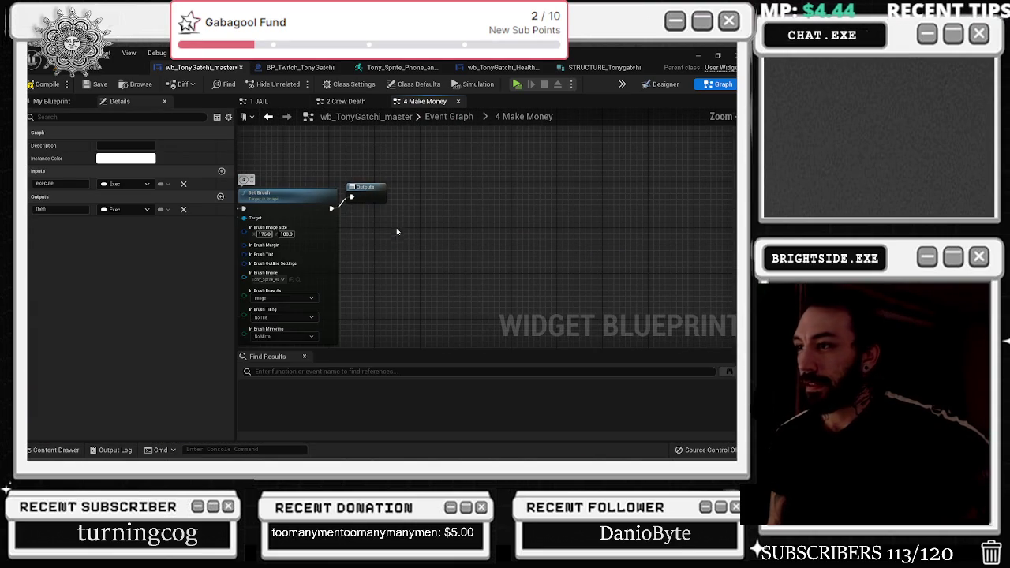
mouse_move(378, 200)
left_mouse_down()
mouse_move(652, 224)
mouse_move(713, 213)
left_mouse_up()
scroll(542, 234, "down", 1)
scroll(428, 227, "down", 2)
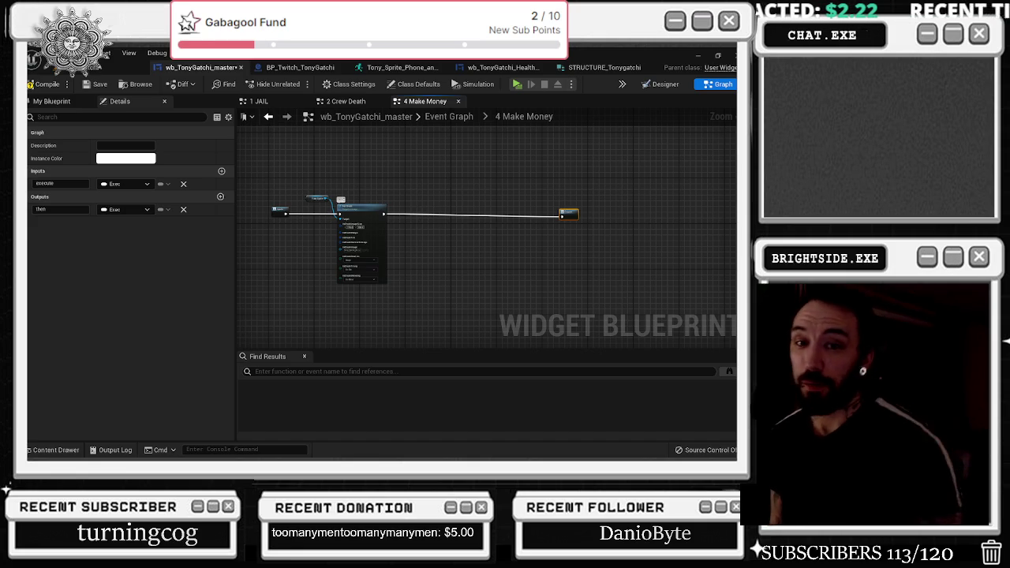
scroll(562, 218, "up", 4)
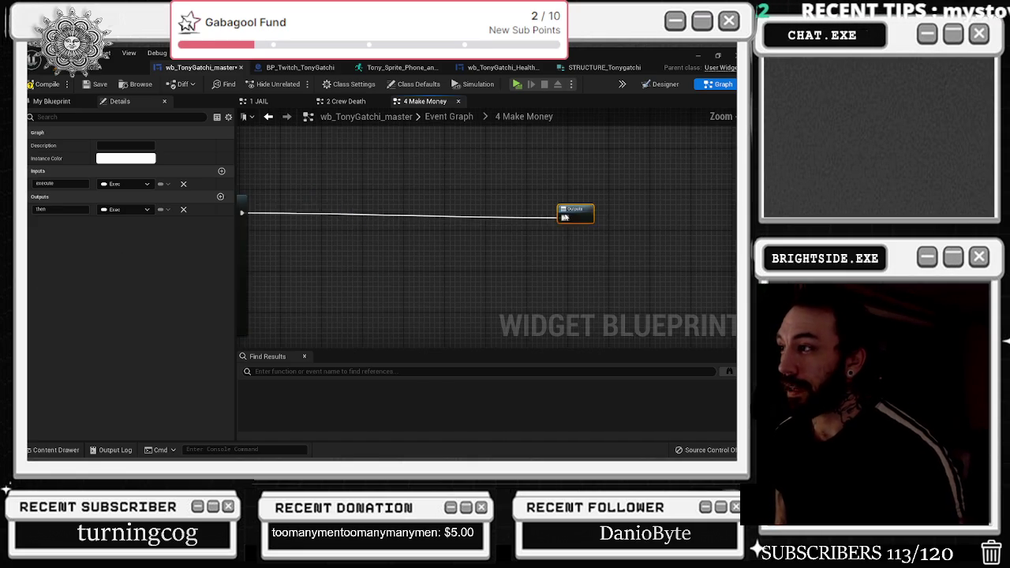
left_click(55, 451)
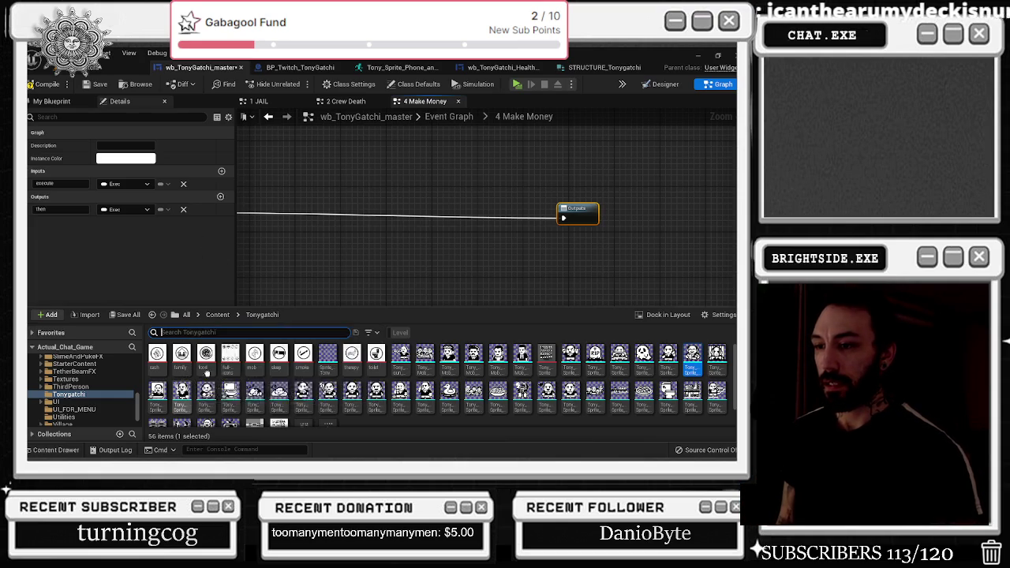
- Duplicate the Tony Sprite and Set Brush node pair and line it up on the exec wire
left_click_drag(319, 234, 513, 208)
left_click_drag(316, 136, 261, 170)
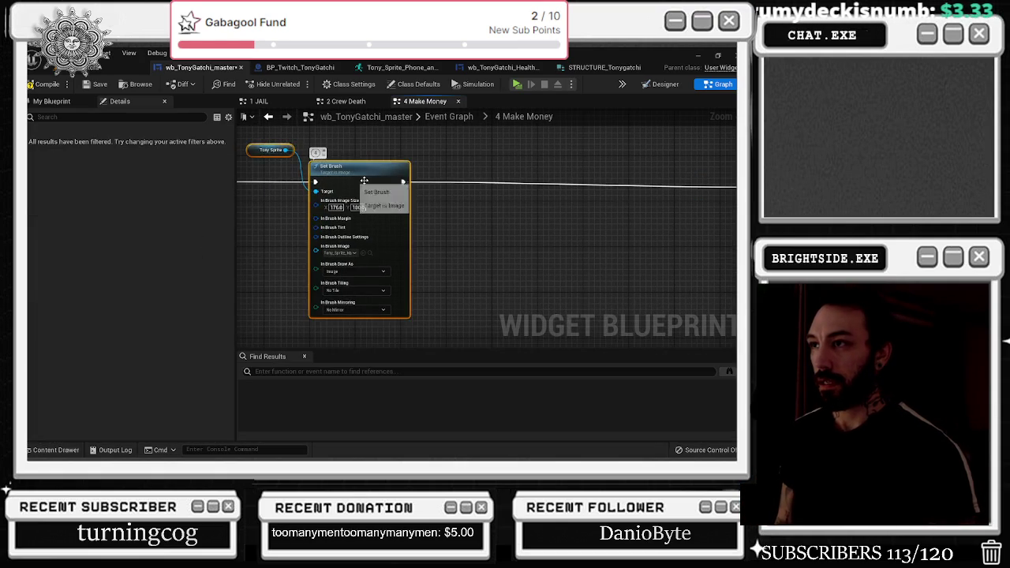
key("ctrl+c")
key("ctrl+v")
mouse_move(549, 230)
left_mouse_down()
mouse_move(518, 184)
mouse_move(560, 185)
left_mouse_up()
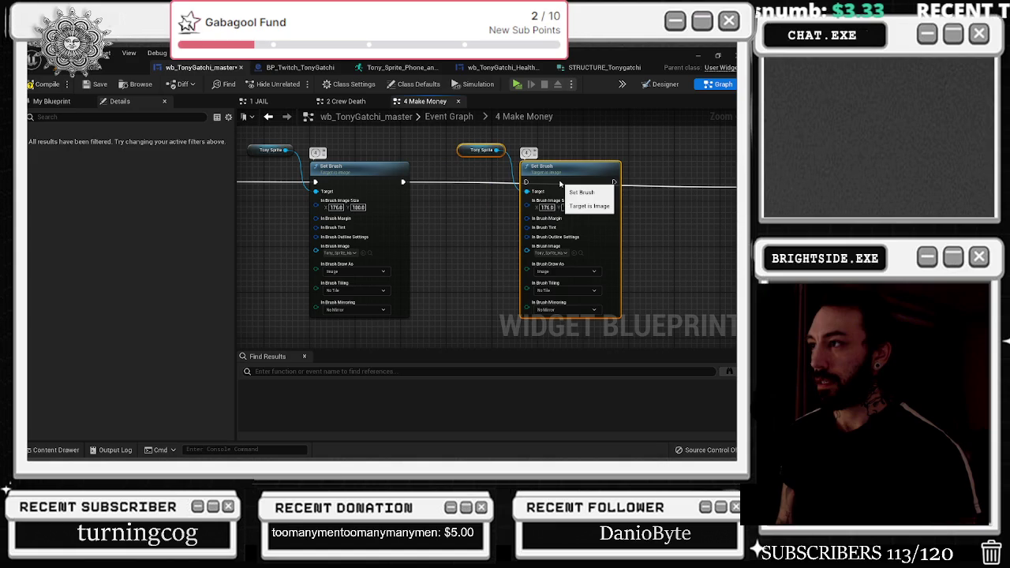
- Add a Delay of 5.0 seconds after the first Set Brush
left_click(424, 182)
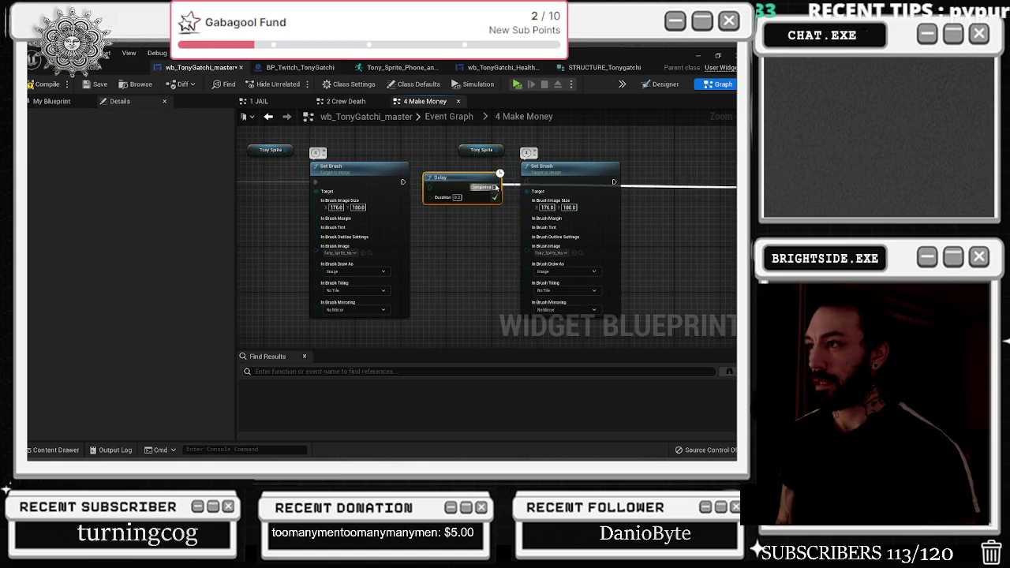
left_click_drag(403, 184, 428, 187)
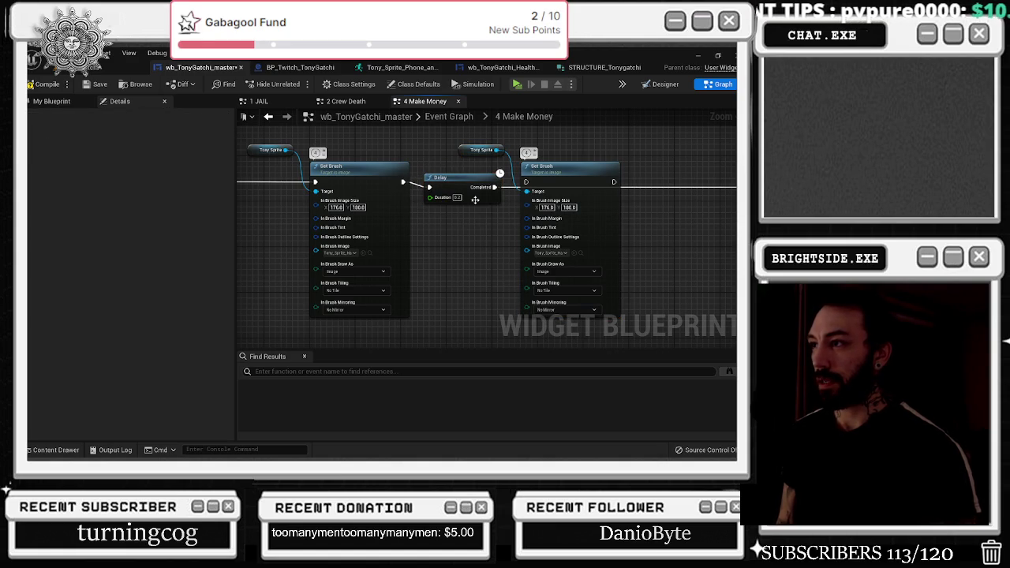
left_click(457, 197)
type("5")
key("Return")
left_click(439, 178)
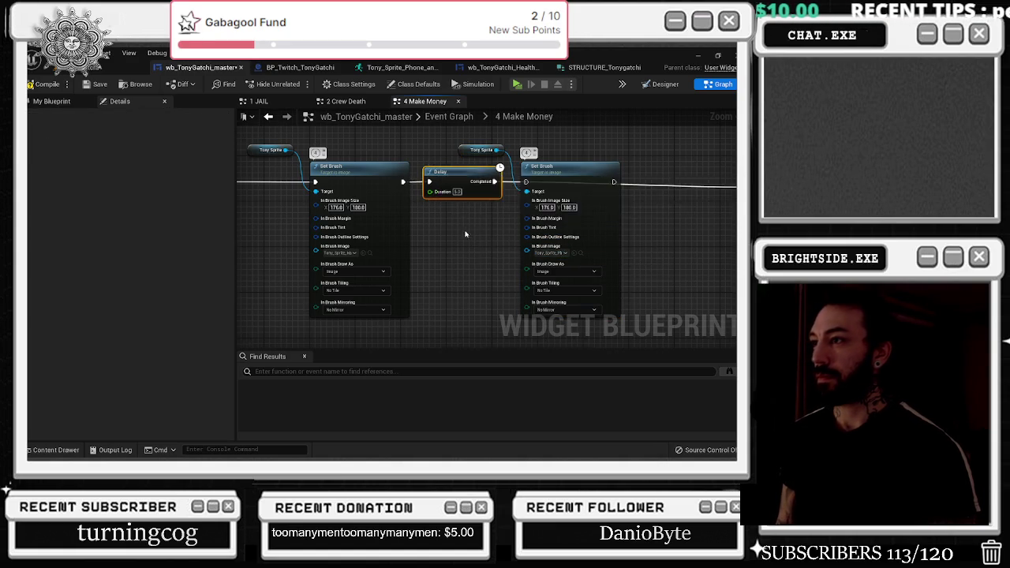
- Wire the Delay into the second Set Brush and the second Set Brush into Outputs
scroll(391, 243, "down", 1)
left_click_drag(652, 203, 722, 197)
left_click_drag(400, 206, 424, 206)
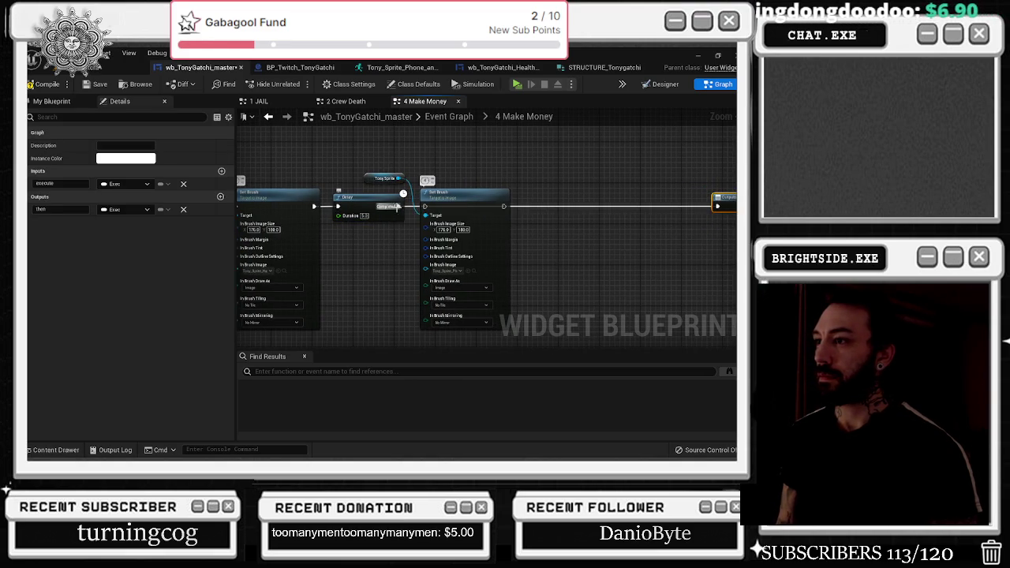
mouse_move(504, 206)
left_mouse_down()
mouse_move(729, 220)
mouse_move(718, 207)
left_mouse_up()
left_click_drag(583, 220, 675, 279)
left_click_drag(466, 237, 509, 254)
scroll(426, 217, "down", 4)
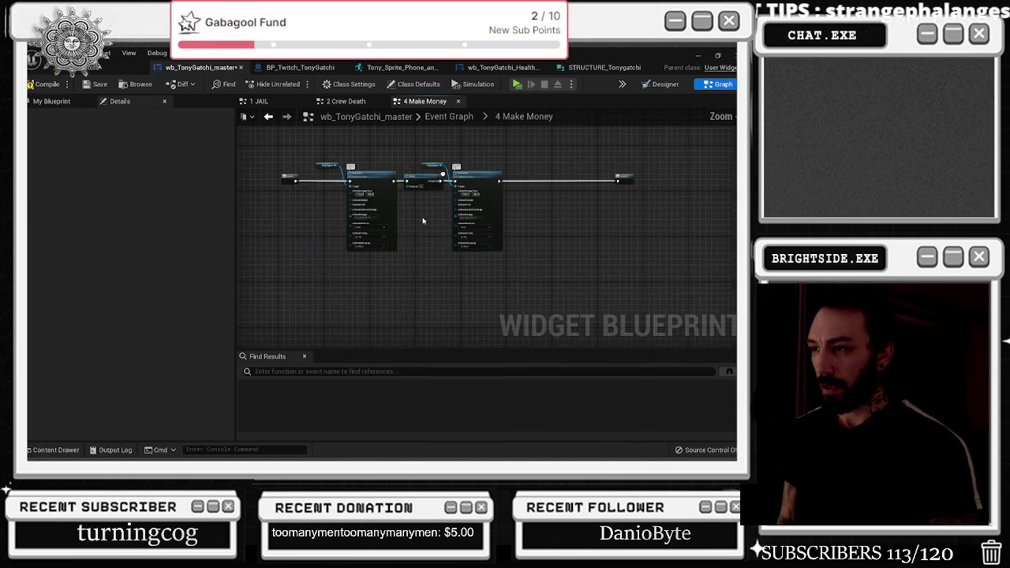
left_click(75, 450)
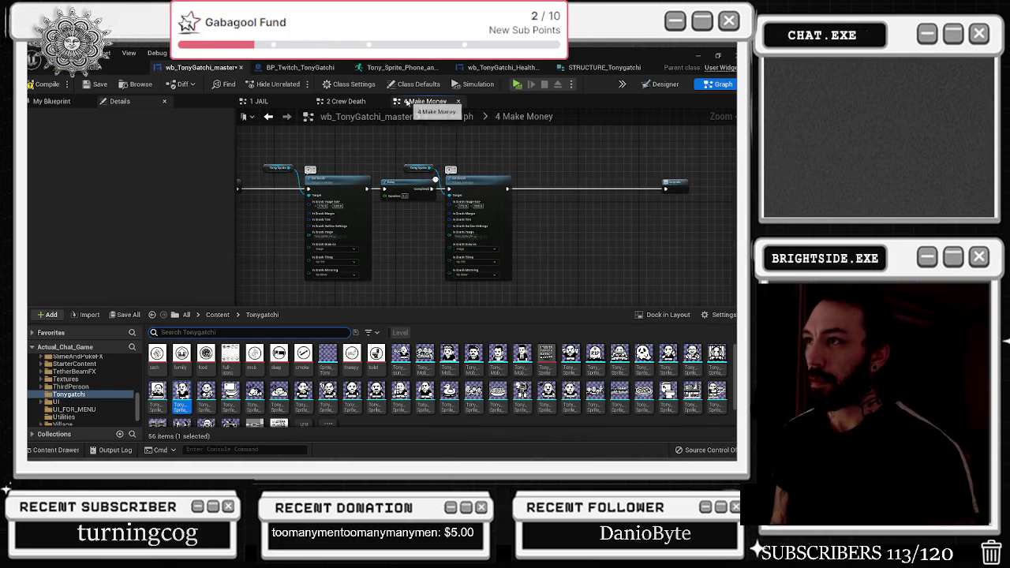
- In 2 Crew Death, feed the lower Select's Return Value into the Format node, then go back to 4 Make Money
left_click(345, 101)
left_click_drag(547, 183, 431, 222)
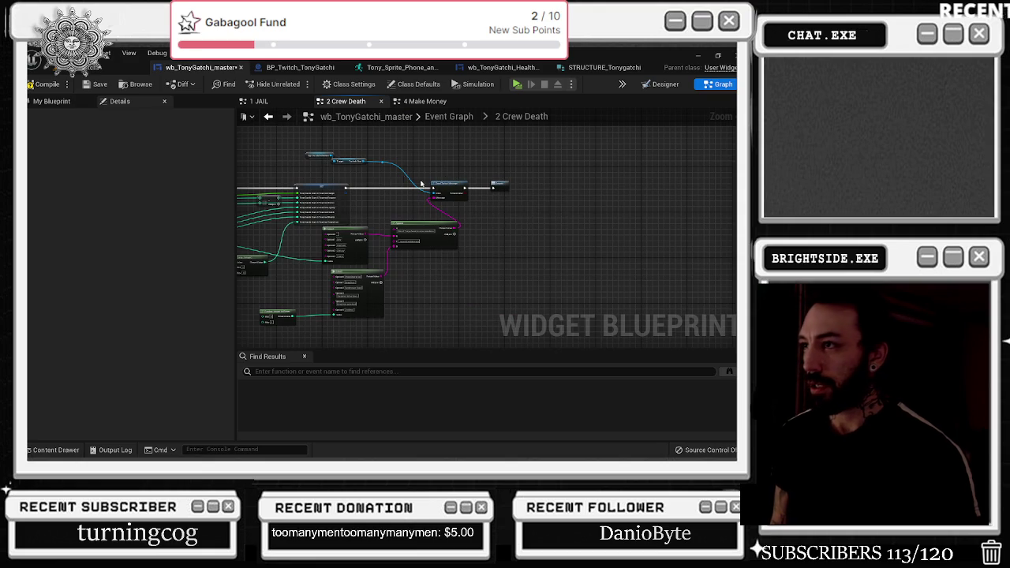
mouse_move(318, 149)
left_mouse_down()
mouse_move(492, 216)
mouse_move(459, 228)
mouse_move(463, 293)
left_mouse_up()
left_click_drag(268, 277, 302, 323)
left_click_drag(298, 286, 393, 282)
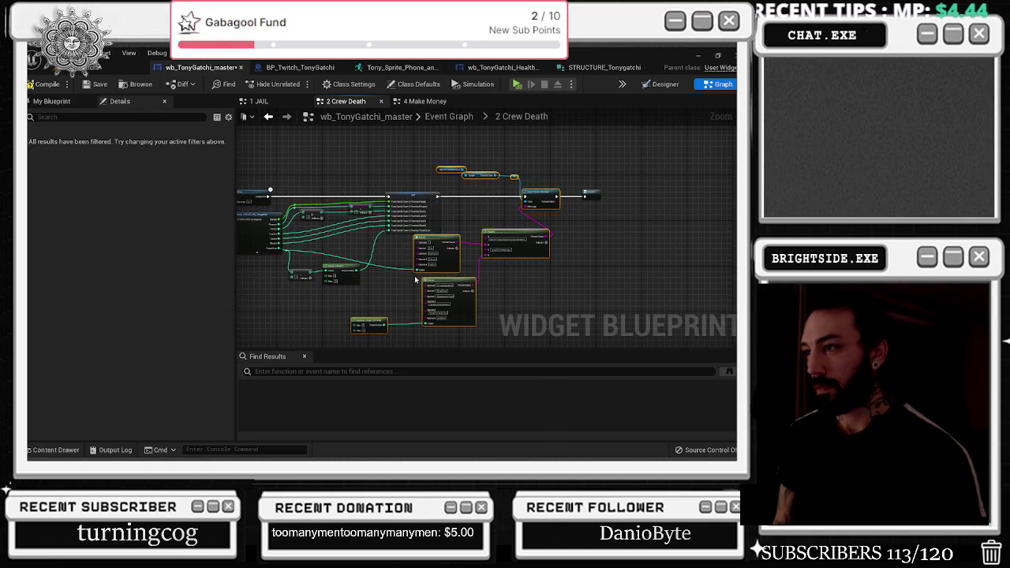
left_click_drag(486, 249, 470, 284)
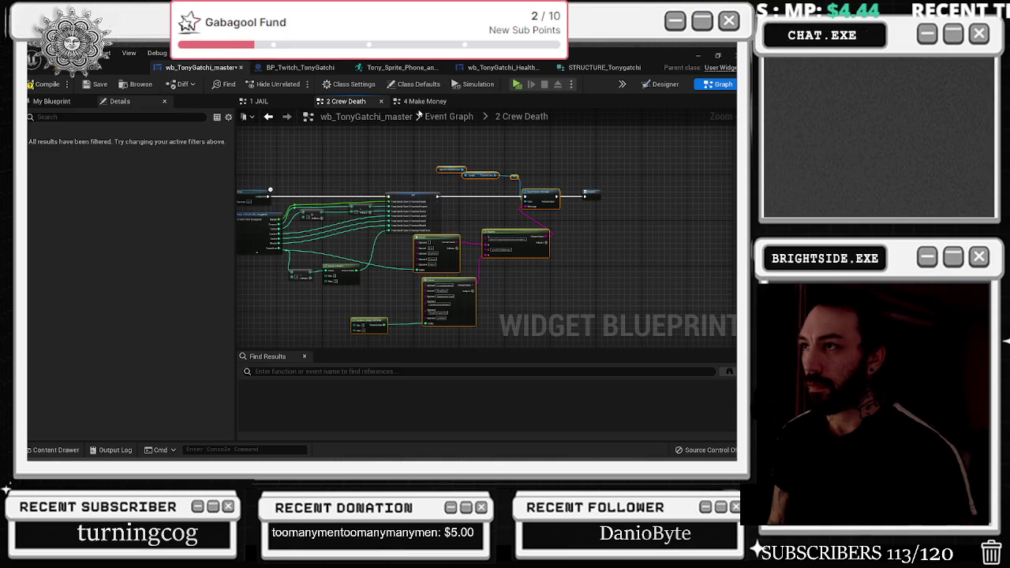
left_click(426, 101)
scroll(432, 220, "down", 4)
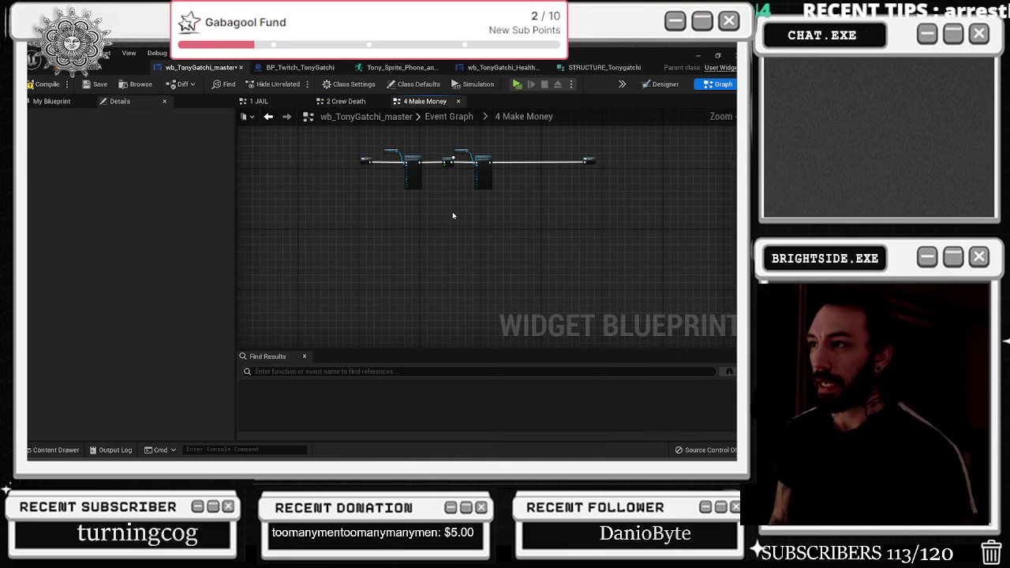
- Paste the copied Append, Select and Send Twitch Message nodes after the second Set Brush and wire them in
key("ctrl+v")
mouse_move(483, 225)
left_mouse_down()
mouse_move(528, 234)
mouse_move(560, 167)
left_mouse_up()
scroll(560, 168, "up", 5)
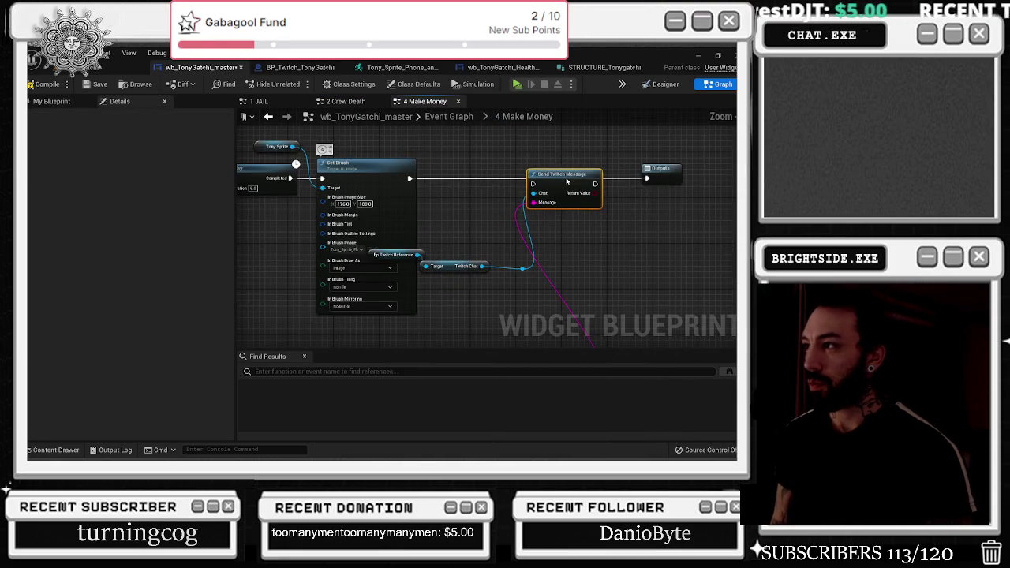
mouse_move(417, 182)
left_mouse_down()
mouse_move(654, 172)
mouse_move(517, 227)
left_mouse_up()
left_click(466, 266)
left_click_drag(466, 266, 459, 323)
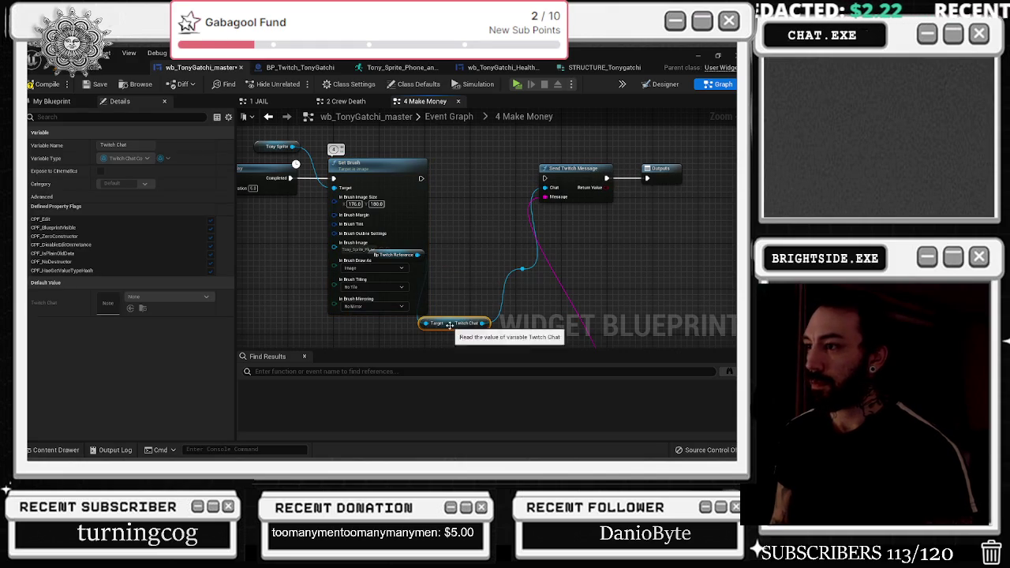
left_click_drag(384, 250, 337, 304)
left_click_drag(419, 153, 544, 152)
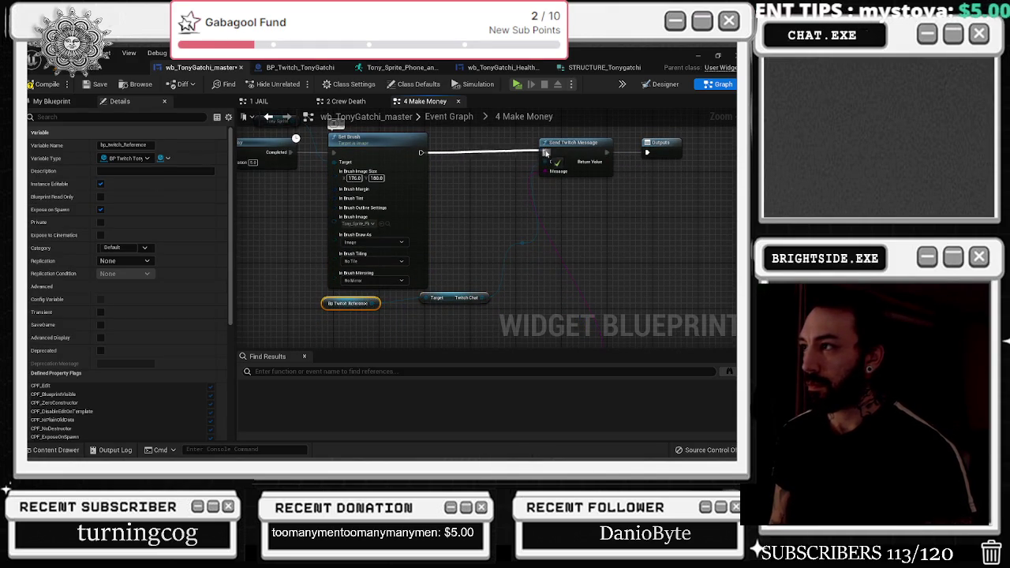
left_click(523, 244)
mouse_move(518, 251)
left_mouse_down()
mouse_move(494, 194)
mouse_move(494, 164)
left_mouse_up()
- Move both Select nodes and the Append node left and retype the Append A text ending 'successfully made money.'
scroll(515, 115, "down", 5)
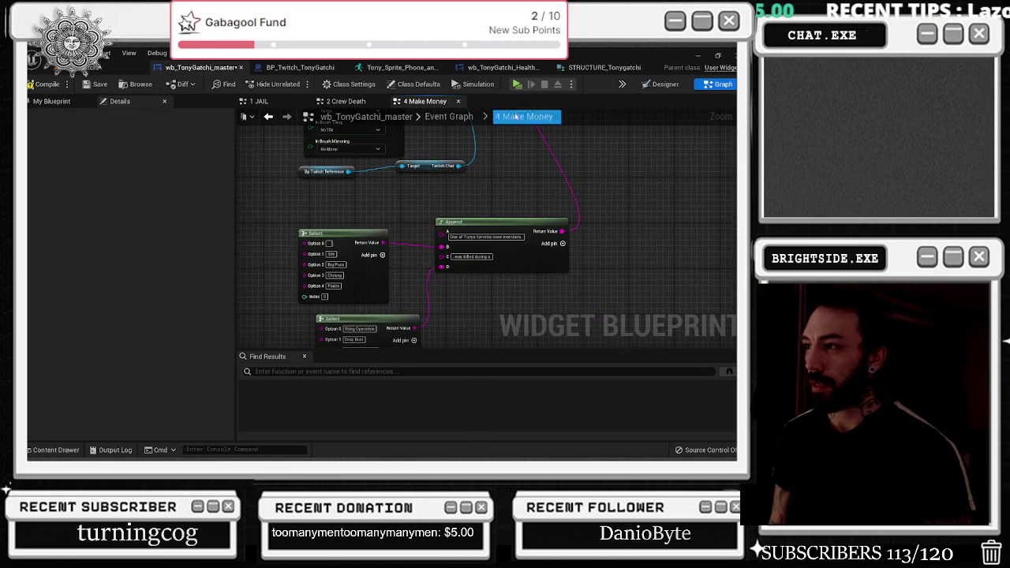
left_click_drag(353, 205, 458, 319)
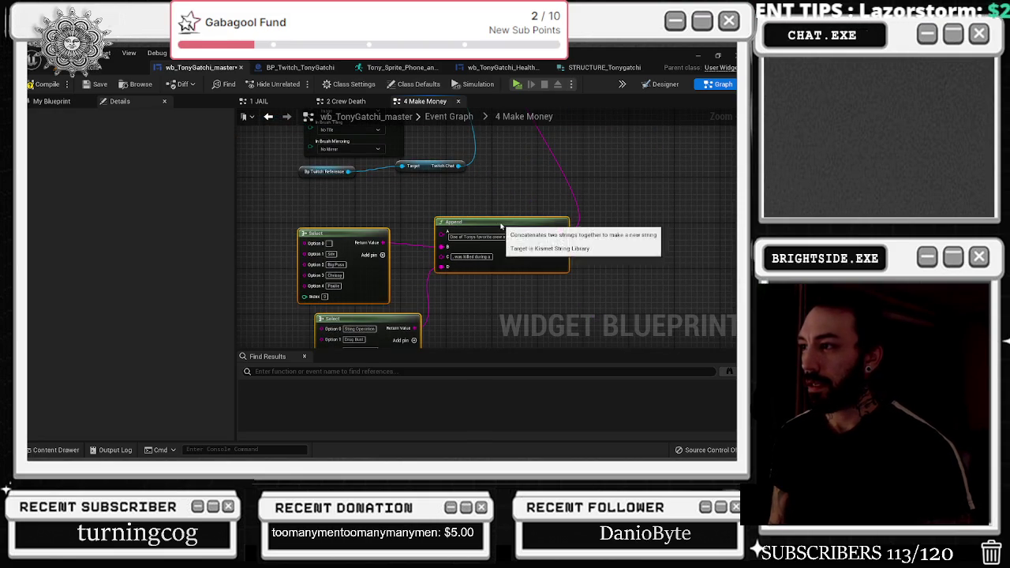
left_click_drag(504, 222, 439, 208)
left_click_drag(517, 166, 562, 165)
left_click(467, 218)
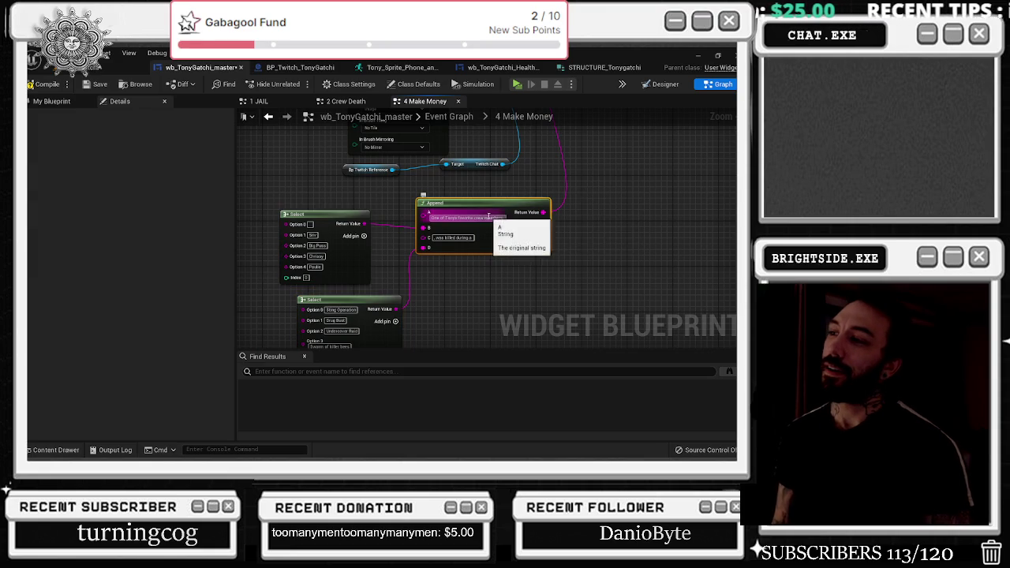
key("BackSpace")
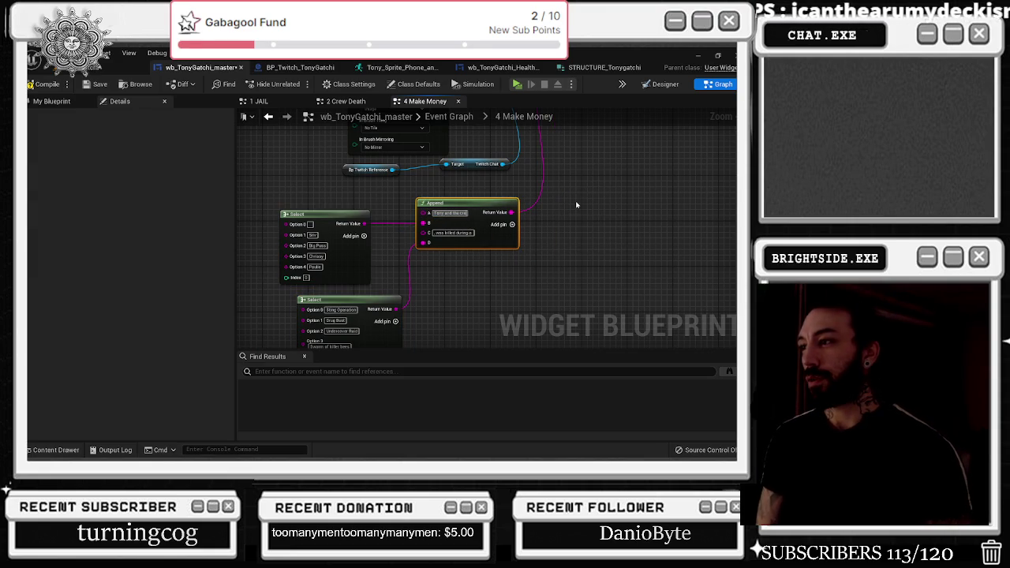
type("successful")
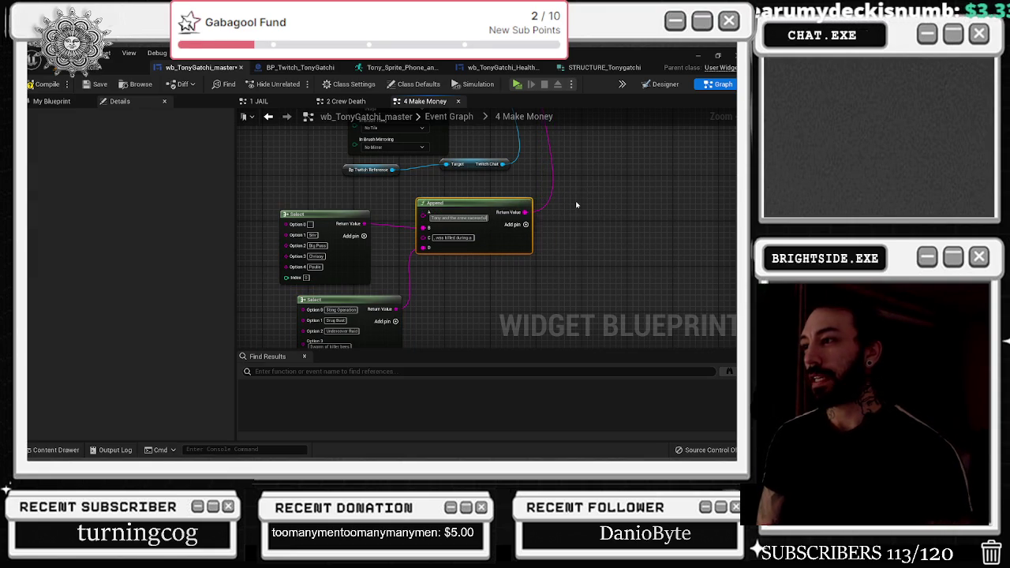
type("ly made")
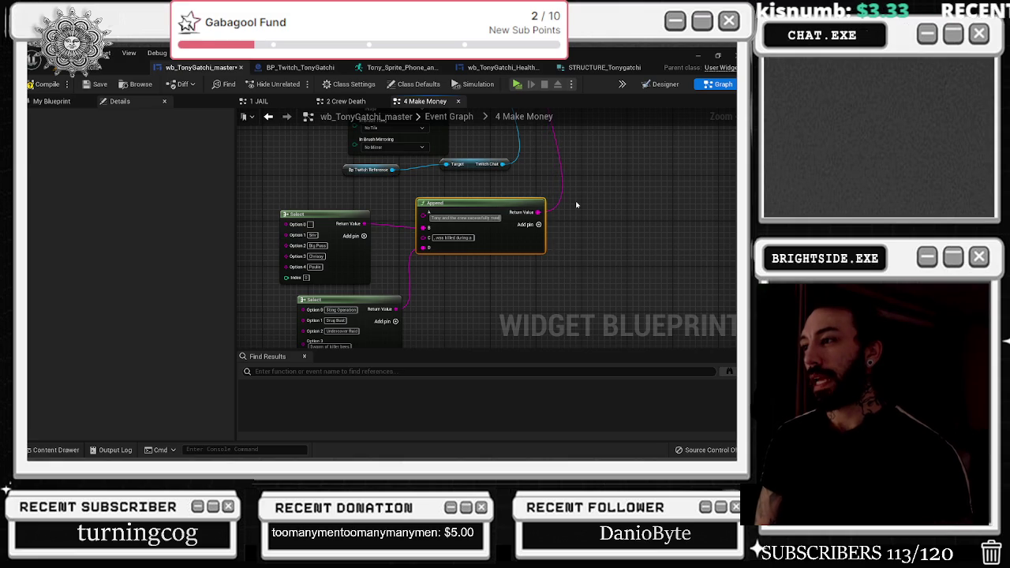
type(" money")
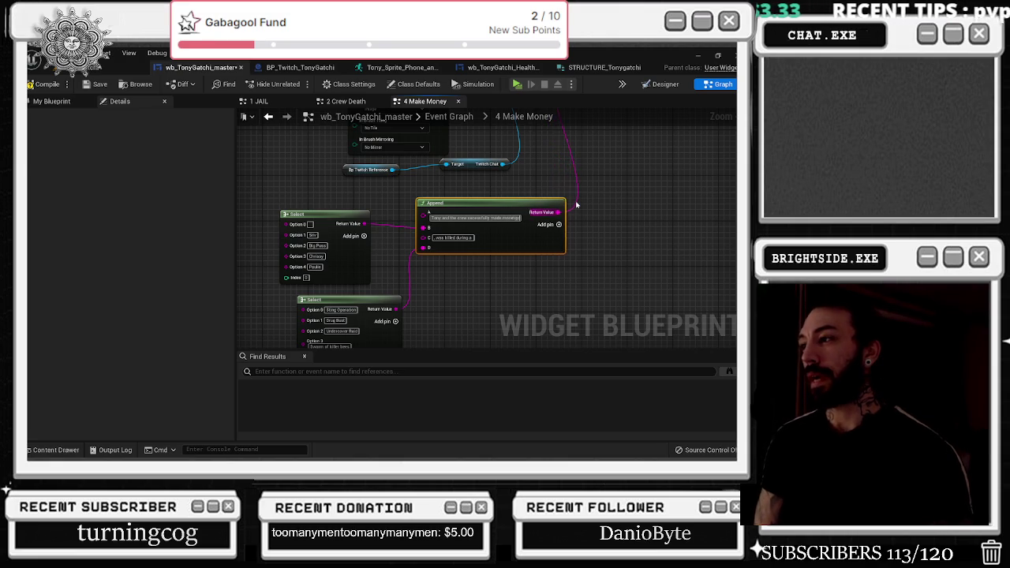
type(".")
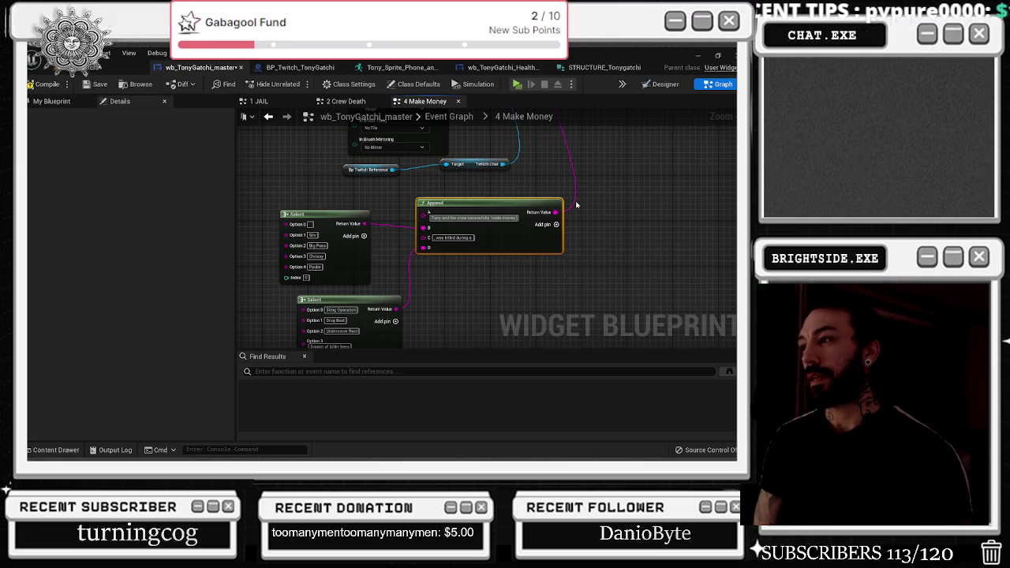
- Trim 'money' from the Append A text and comment the upper Select node 'amount of money'
key("BackSpace")
key("BackSpace")
key("BackSpace")
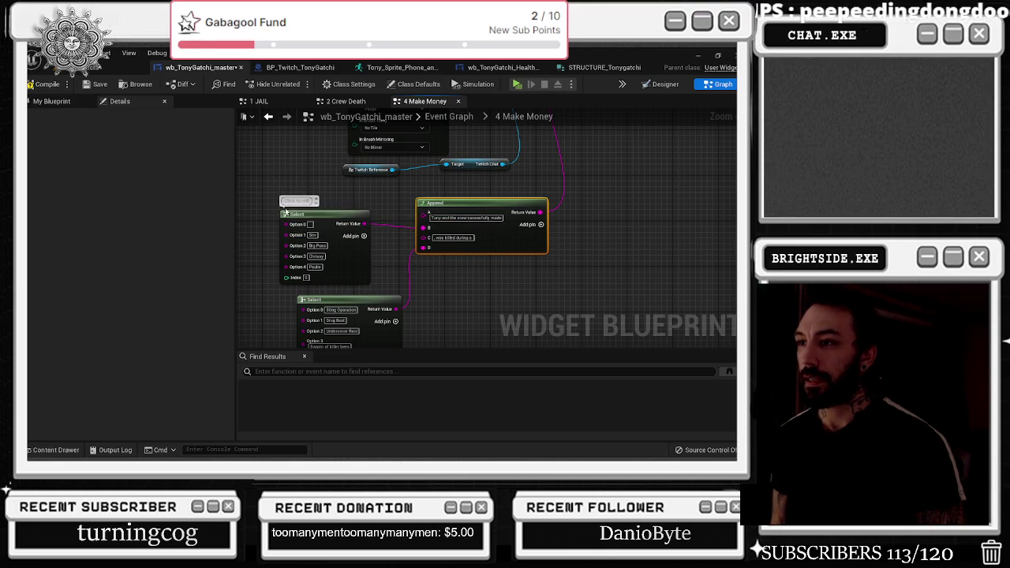
left_click(298, 200)
type("amount of money")
key("Return")
left_click_drag(386, 200, 436, 185)
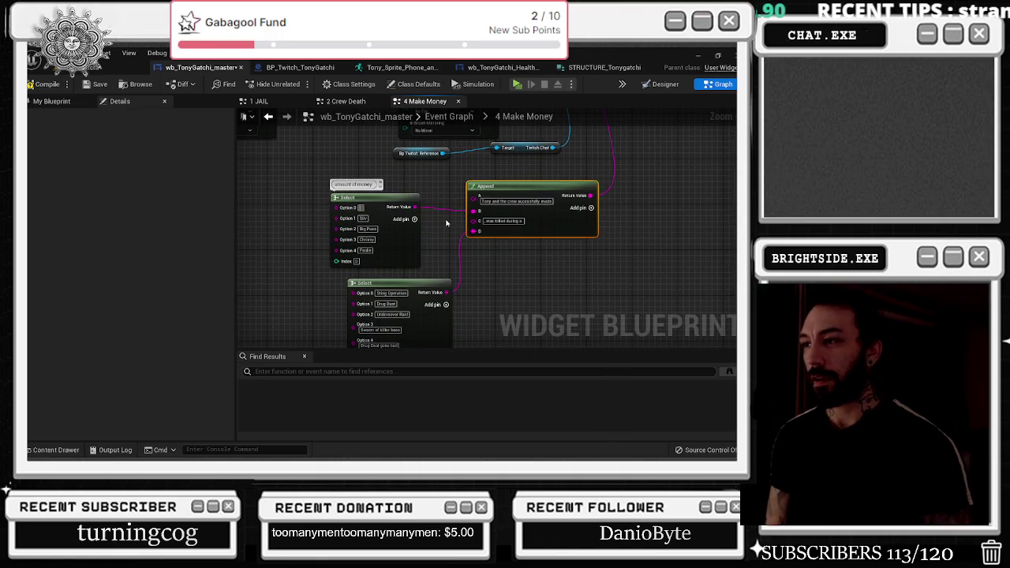
- Replace the upper Select node's option strings with numbers, entering 10 for Option 4
right_click(445, 223)
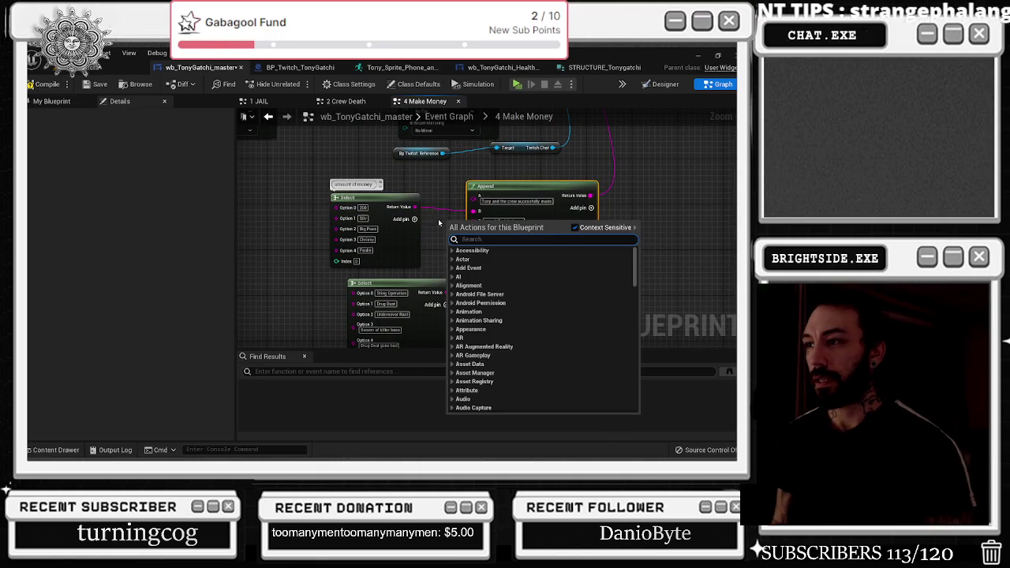
left_click(383, 219)
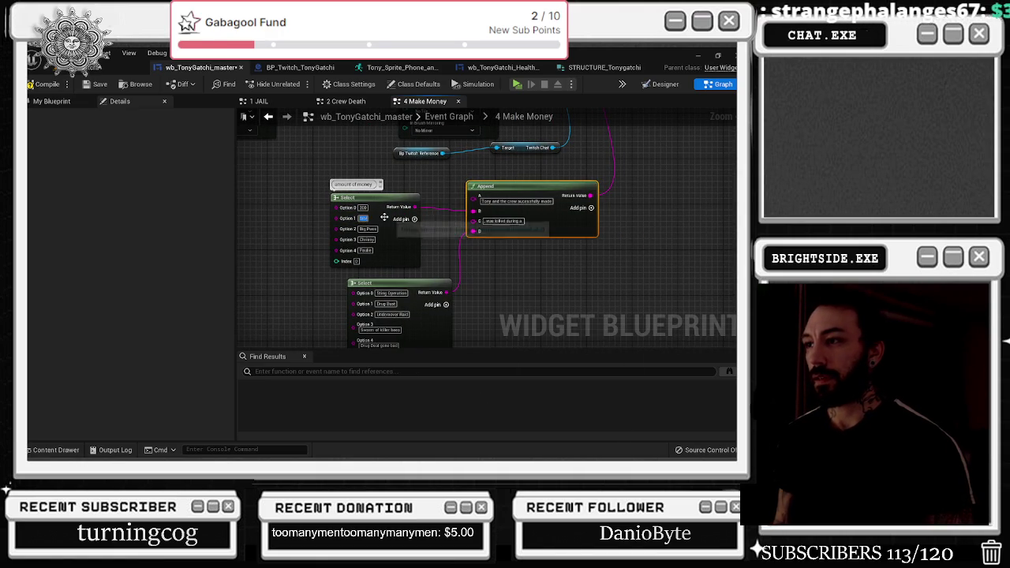
left_click(384, 217)
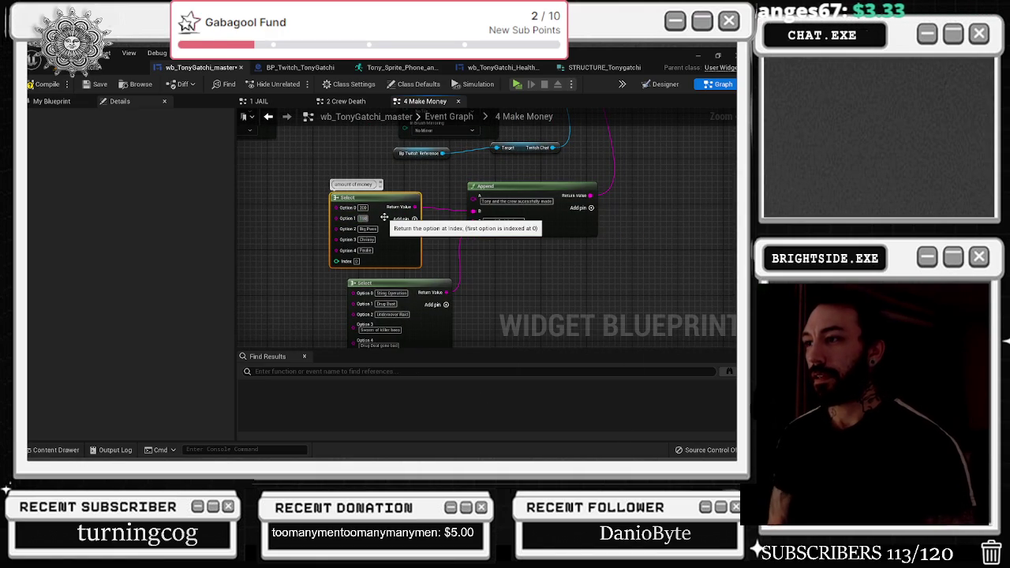
left_click(368, 228)
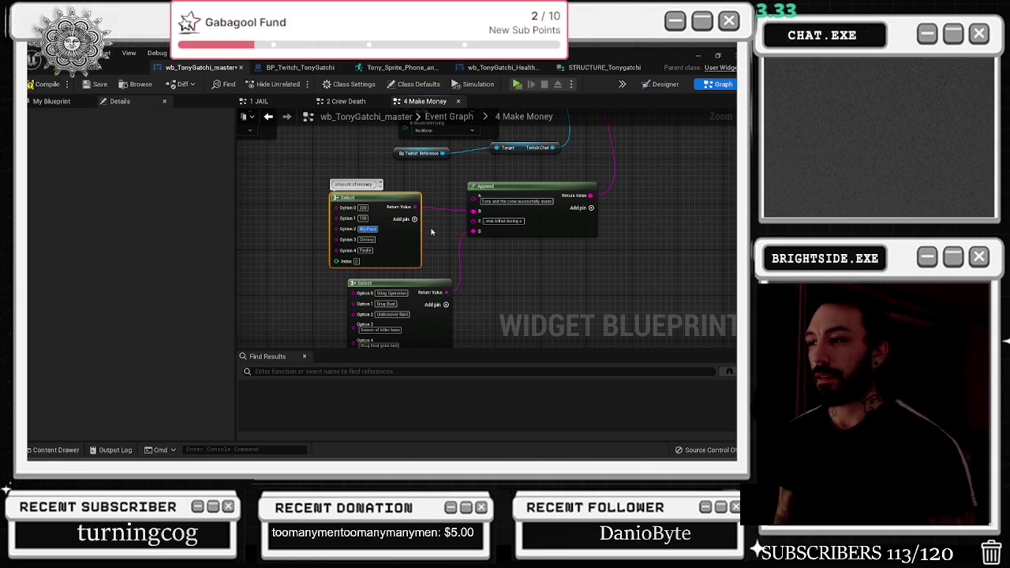
key("BackSpace")
type("60")
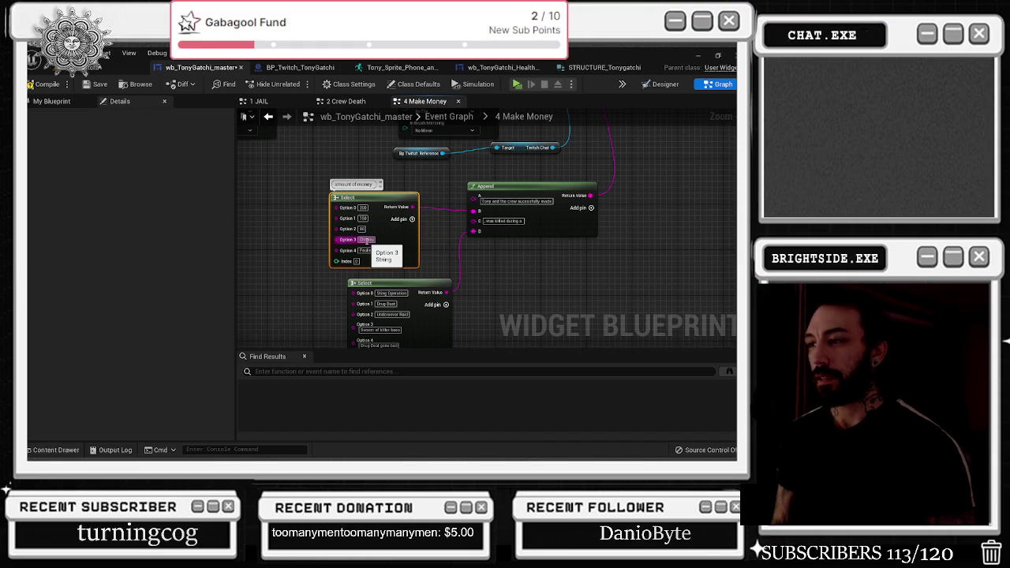
left_click(365, 239)
key("BackSpace")
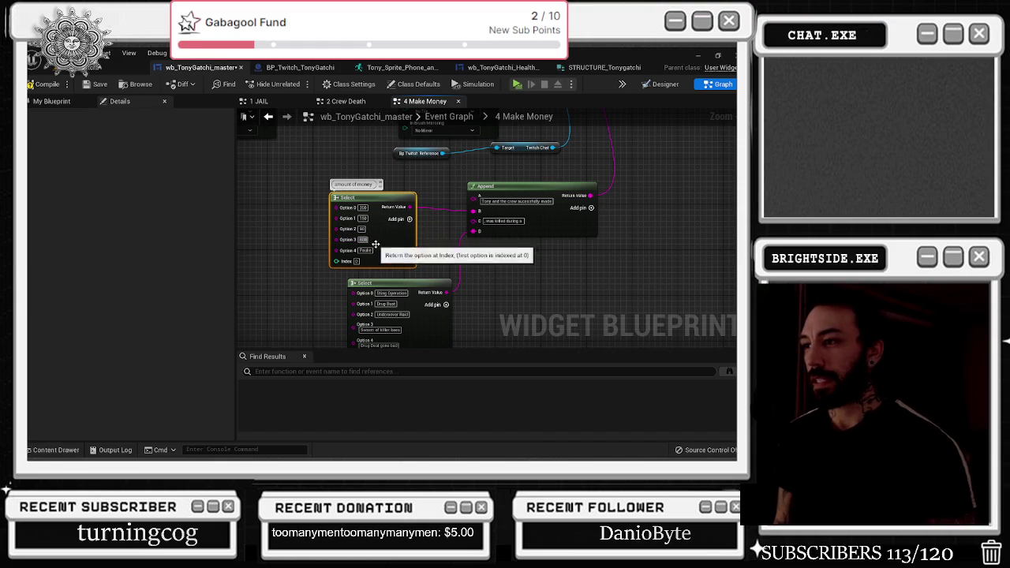
left_click(366, 250)
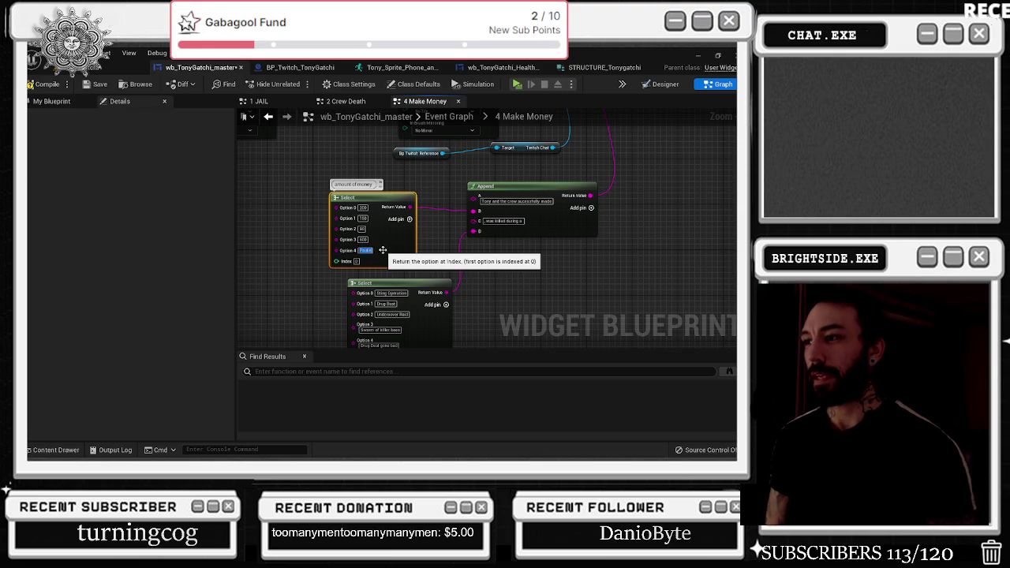
type("100")
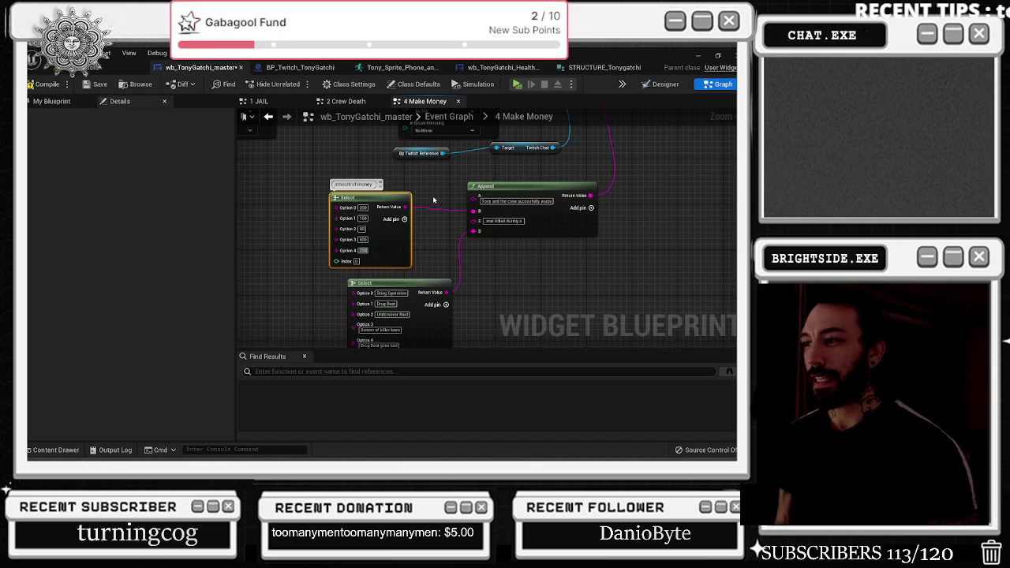
- Add option pins up to Option 7 and fill in the amounts 0, 900 and 300
left_click(404, 218)
left_click(404, 219)
left_click_drag(362, 207, 300, 206)
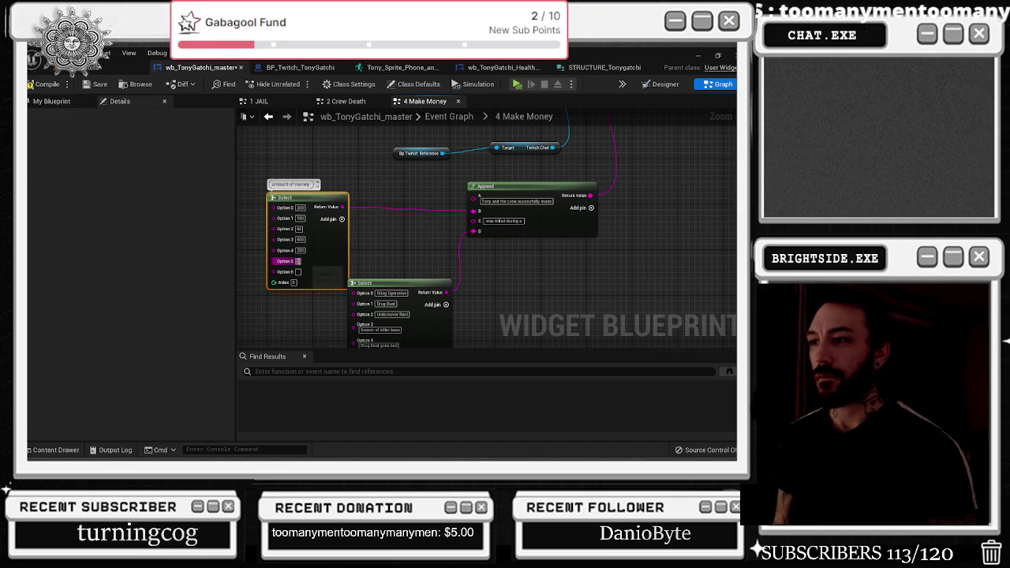
type("200")
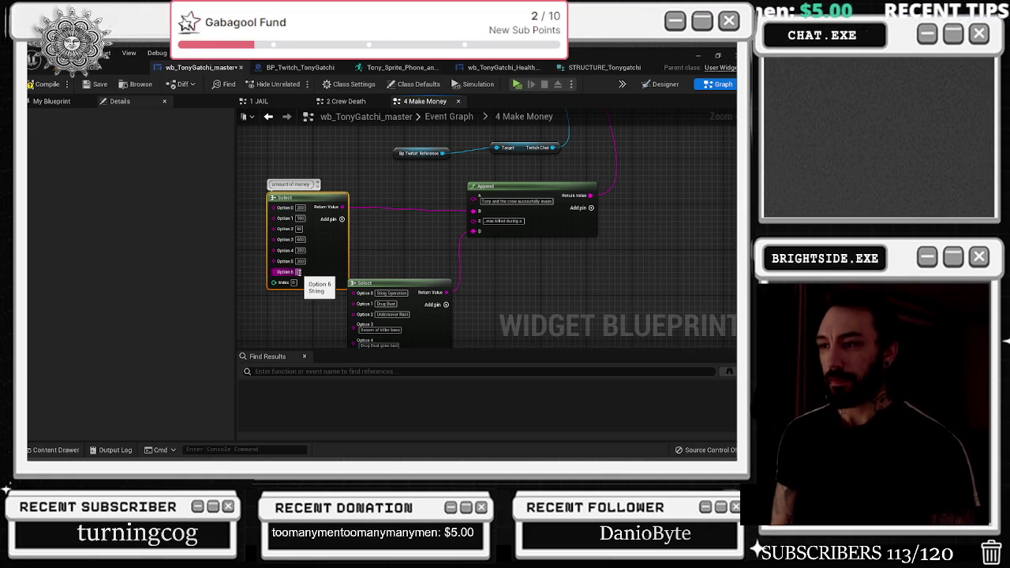
left_click(299, 271)
type("900")
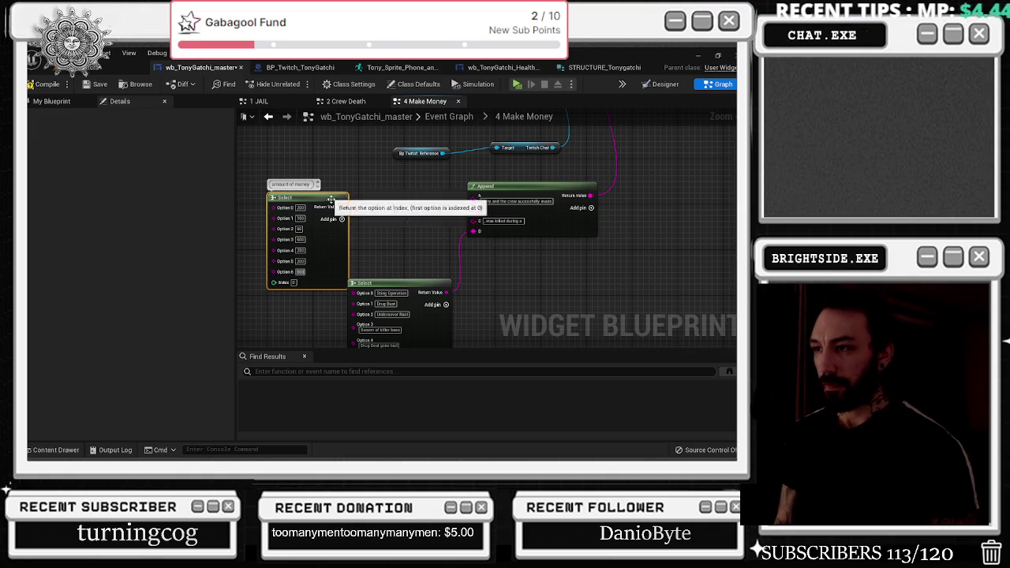
left_click(341, 218)
left_click(299, 283)
type("300")
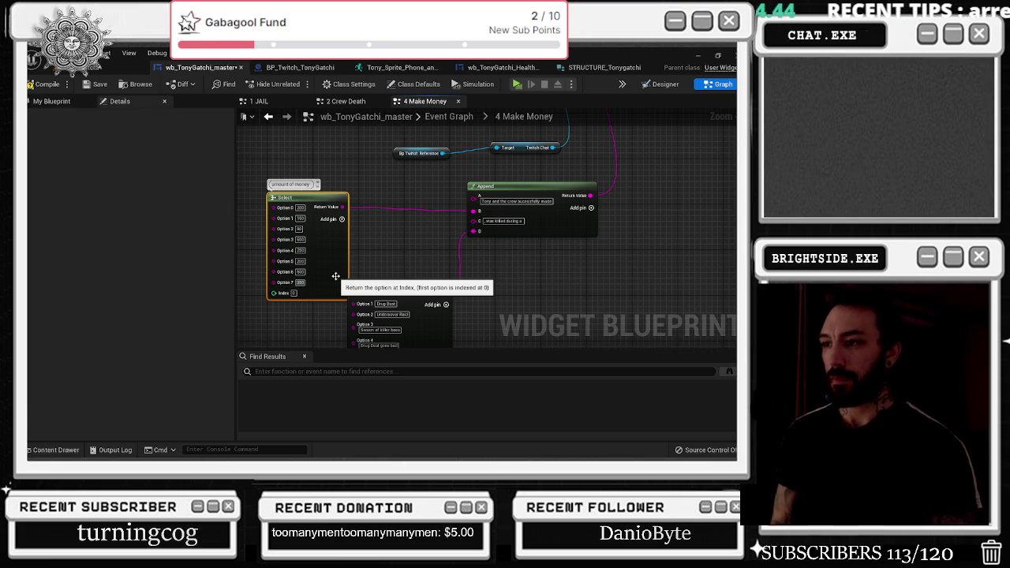
mouse_move(335, 276)
left_mouse_down()
mouse_move(470, 242)
mouse_move(469, 255)
mouse_move(407, 249)
left_mouse_up()
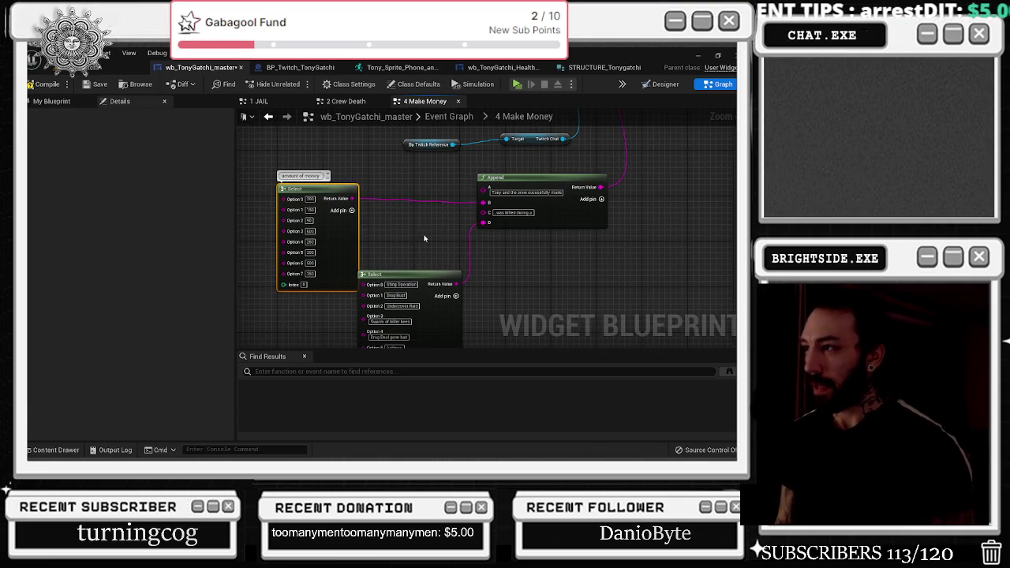
- Touch up the Append node's A text and nudge the upper Select node slightly
left_click(550, 194)
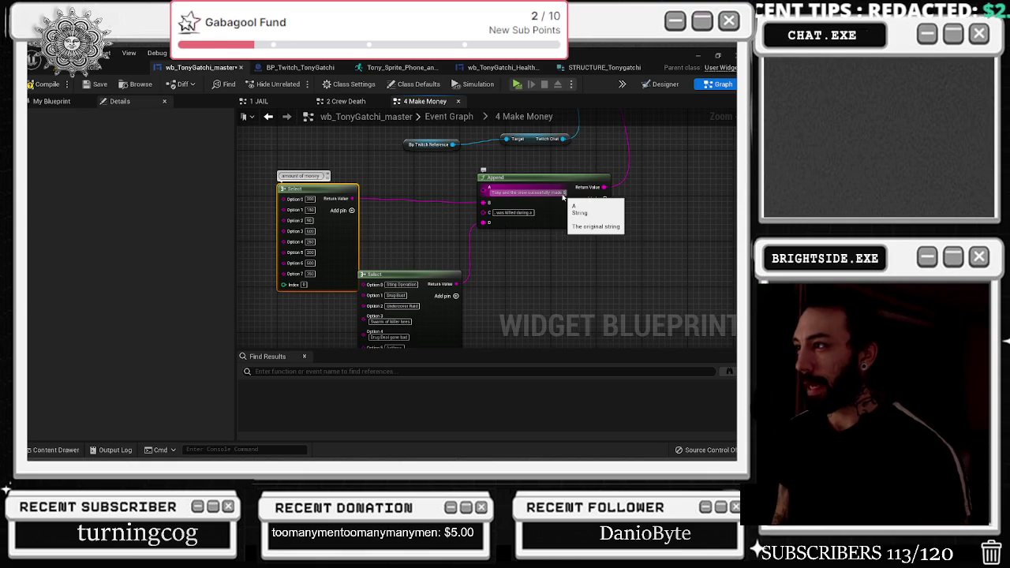
left_click(537, 199)
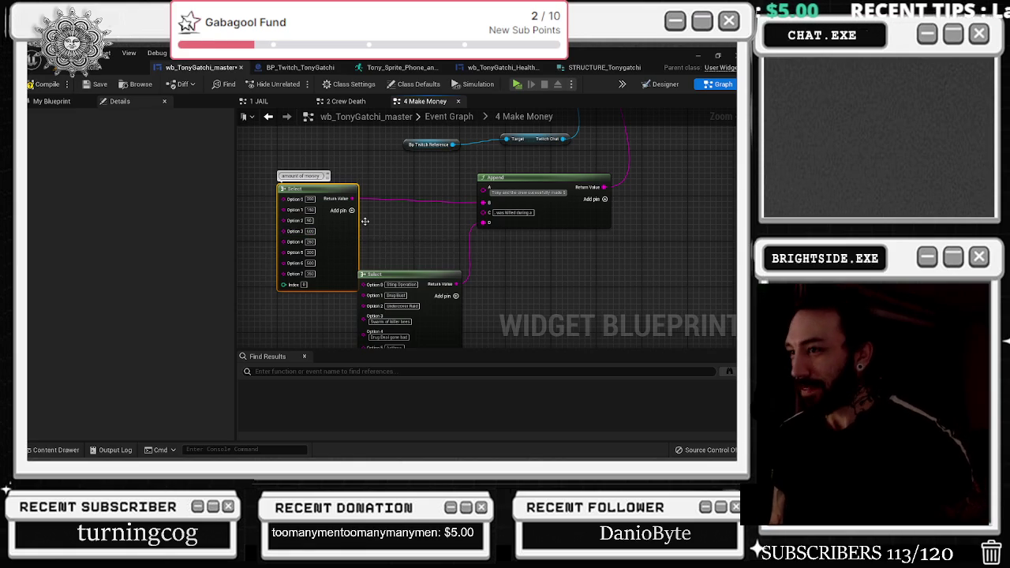
left_click_drag(341, 225, 332, 235)
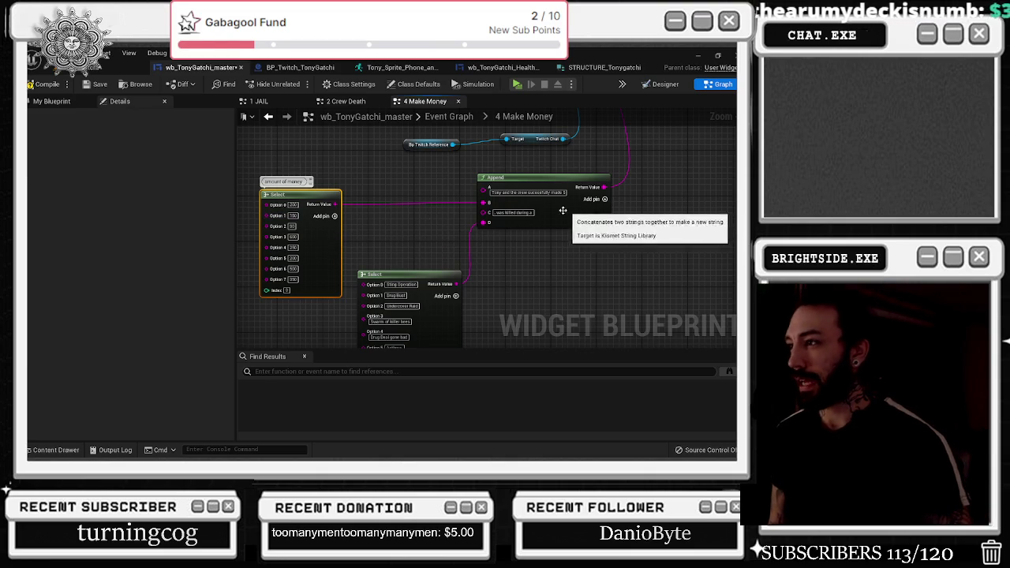
- Delete 'was killed during a' from the Append node's C string, then move to the lower Select node
left_click(508, 213)
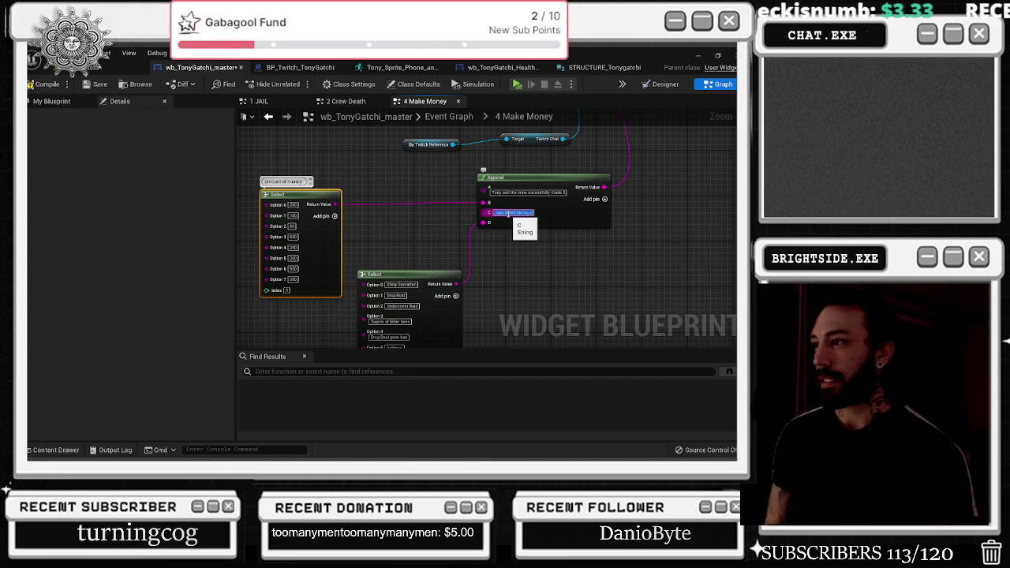
key("BackSpace")
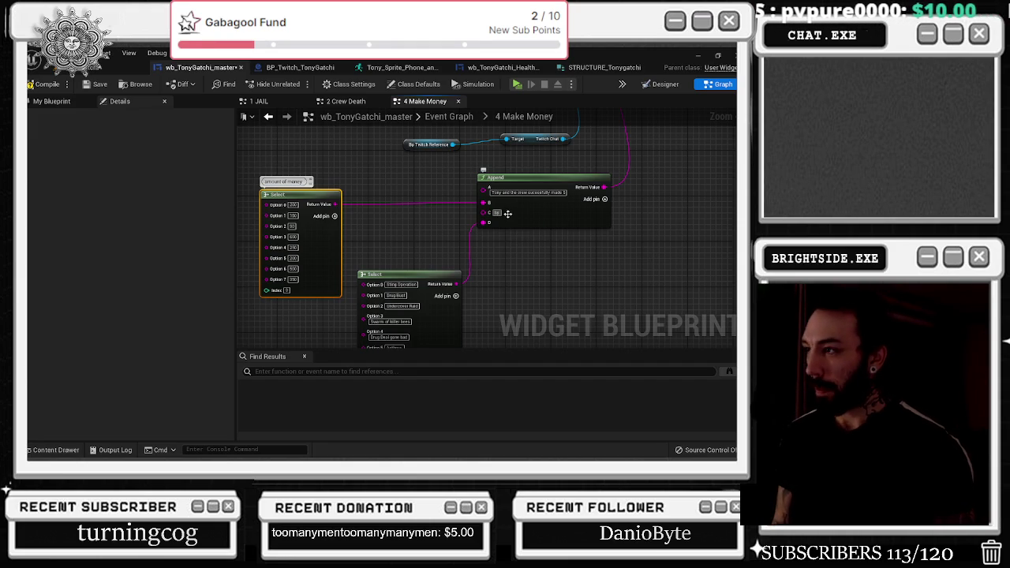
scroll(505, 219, "down", 1)
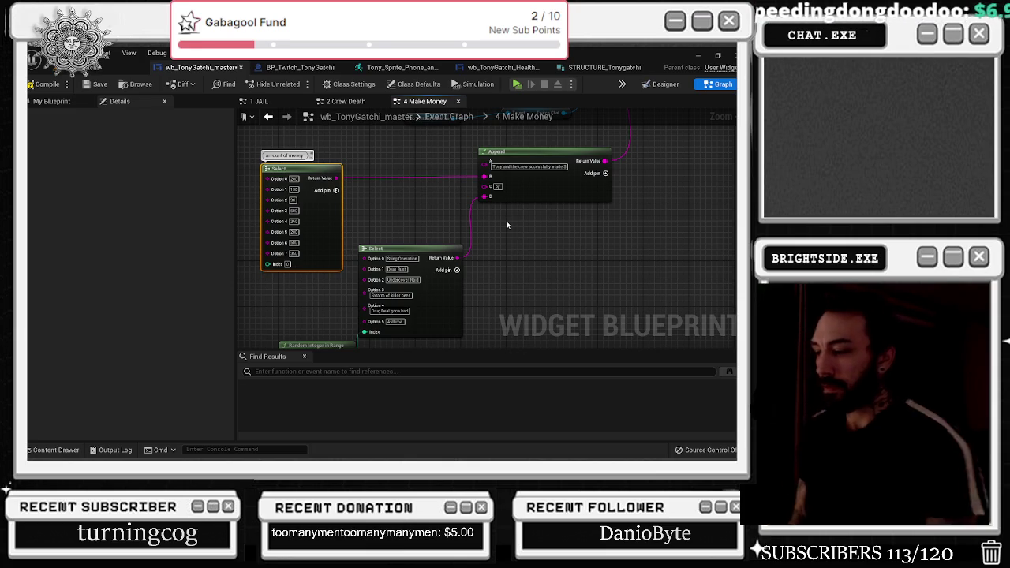
left_click(404, 259)
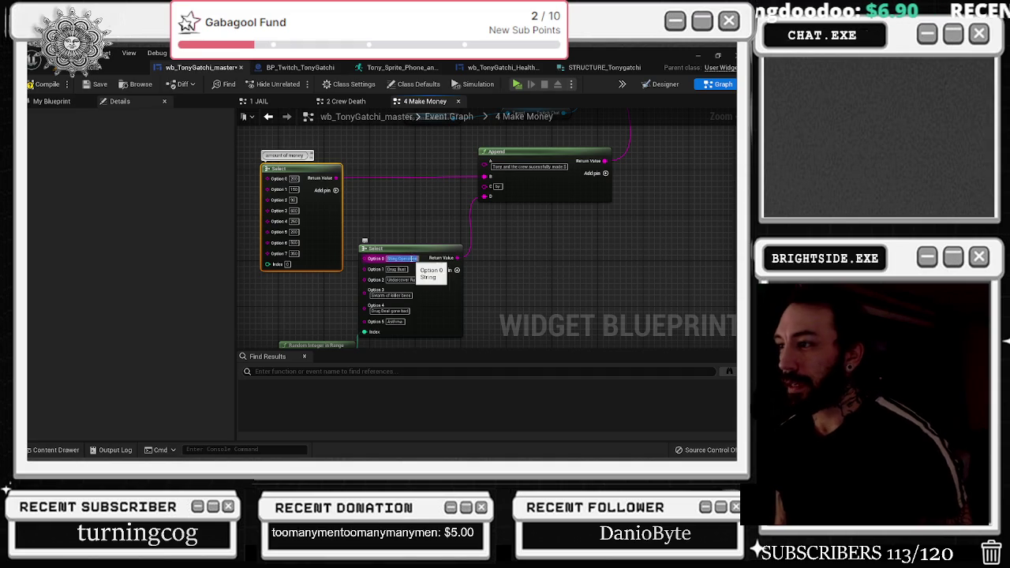
- Replace Options 0 and 1 of the lower Select node with new money schemes like 'Extorting a Gambling Addict'
key("BackSpace")
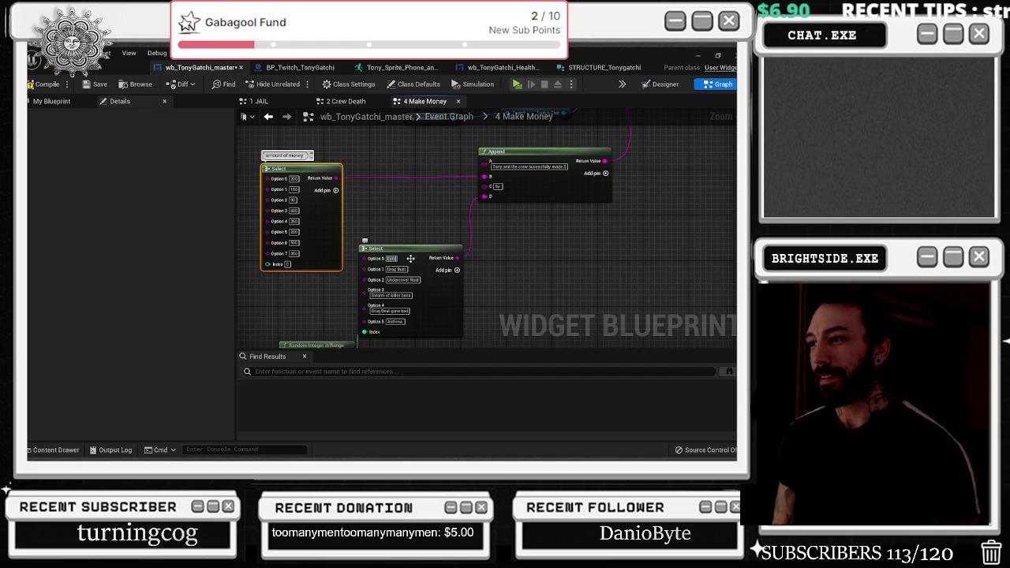
type("ing a S")
key("Return")
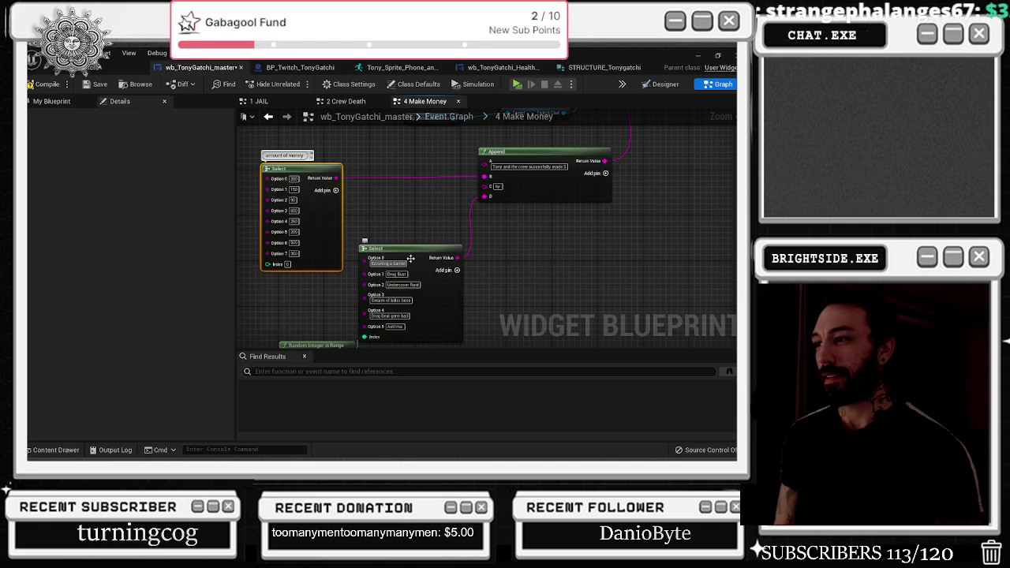
left_click(410, 258)
type("dict")
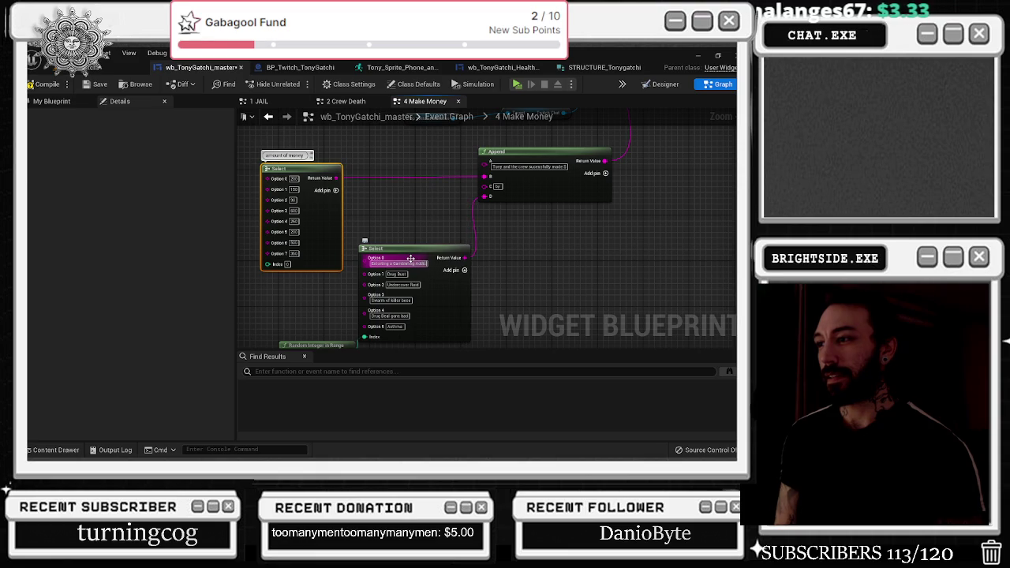
left_click(397, 274)
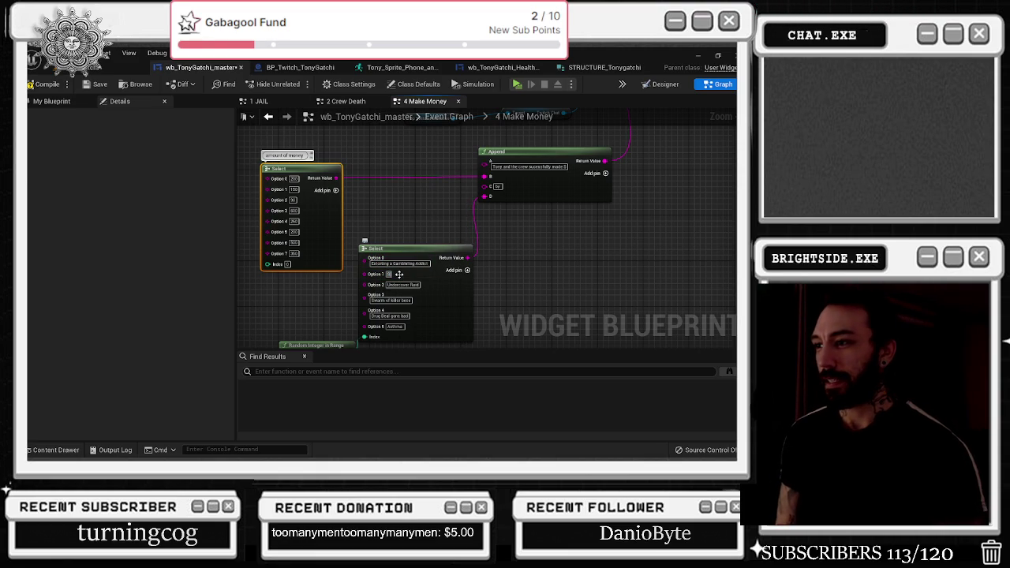
type("atch card")
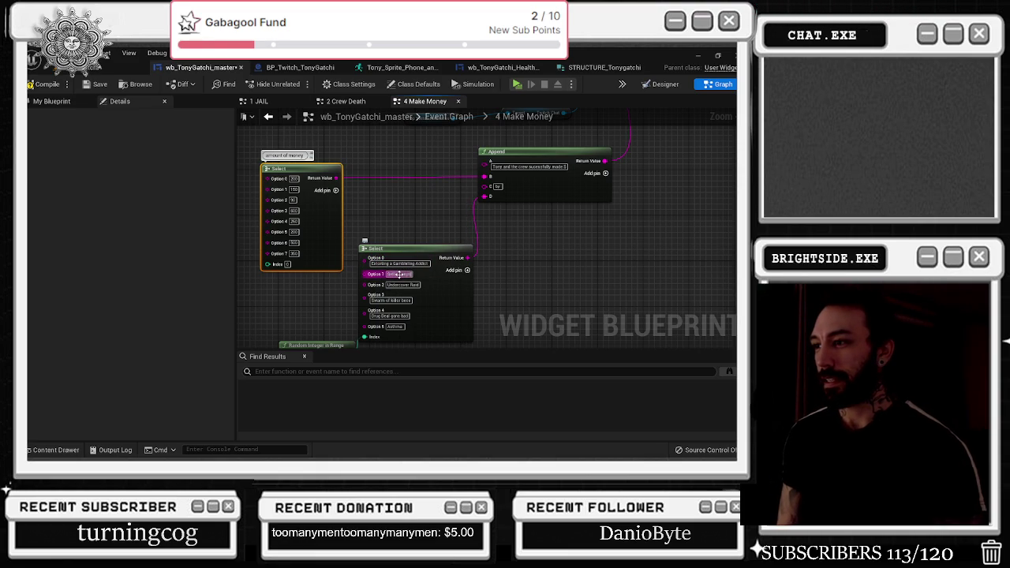
key("Return")
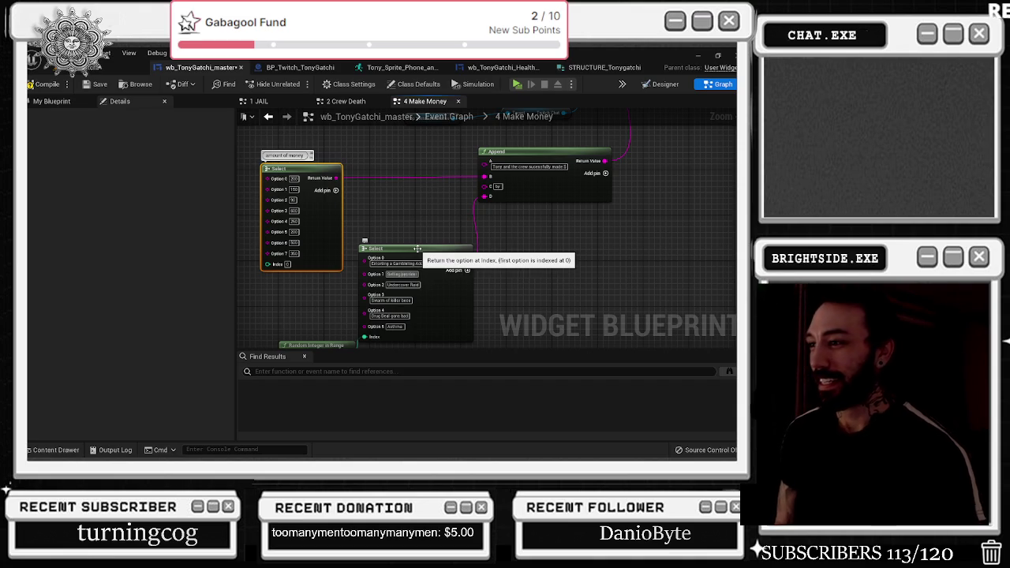
- Replace Option 2's 'Undercover Raid' with a new money-making scheme
left_click(407, 284)
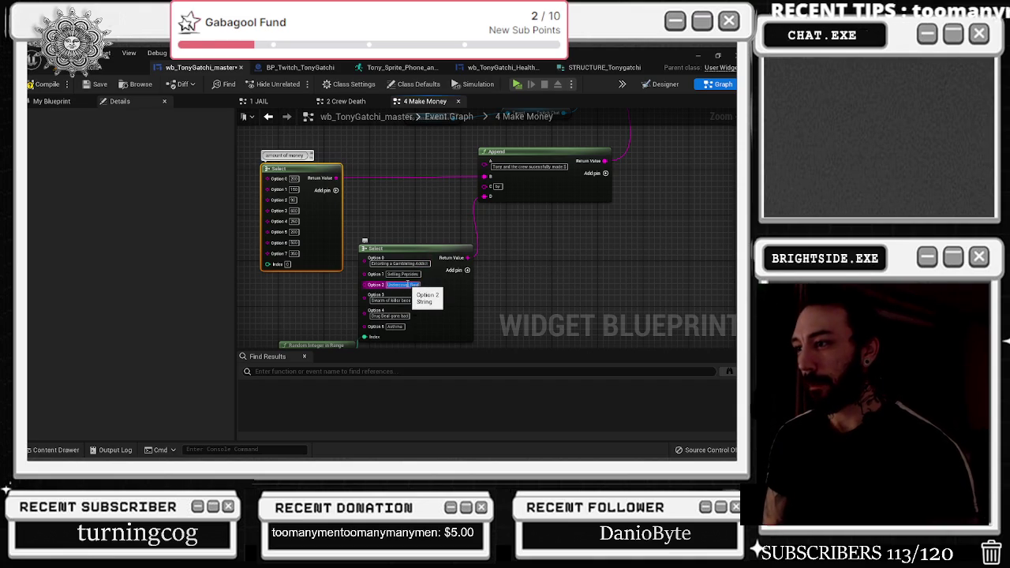
key("BackSpace")
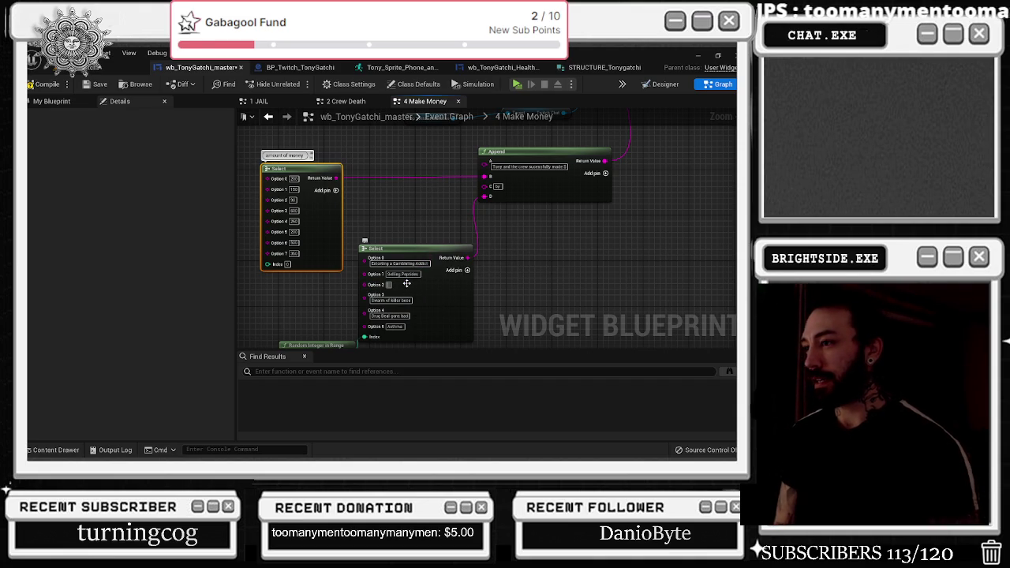
type("Heisting Poker")
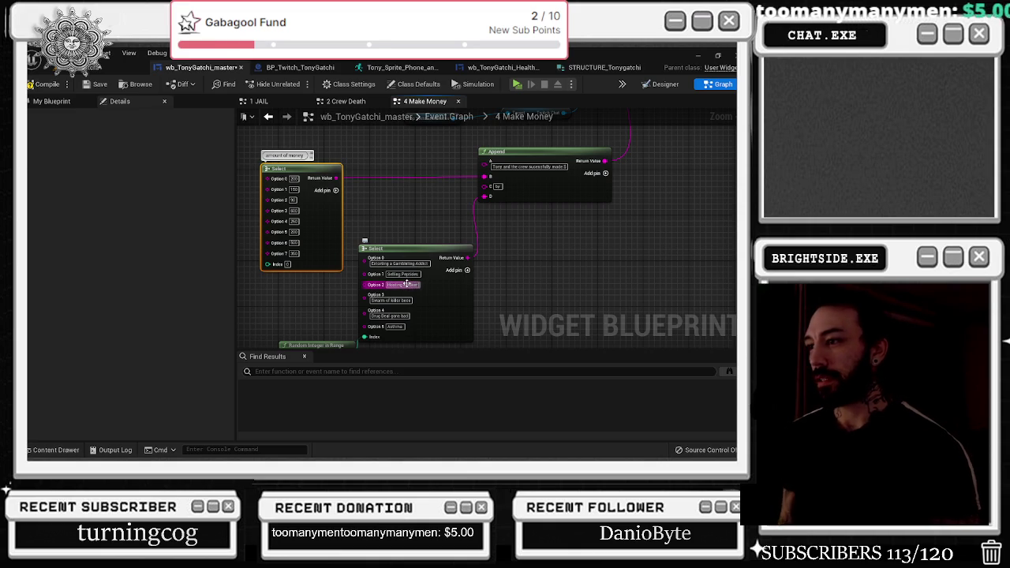
left_click(362, 201)
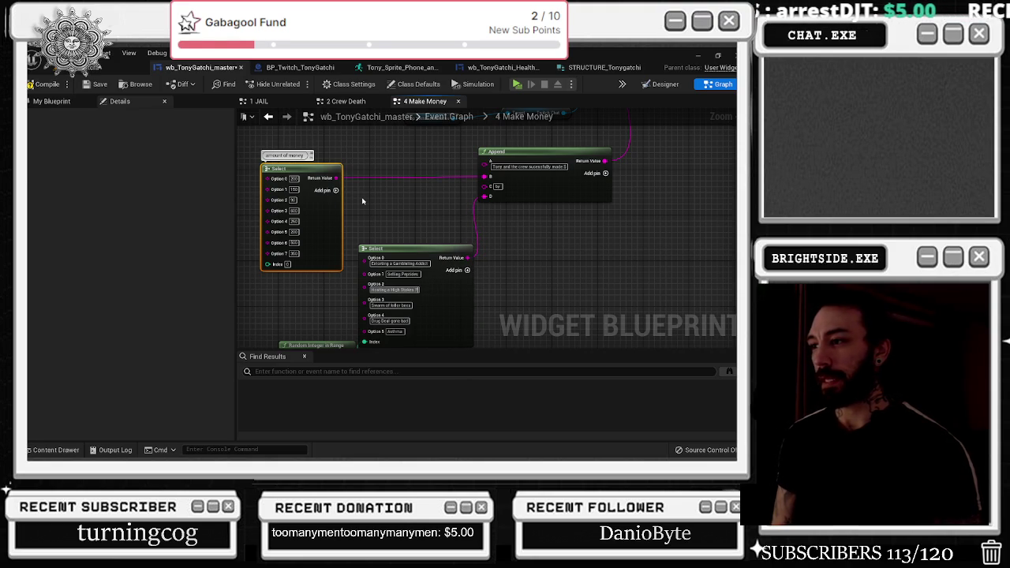
type("oker night")
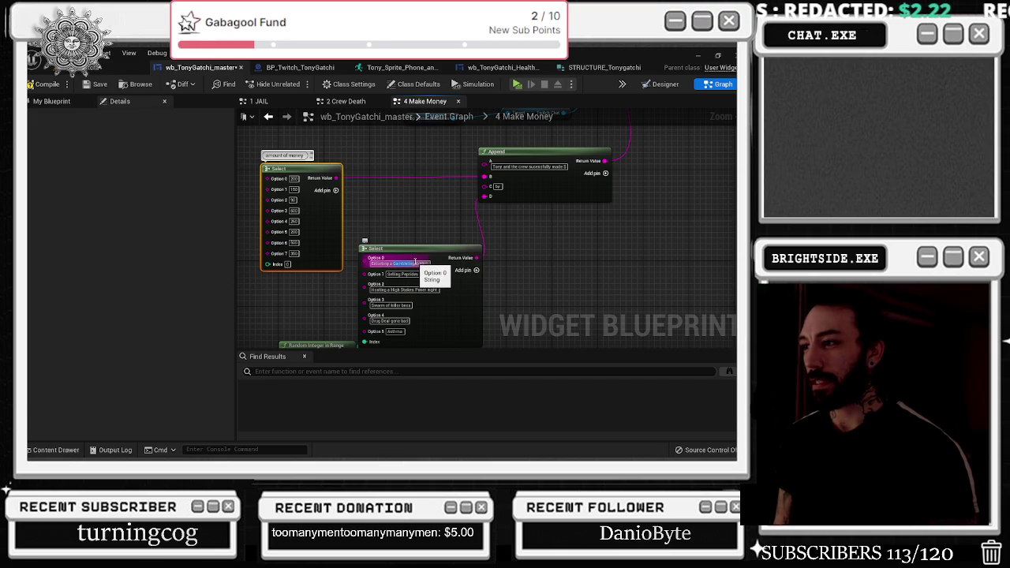
key("alt+Tab")
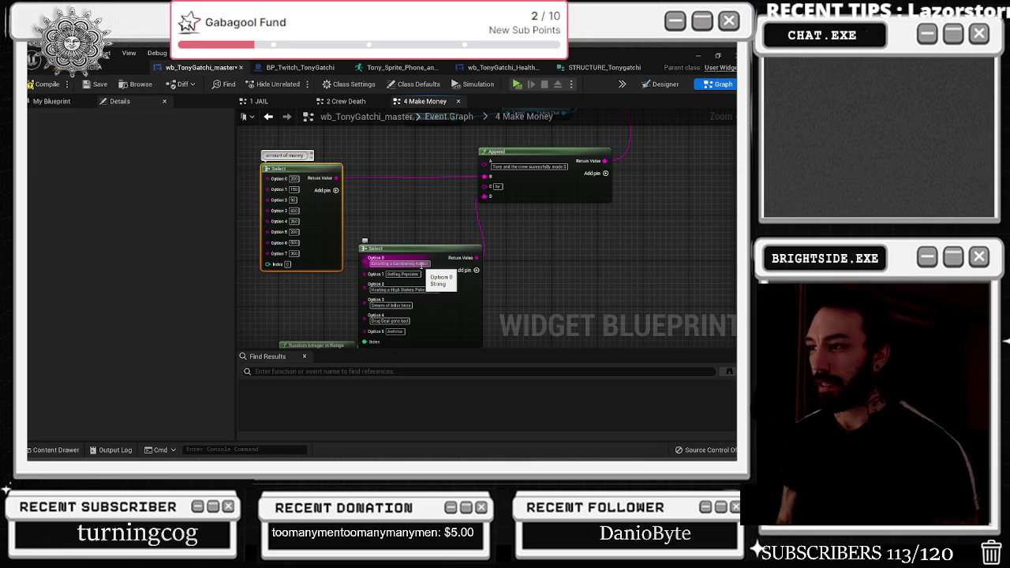
left_click(417, 228)
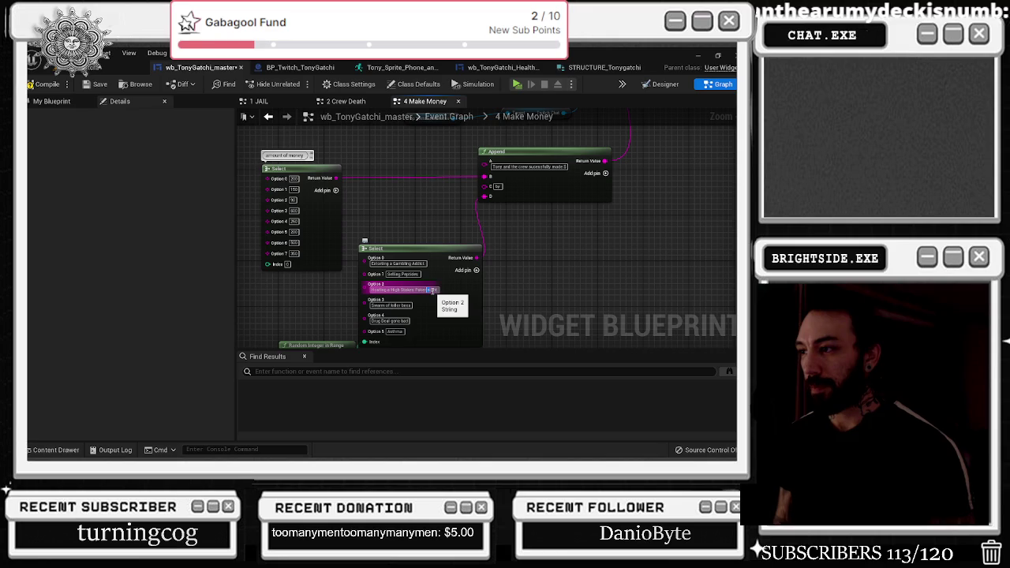
type("ght")
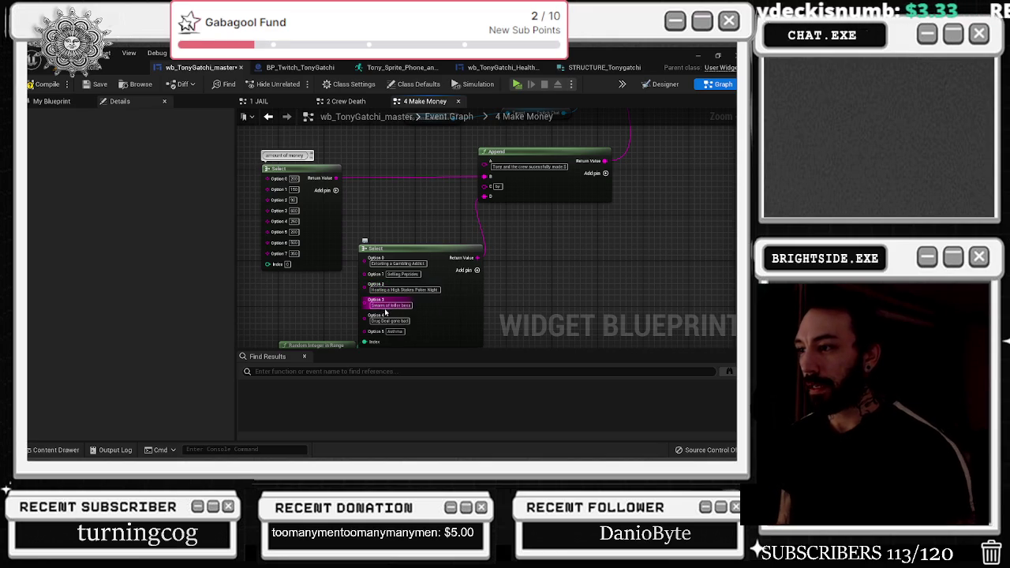
- Rewrite Option 3 as 'Robbing a Rival Families Bud Shipments'
left_click(390, 306)
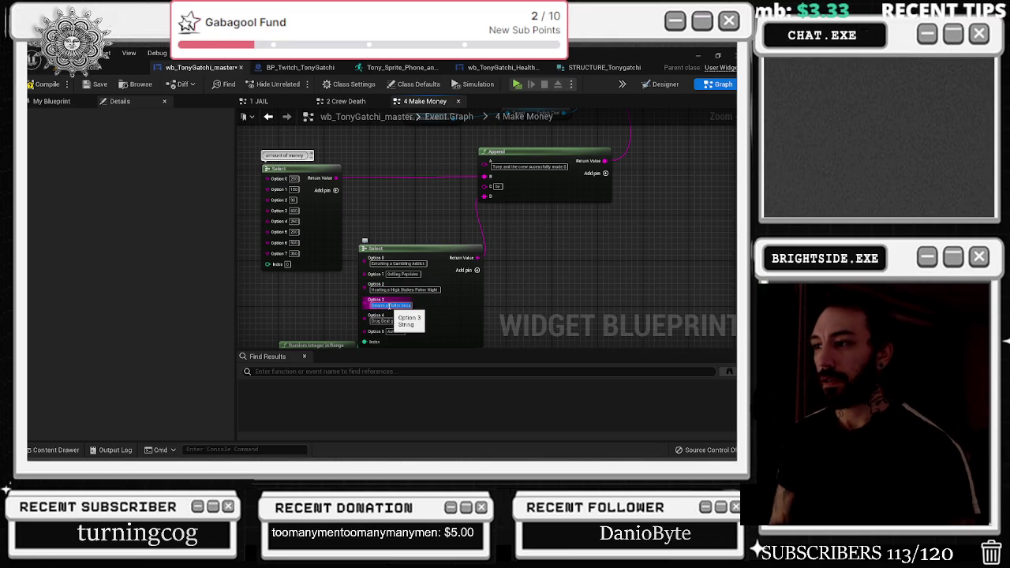
type("Robbing a rival f")
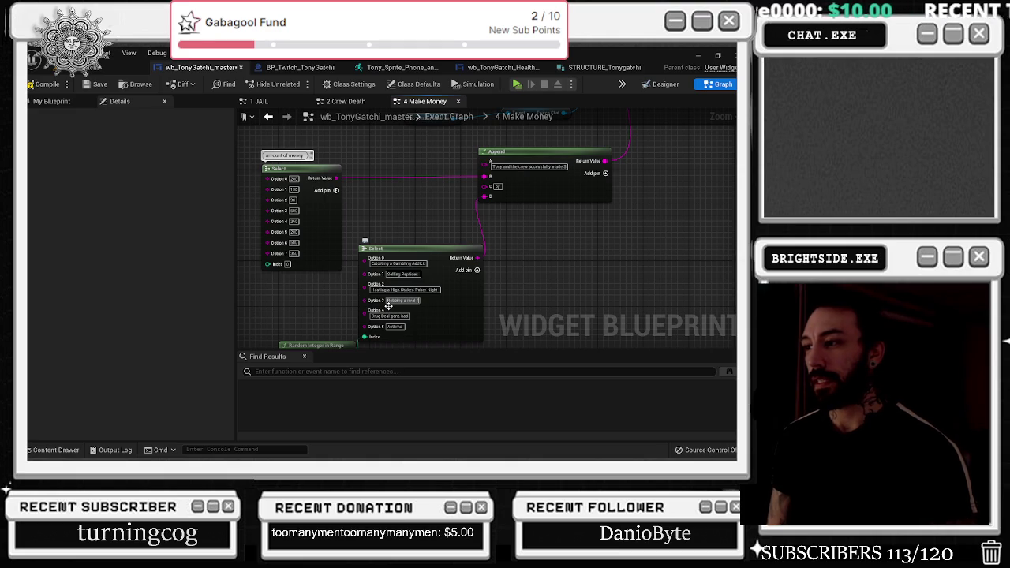
key("BackSpace")
key("BackSpace")
key("BackSpace")
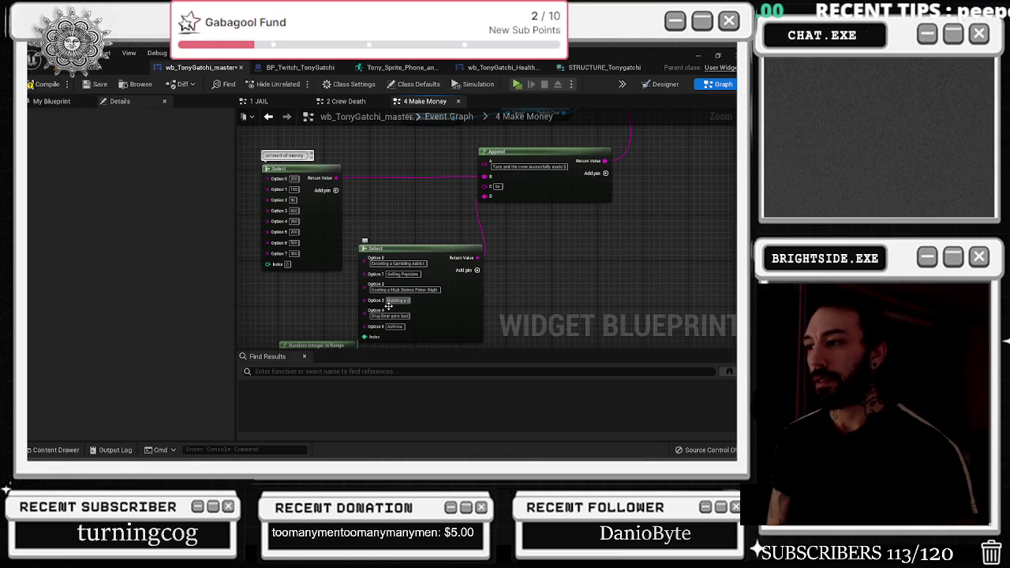
type("ival")
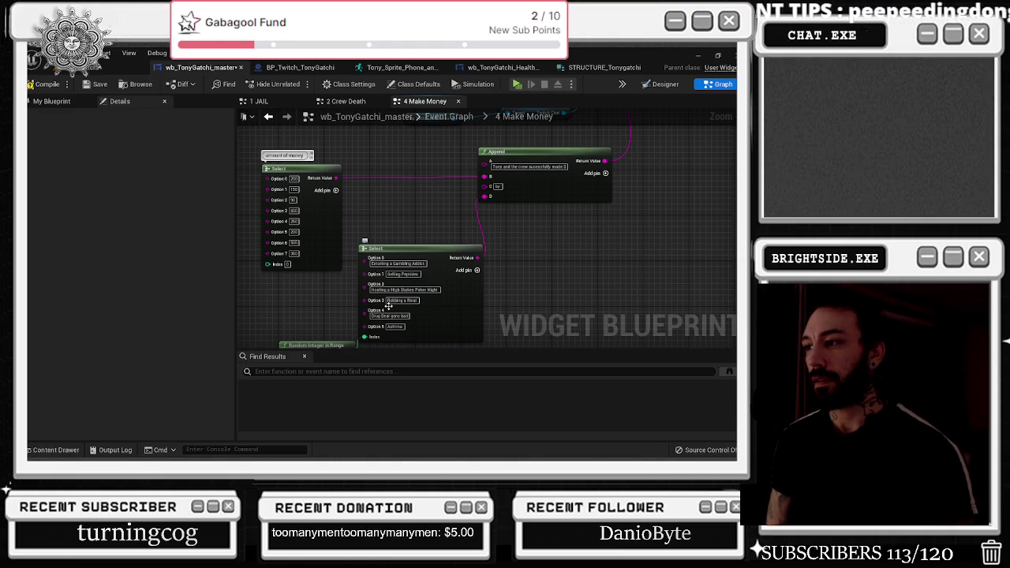
key("Return")
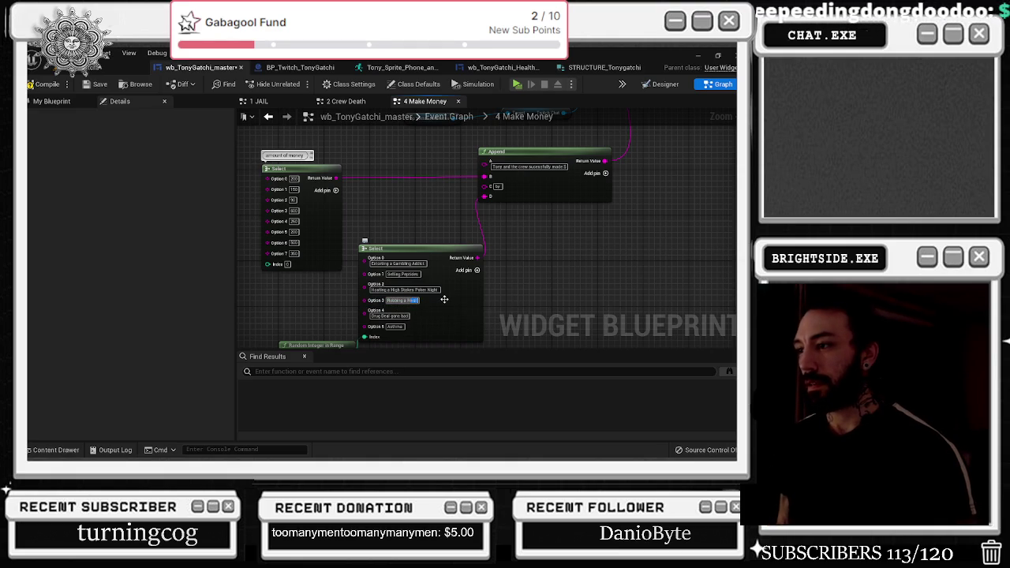
key("End")
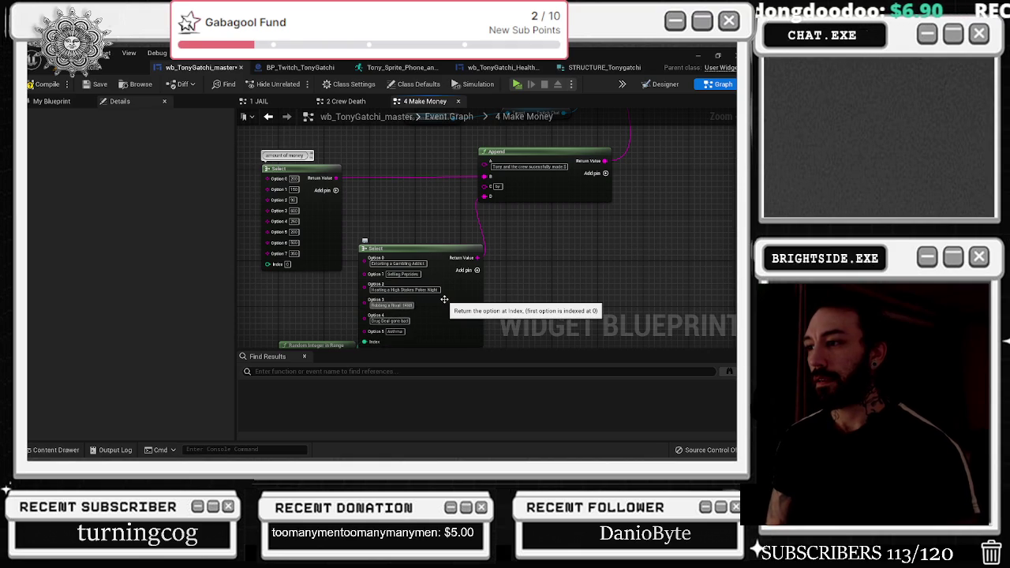
type("Famil")
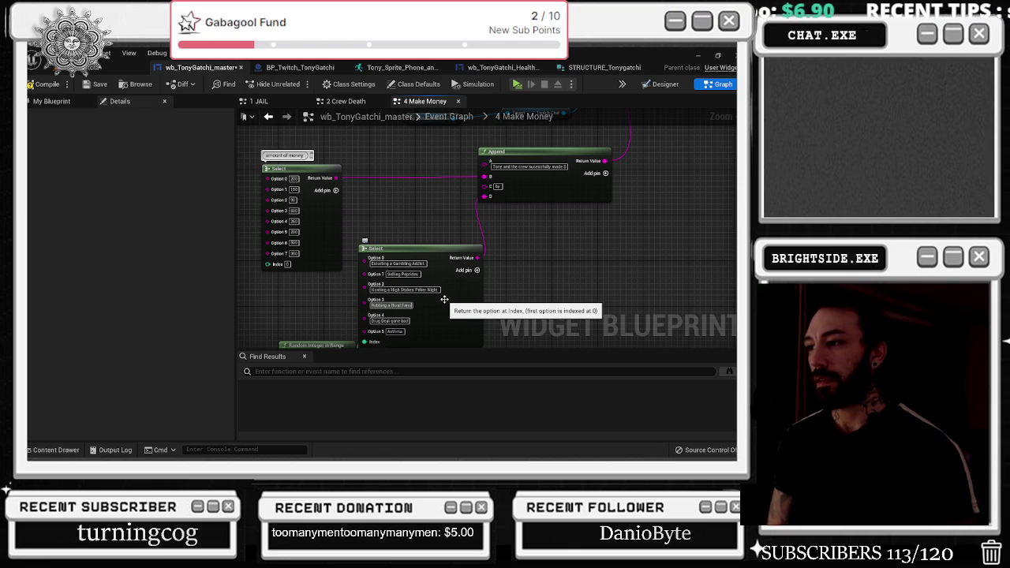
type("ies Bu")
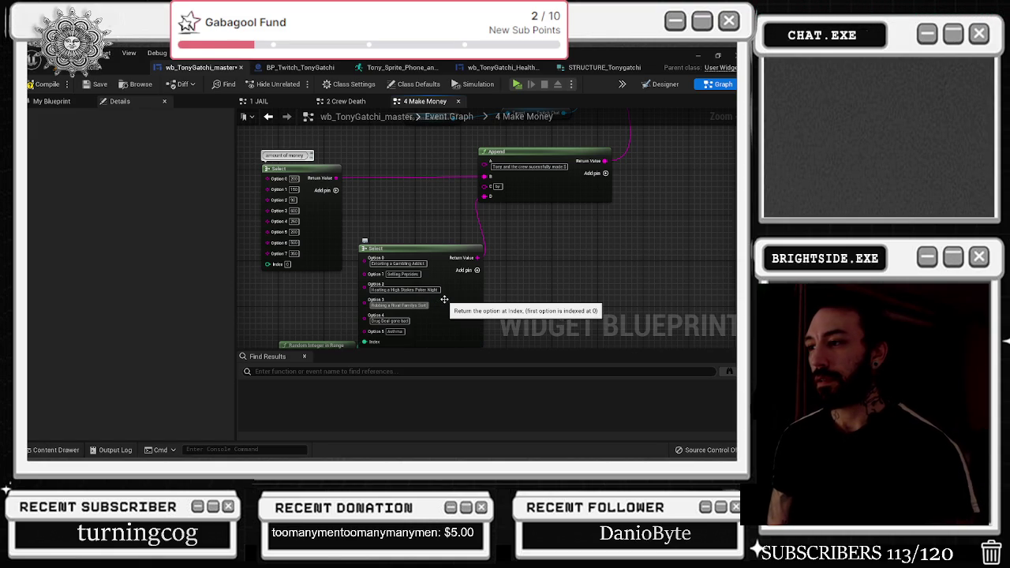
type("d Shipments")
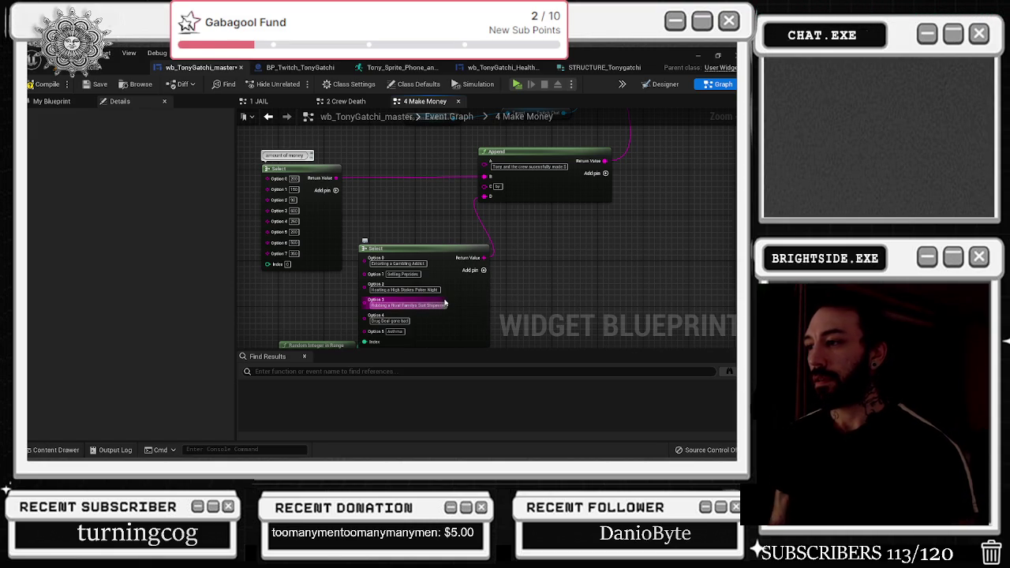
- Replace Option 4's 'Drug Deal gone bad' with a first draft of a new scheme
left_click(399, 321)
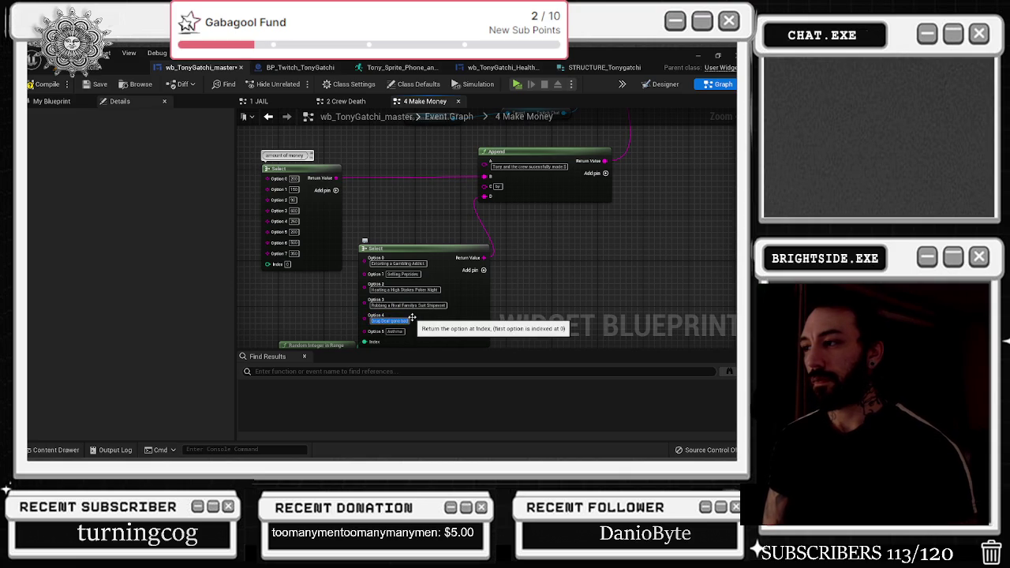
type("Gem")
key("Return")
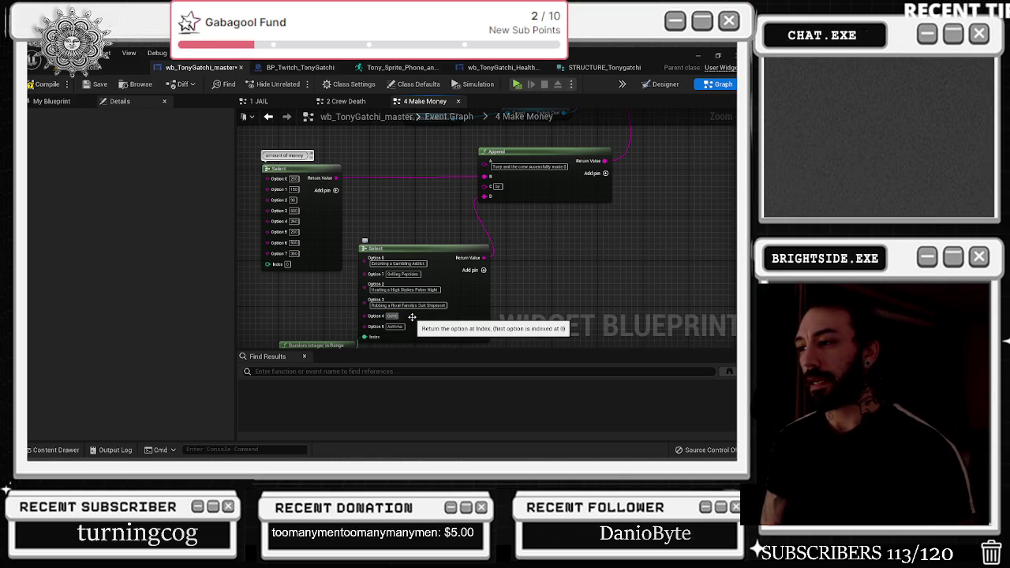
type("tting a huge")
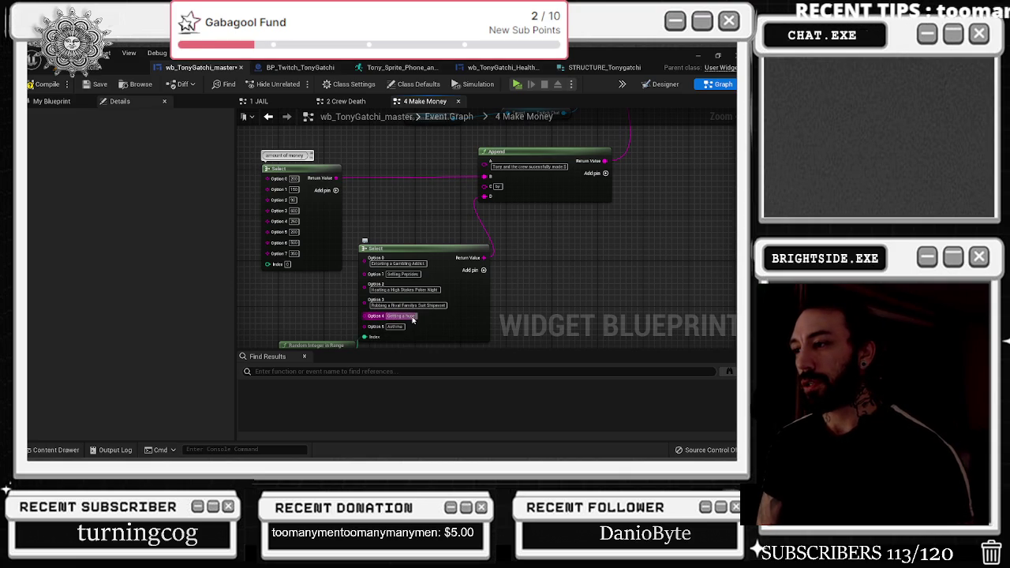
type(" us")
left_click(411, 320)
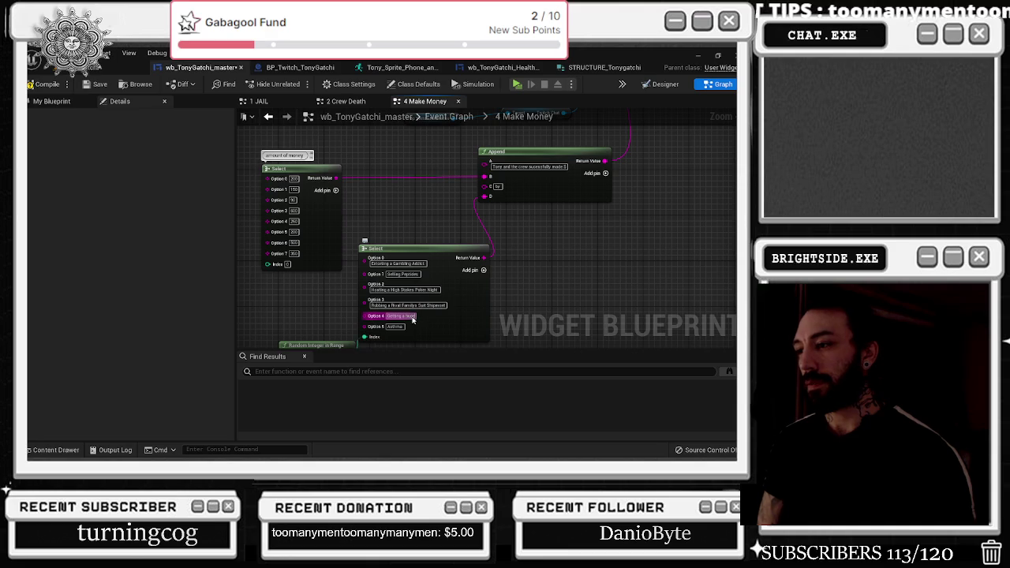
key("BackSpace")
key("BackSpace")
key("BackSpace")
type("Loanan")
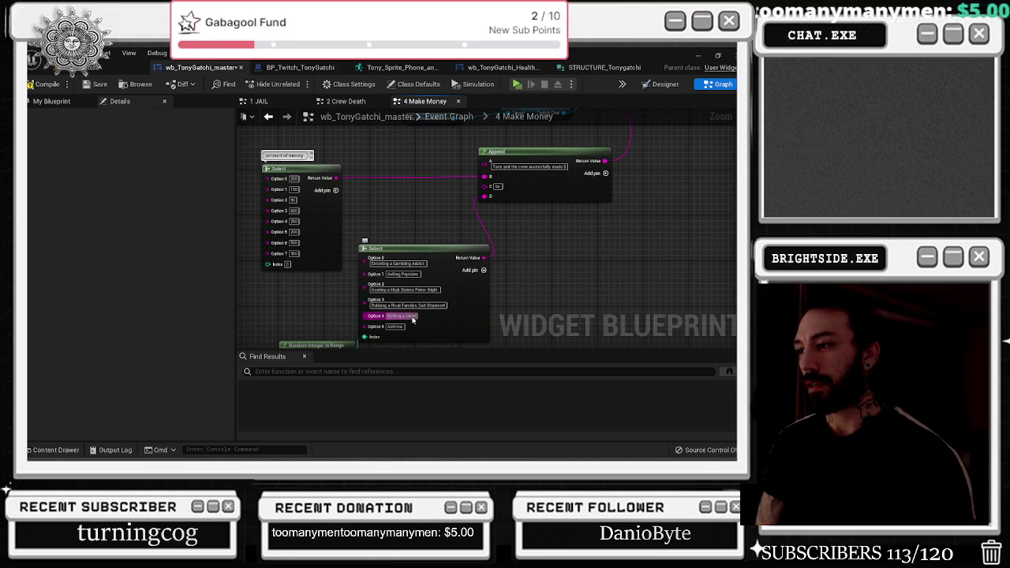
type(" Card")
key("Return")
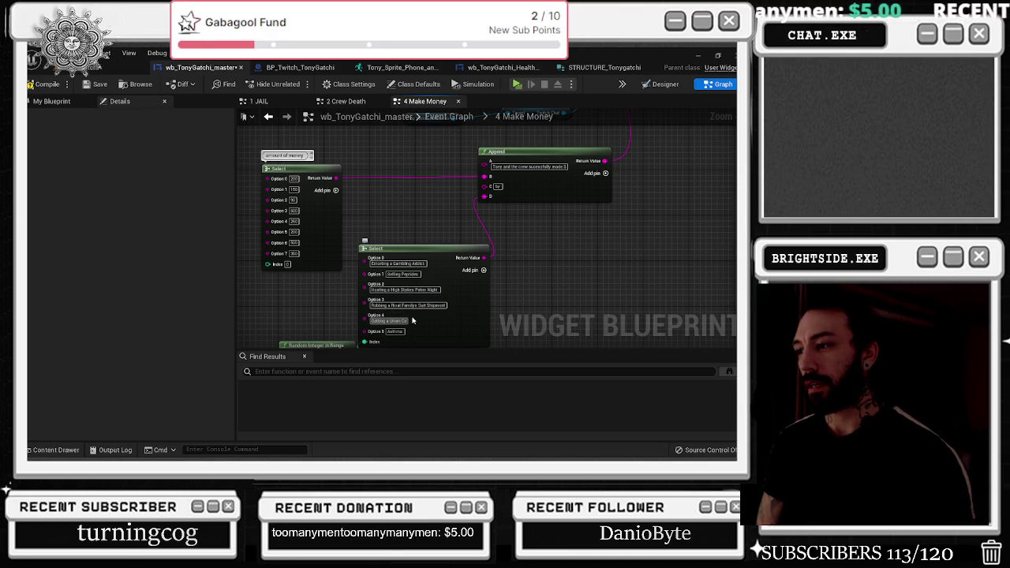
- Revise Option 4 until it reads 'Getting a City Contract for your Garbage Route'
left_click(410, 320)
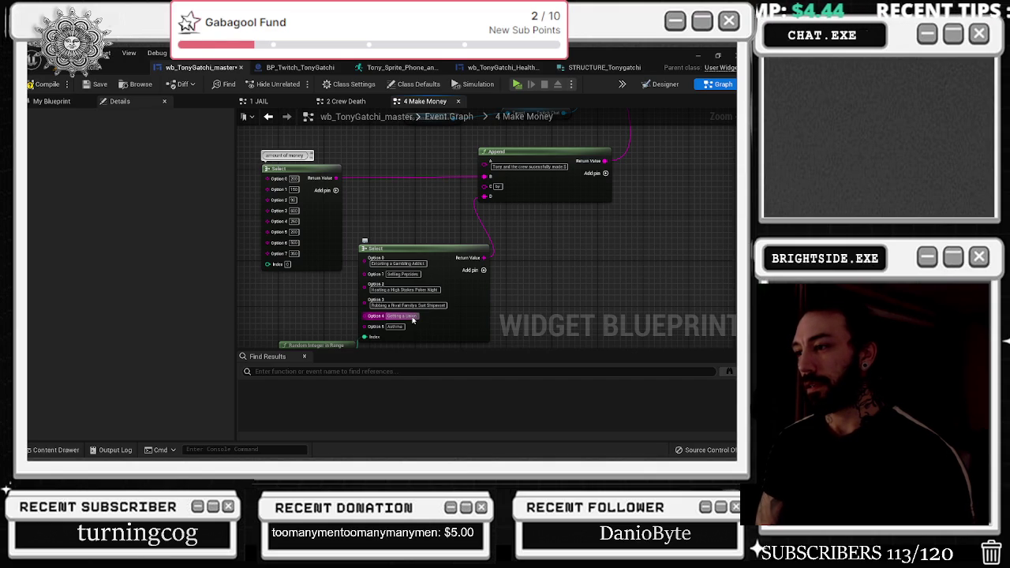
type("Shark")
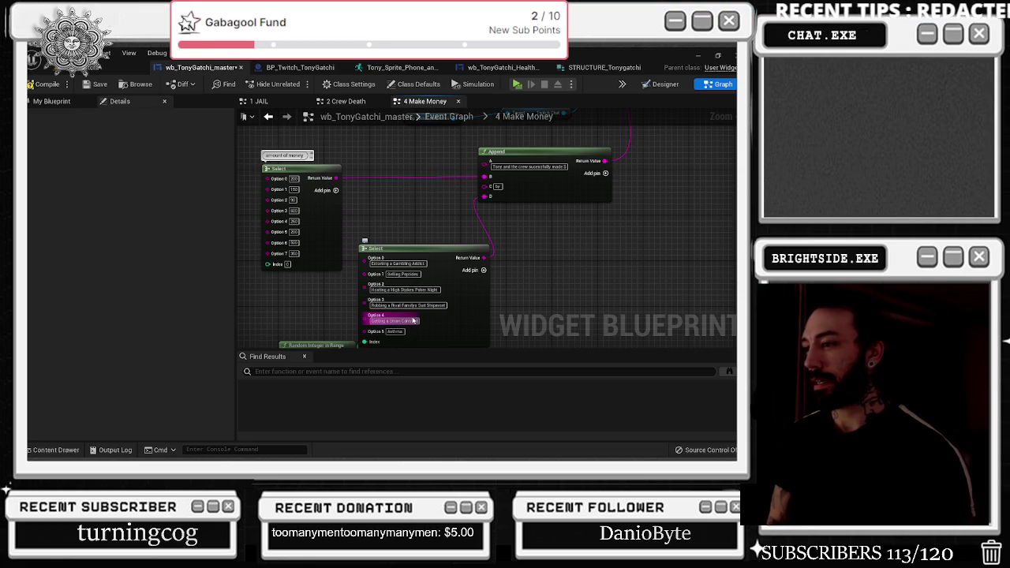
key("BackSpace")
key("BackSpace")
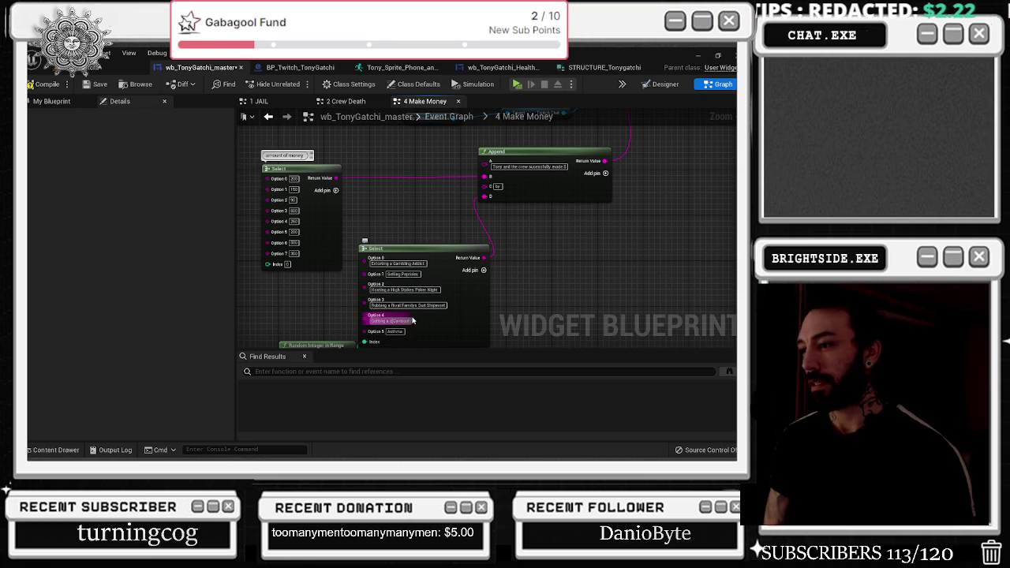
type("Constr")
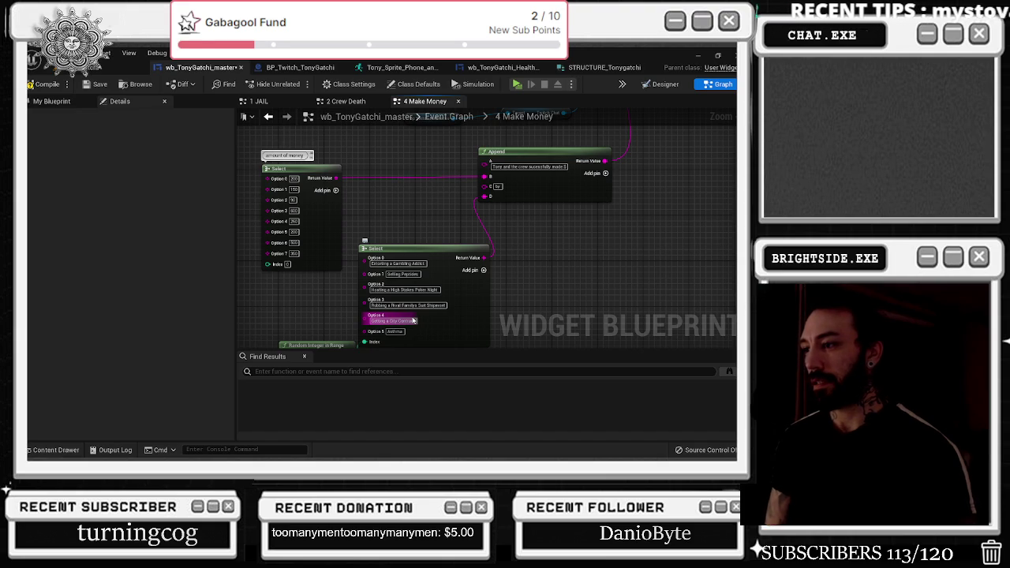
type("uction Deal")
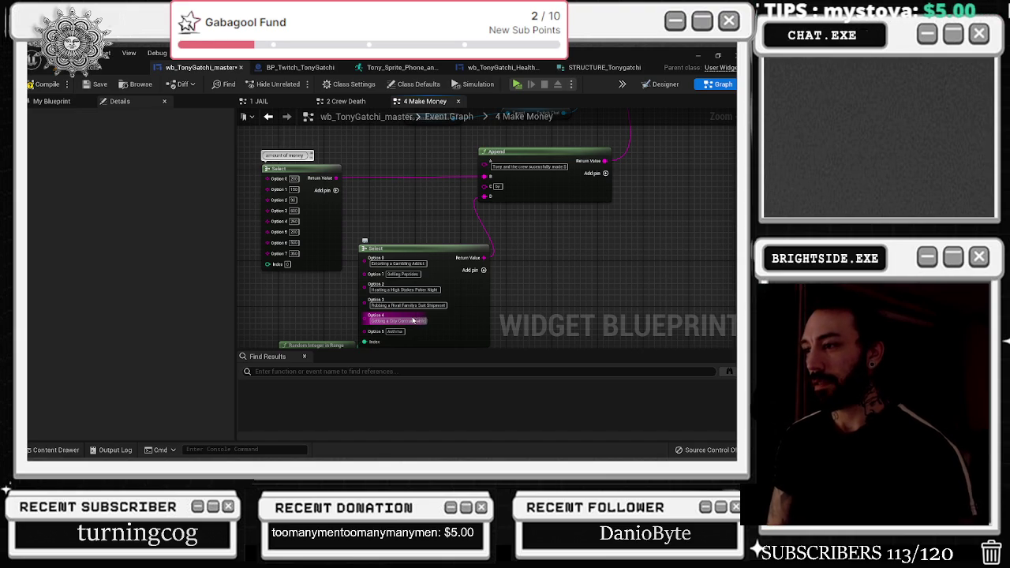
key("BackSpace")
type("some")
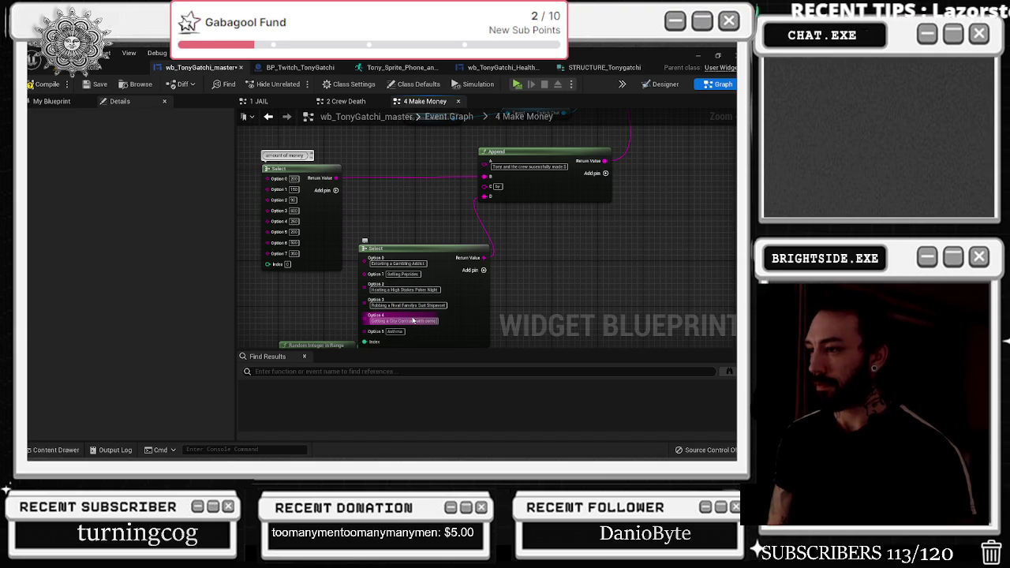
key("BackSpace")
key("BackSpace")
key("BackSpace")
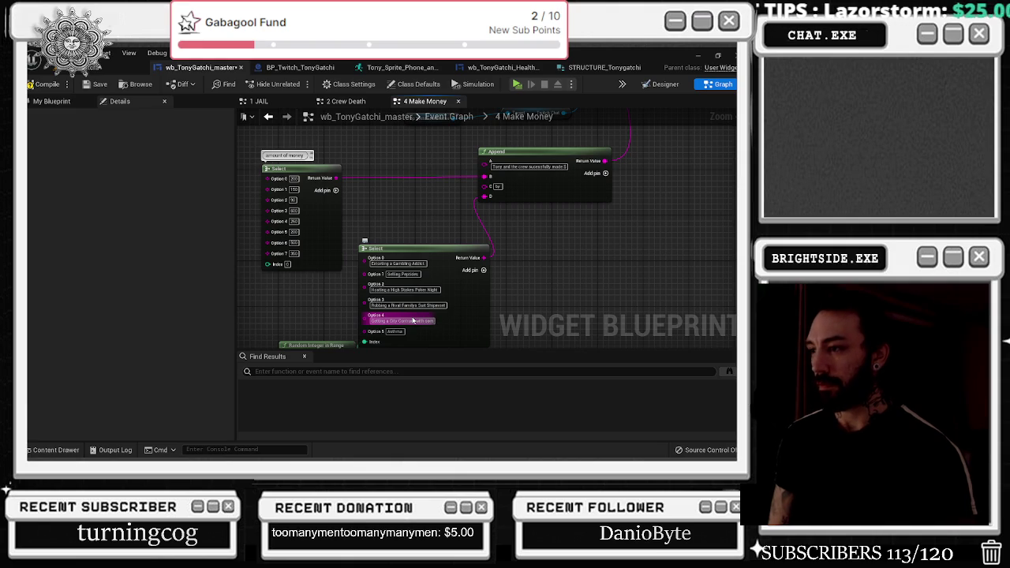
type("extra k")
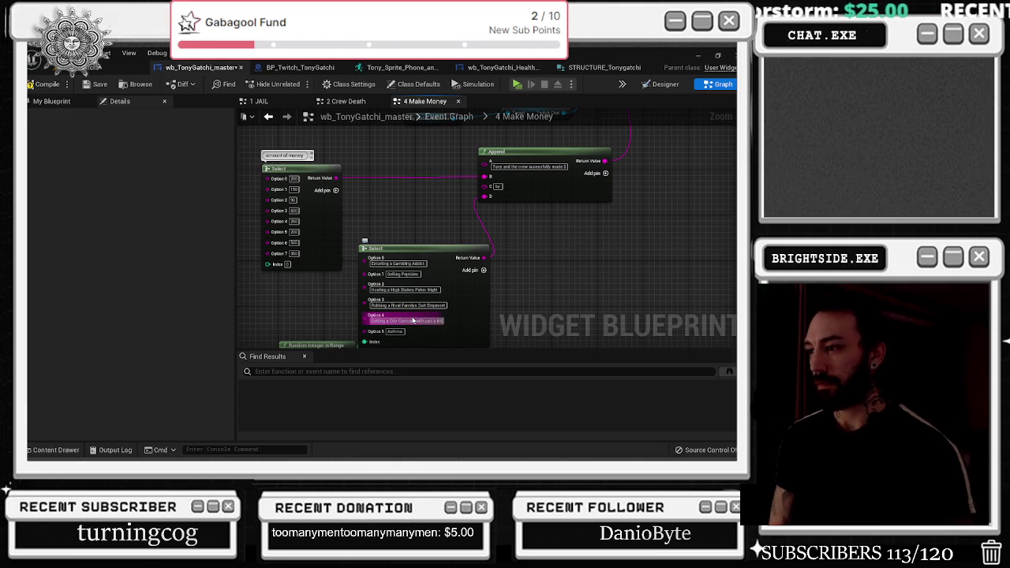
key("BackSpace")
key("BackSpace")
key("BackSpace")
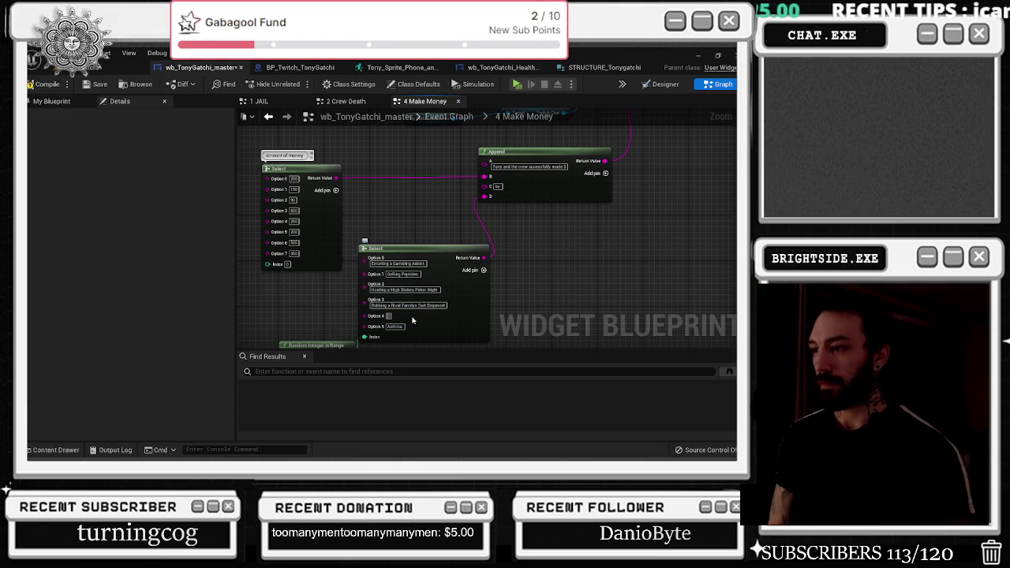
type("Getting a C")
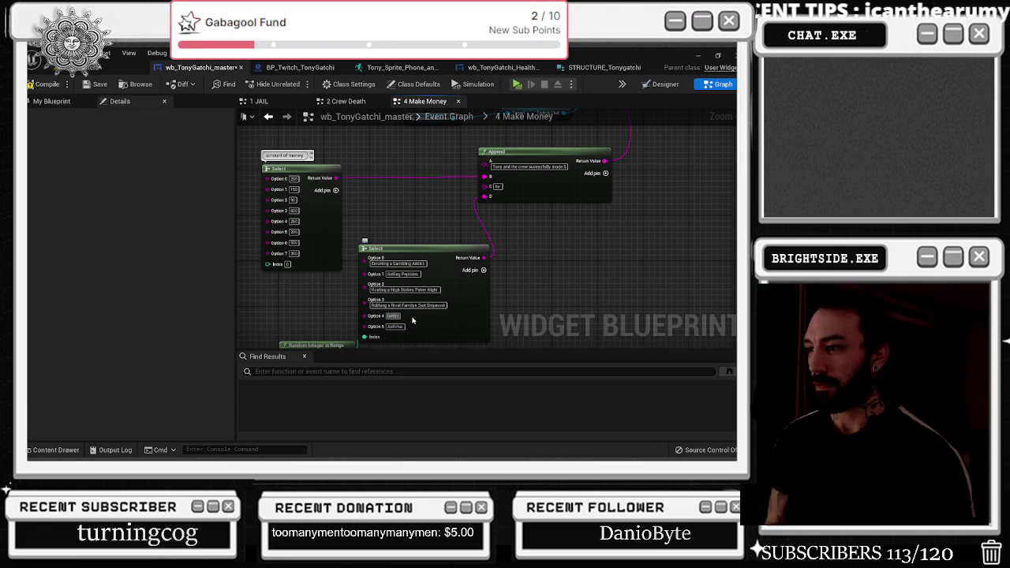
type("ity Contr")
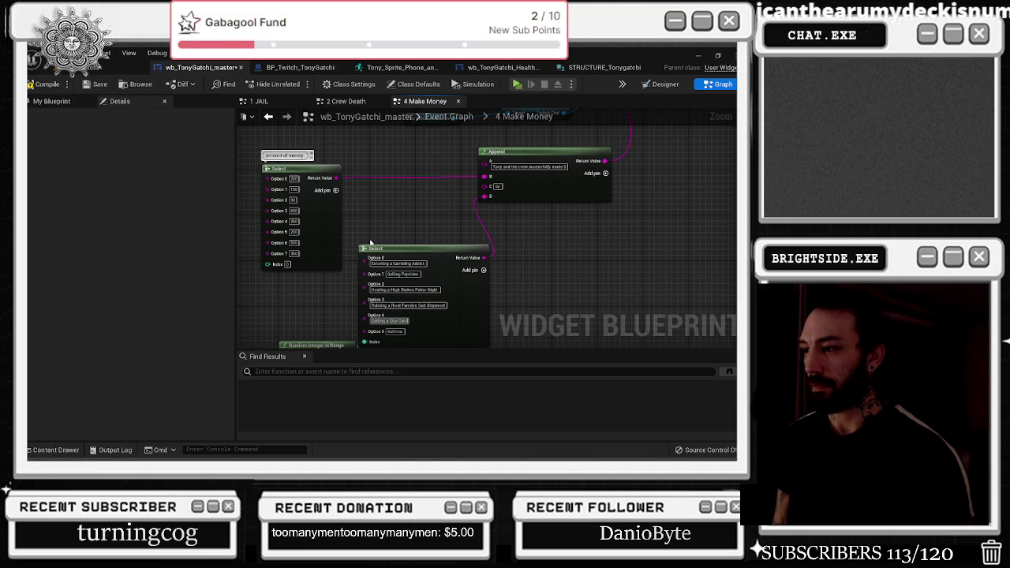
type("act with just a")
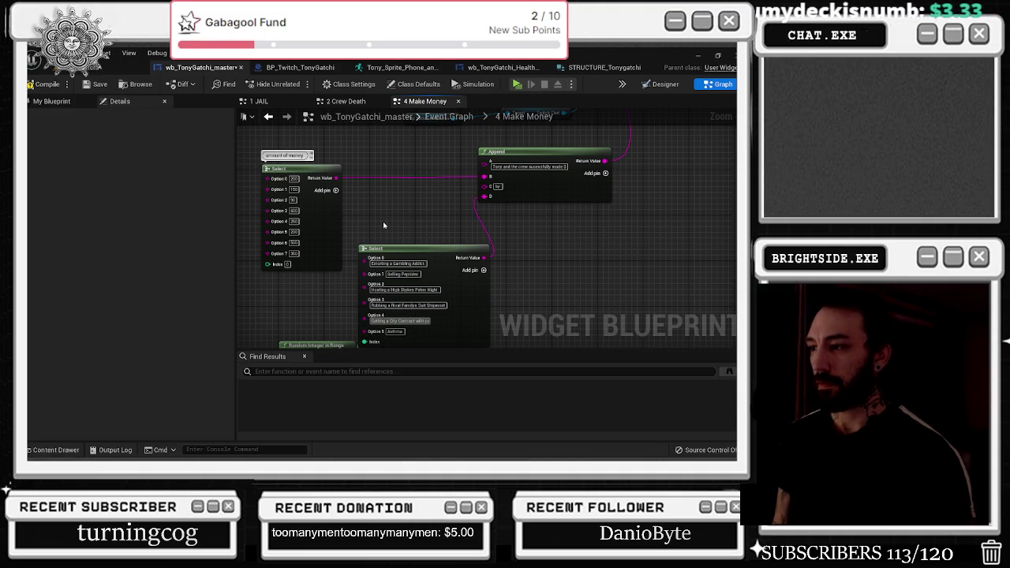
key("BackSpace")
key("BackSpace")
key("BackSpace")
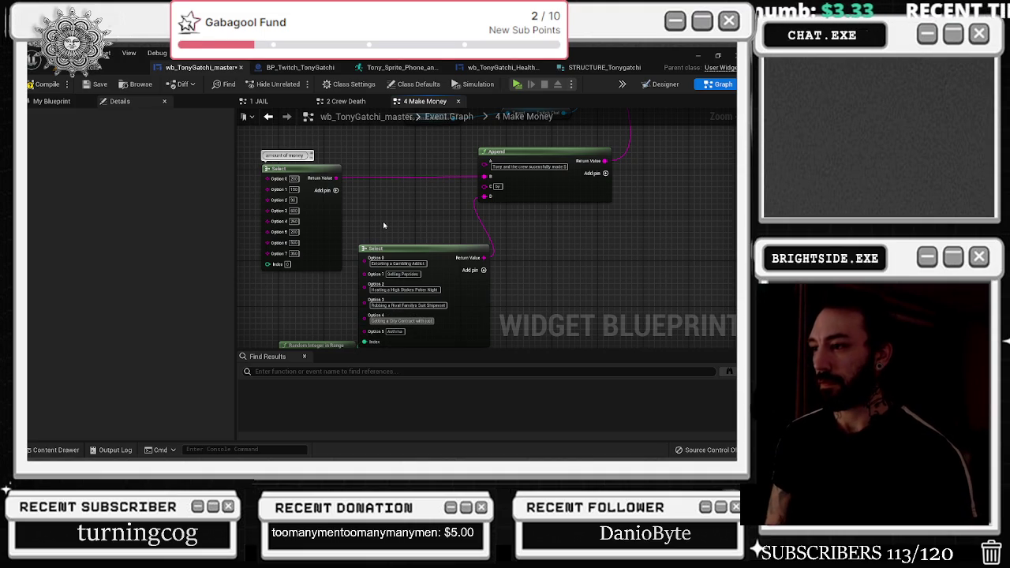
type("for your")
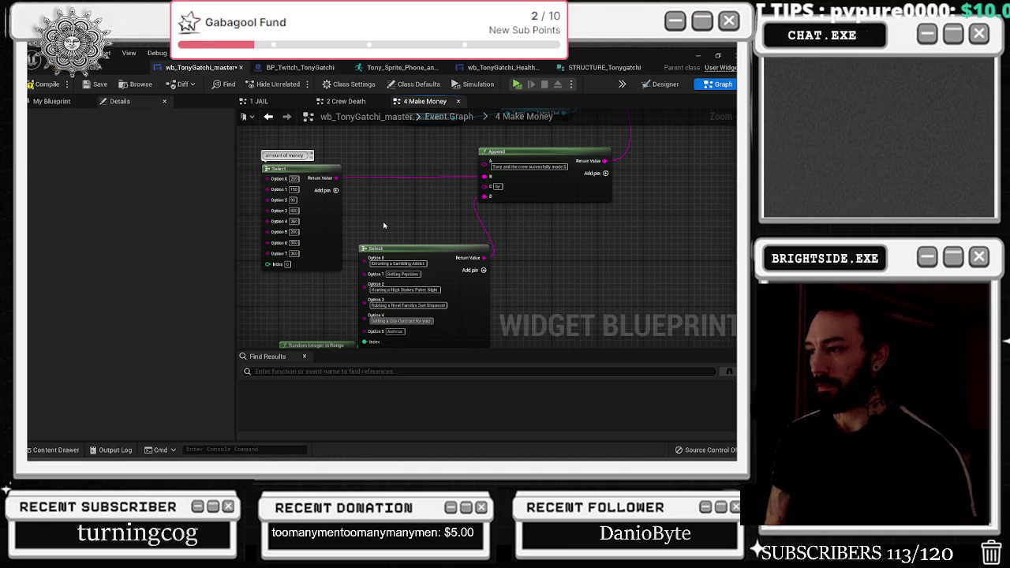
type(" Garbage Route")
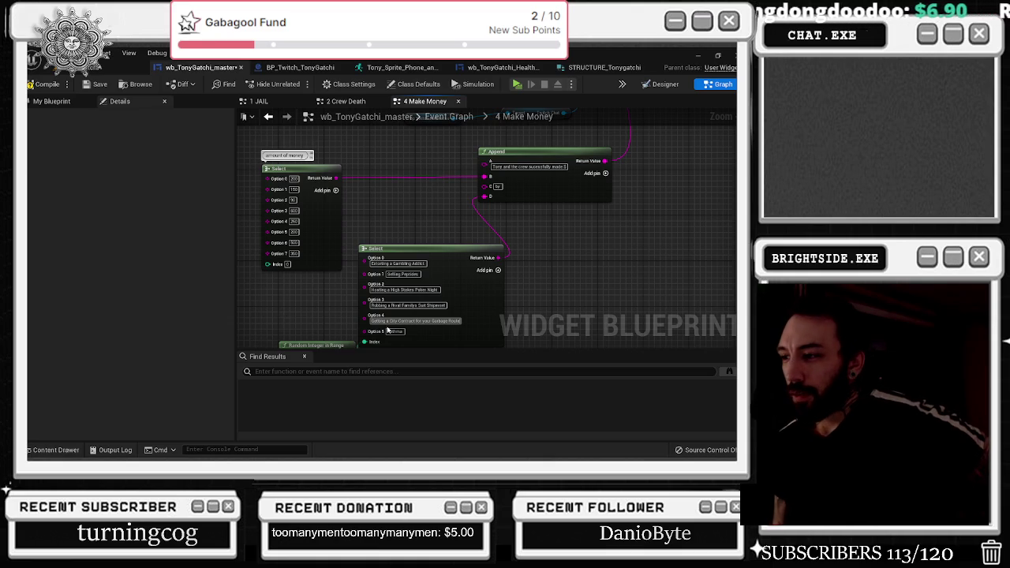
- Replace Option 5's 'Pimp' with '"Protection" Services Monthly Fees Paid in Full'
type("Pimp")
key("BackSpace")
key("BackSpace")
key("BackSpace")
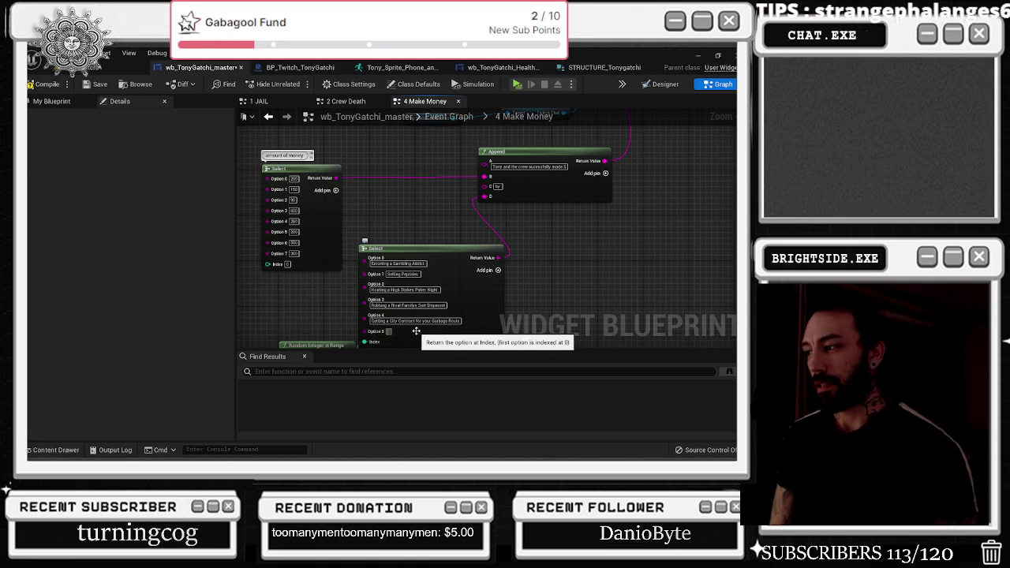
type("Protectio")
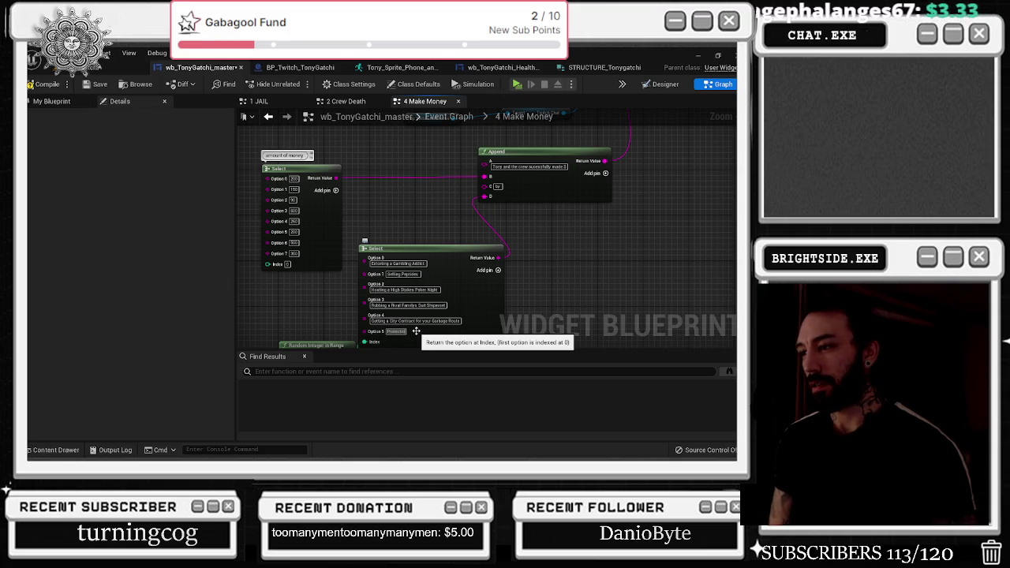
type("n Servi")
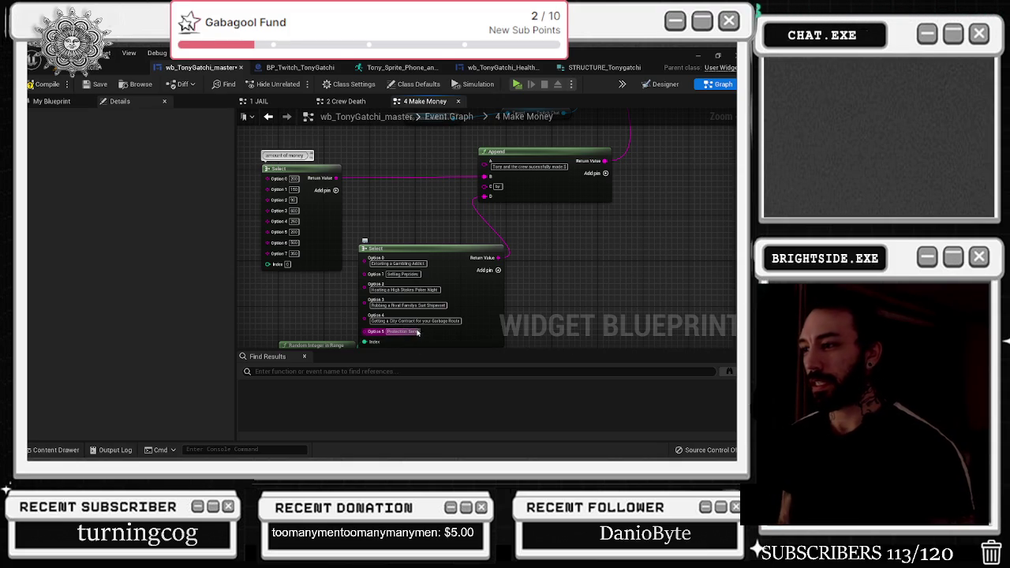
left_click(430, 290)
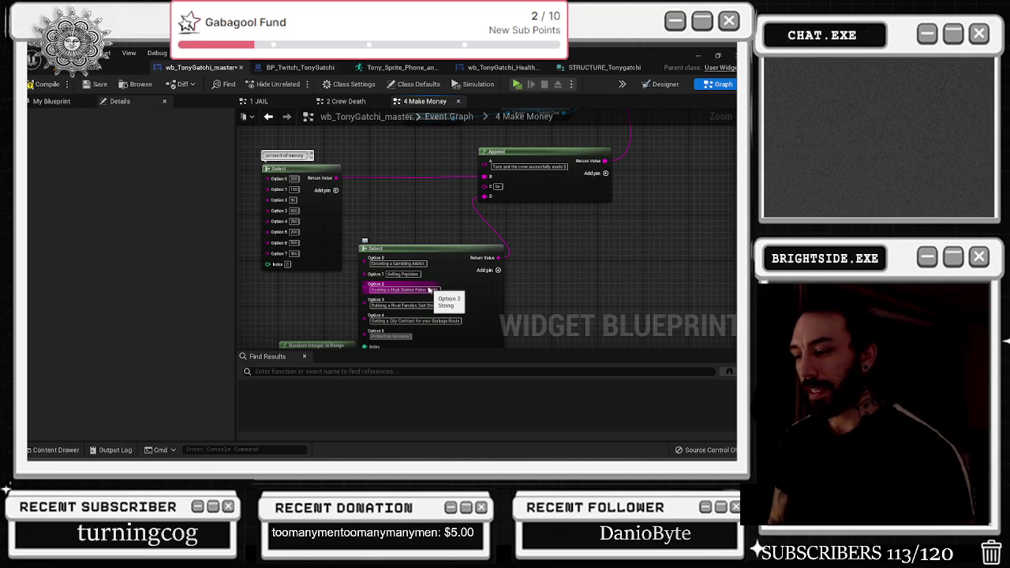
type("Mob")
type("nthly")
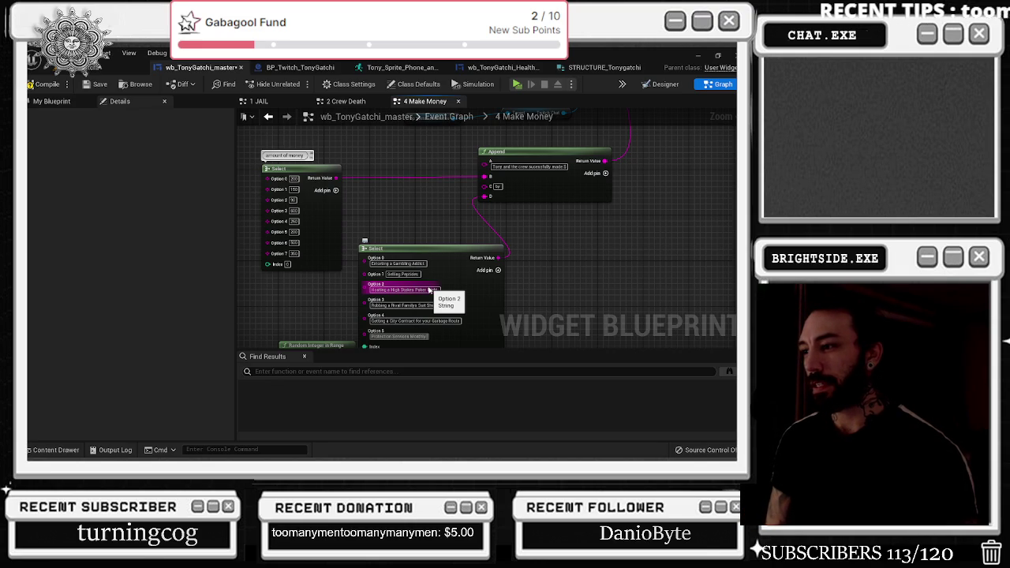
type(" Fees")
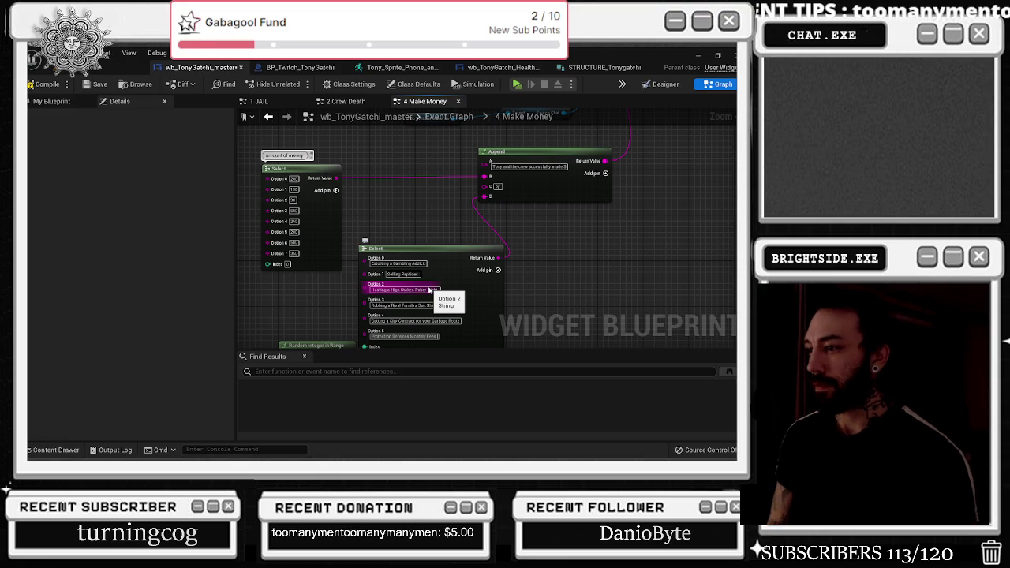
type(" Paid in Full")
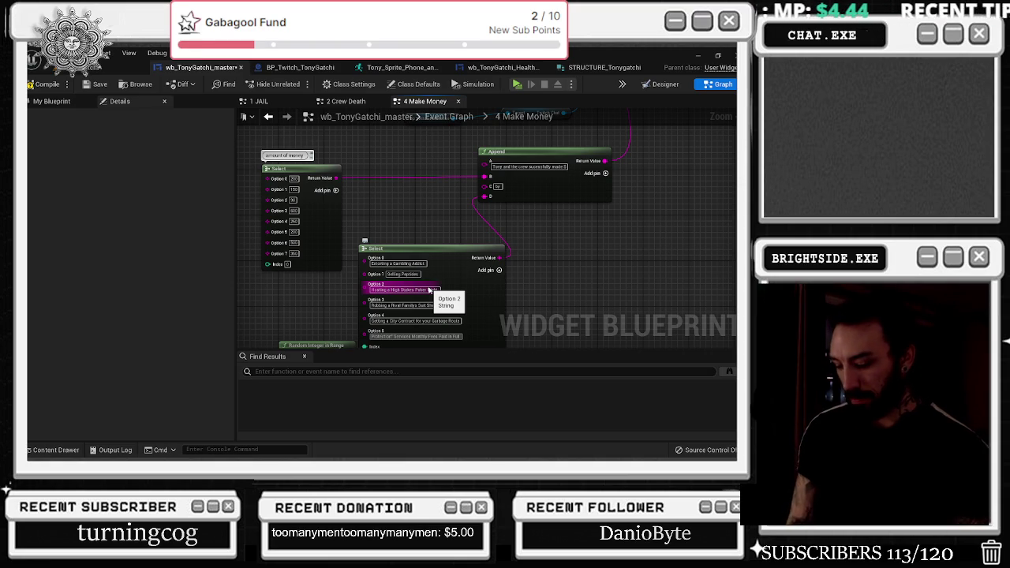
left_click_drag(339, 280, 385, 215)
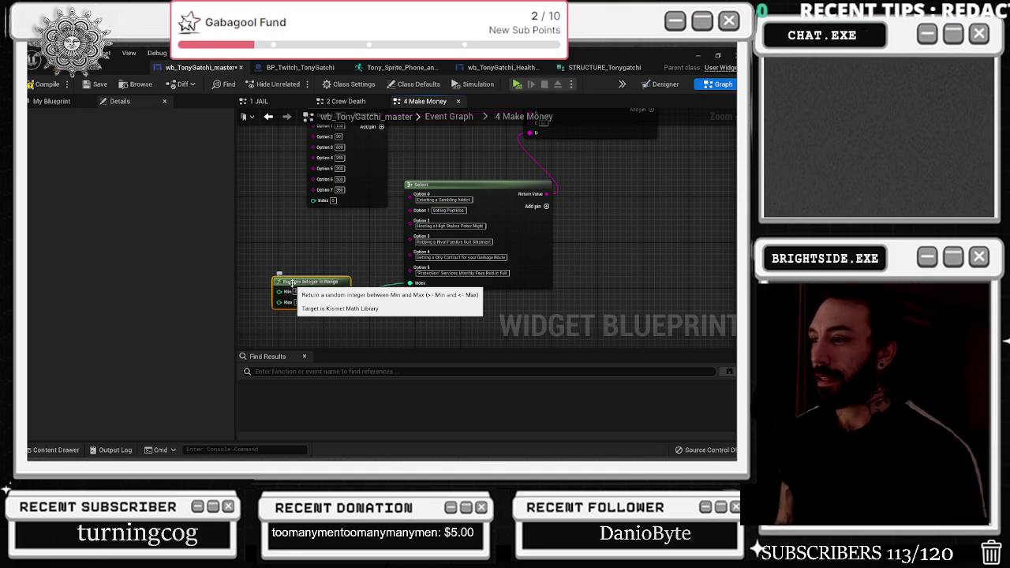
- Shift the Select and Random Integer in Range nodes together and add an Option 6 pin
left_click(489, 225, "ctrl")
left_click_drag(495, 225, 465, 259)
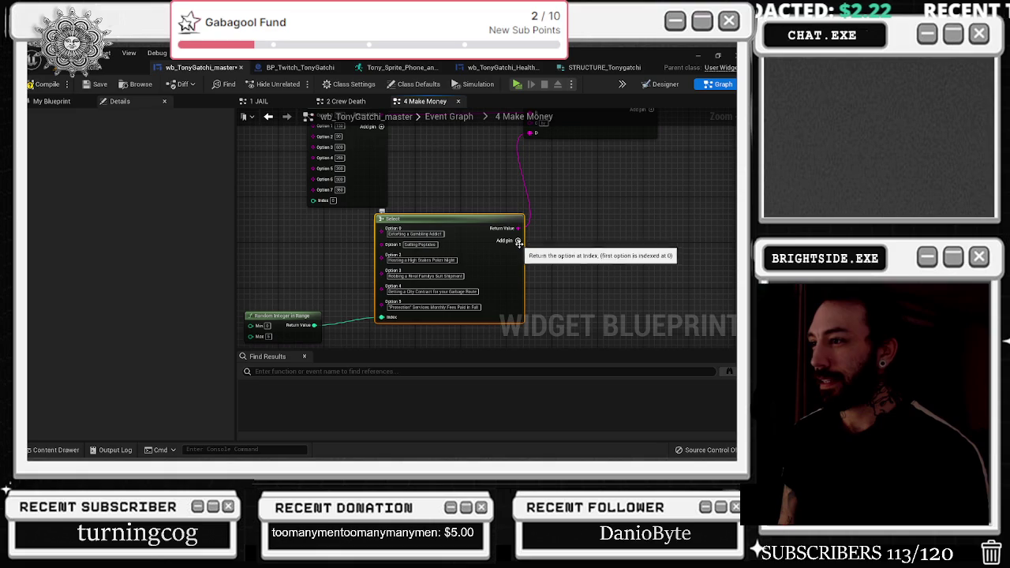
left_click(517, 240)
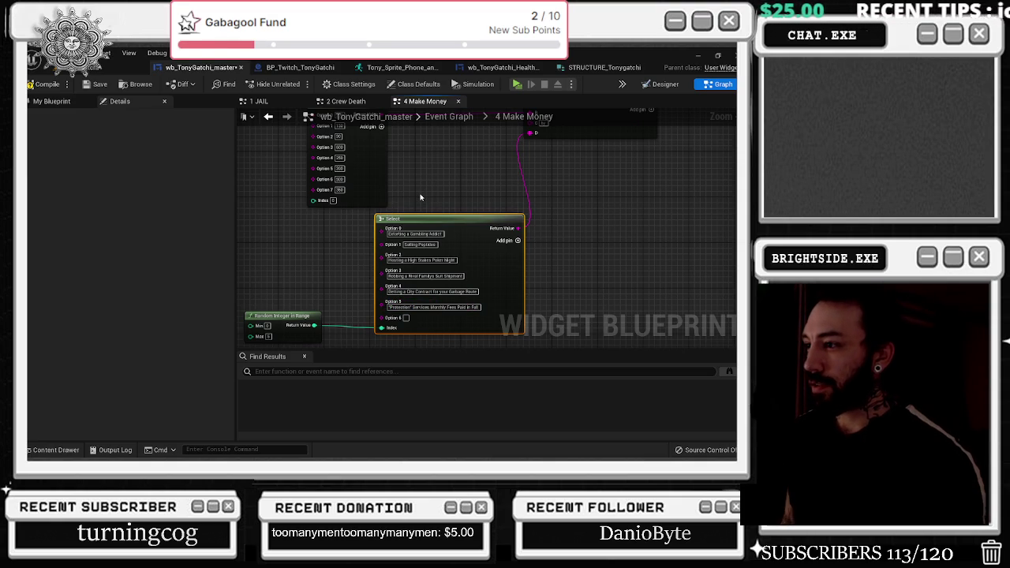
scroll(430, 226, "down", 1)
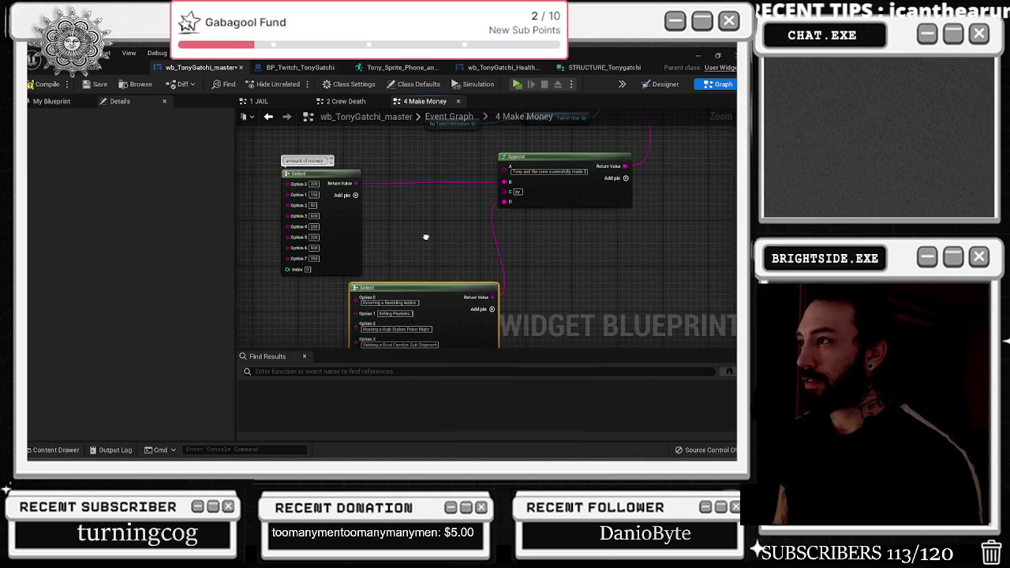
- Prepend 'Collecting' to Option 5 and trim 'Paid in Full' from its end
scroll(424, 235, "up", 1)
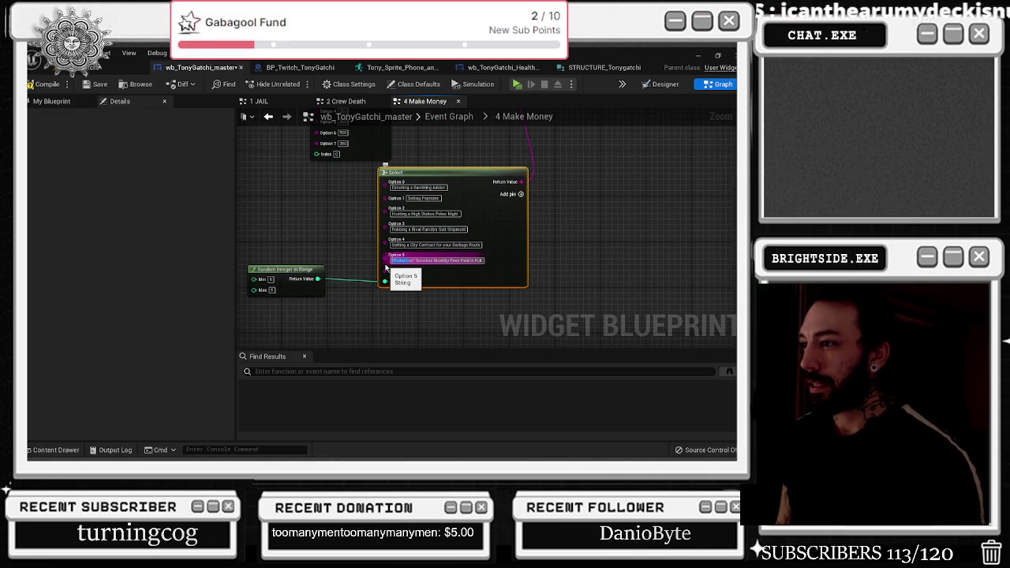
type("Collecting")
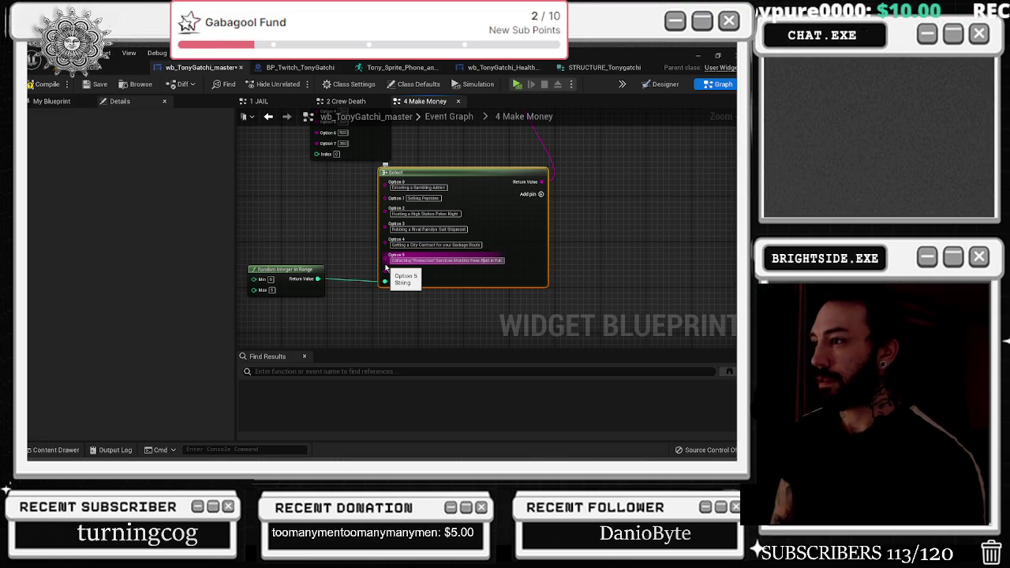
key("BackSpace")
key("BackSpace")
key("BackSpace")
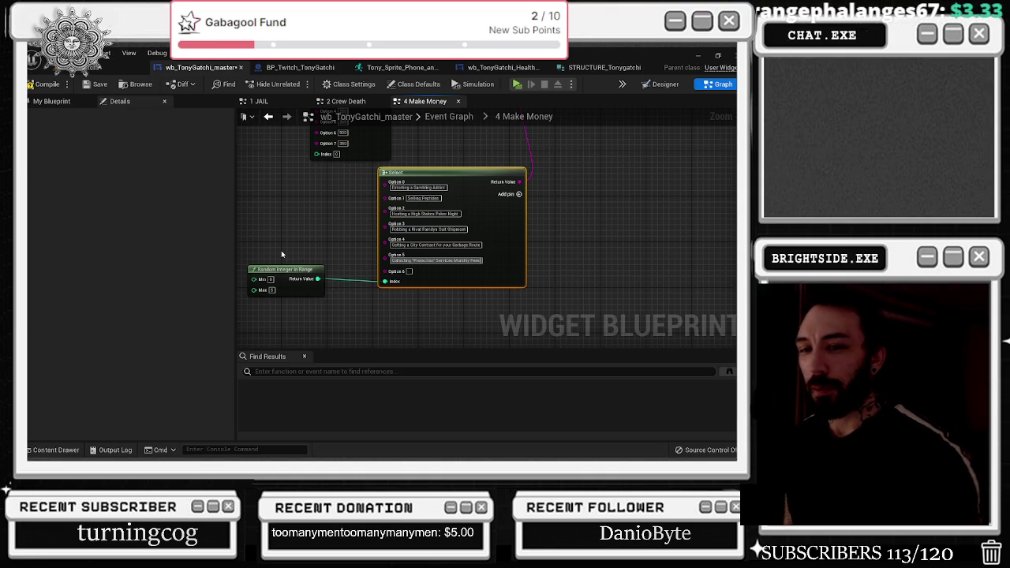
key("alt+Tab")
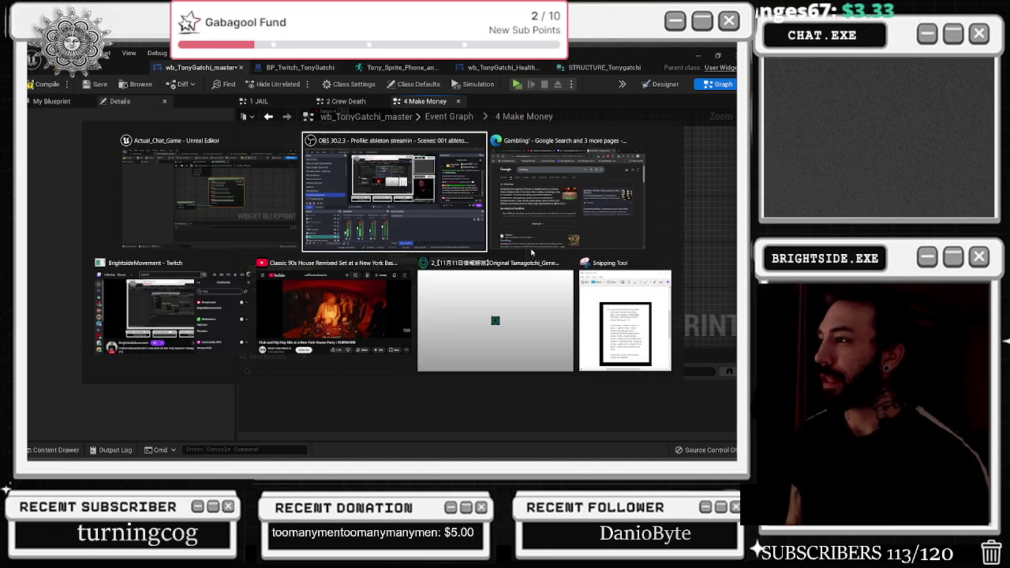
key("Escape")
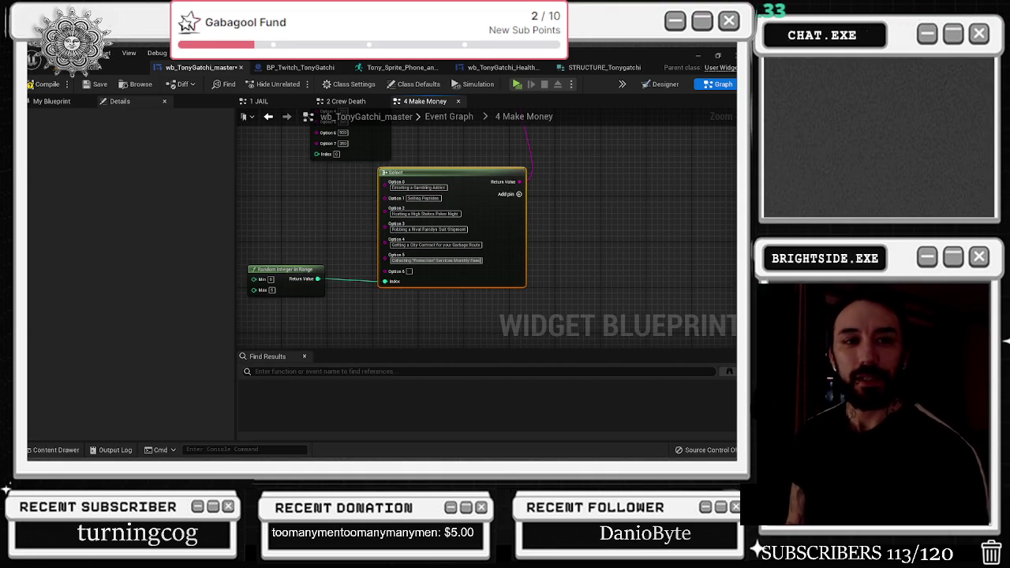